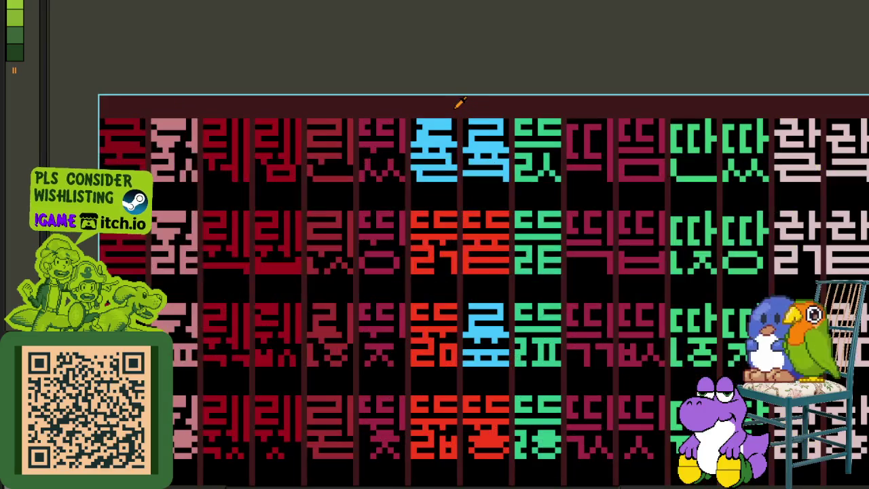
Copy the light-blue glyph's top part over the red glyphs in rows 2 and 3
scroll(459, 109, "up", 2)
left_click(370, 102)
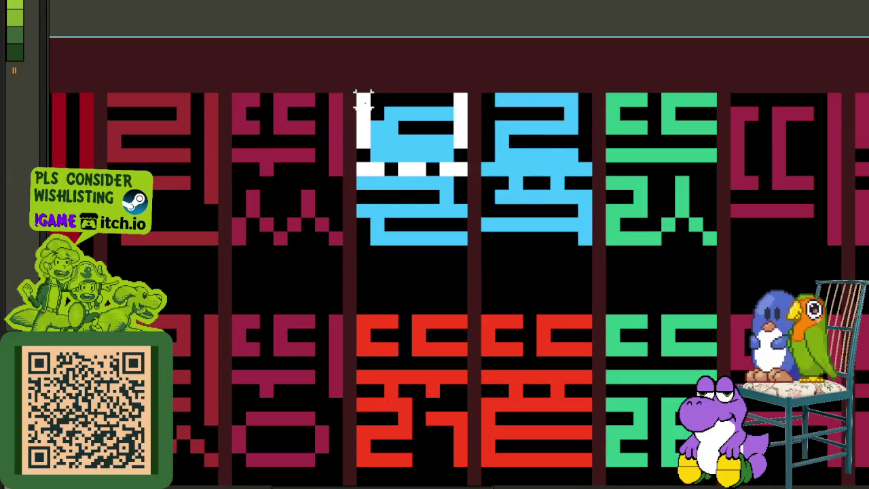
scroll(371, 102, "down", 2)
left_click_drag(416, 117, 403, 359)
scroll(413, 283, "up", 1)
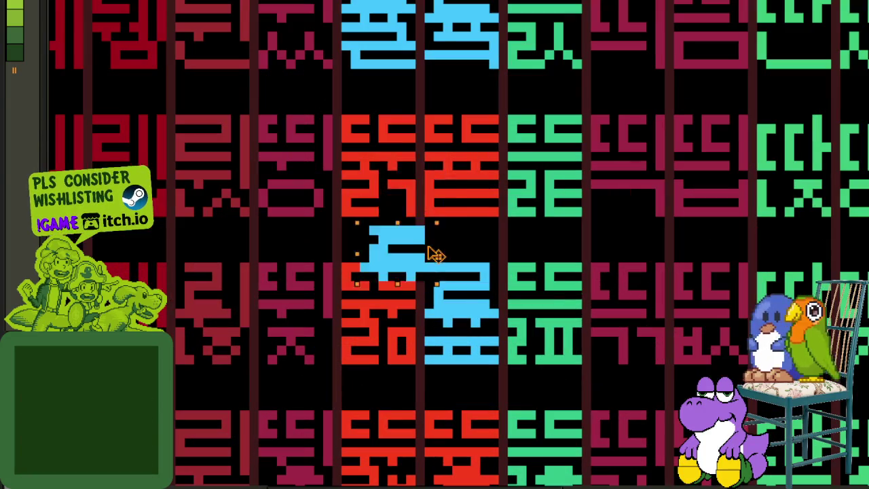
mouse_move(414, 283)
left_mouse_down()
mouse_move(415, 146)
mouse_move(470, 138)
mouse_move(388, 284)
left_mouse_up()
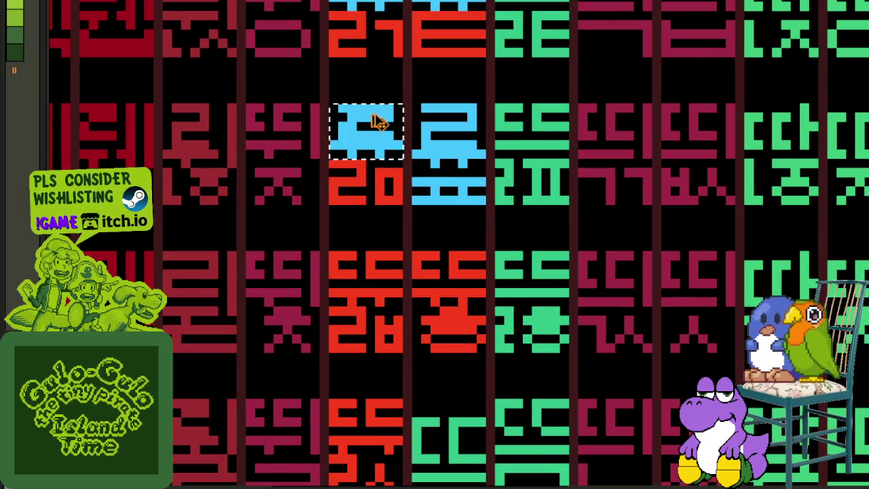
mouse_move(378, 122)
left_mouse_down()
mouse_move(414, 287)
mouse_move(435, 258)
left_mouse_up()
scroll(414, 288, "up", 1)
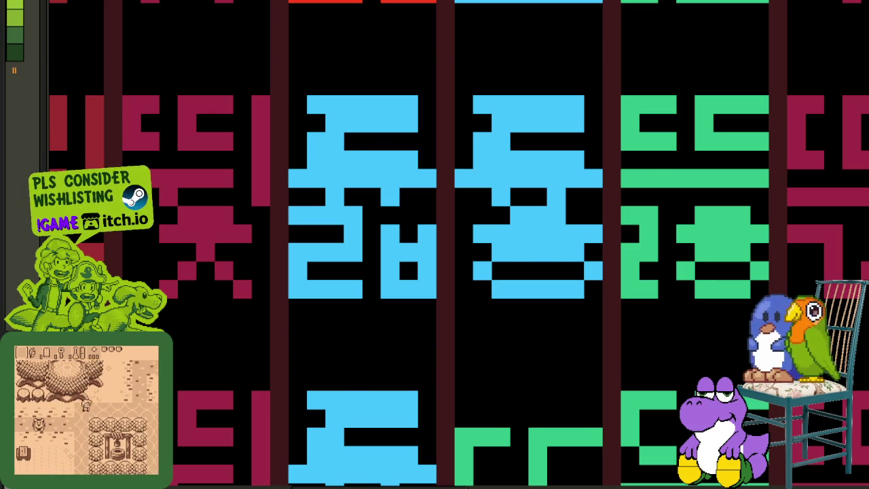
Paint the remaining red lower strokes light blue with the pencil
scroll(509, 178, "down", 1)
left_click_drag(510, 178, 466, 249)
scroll(466, 249, "up", 1)
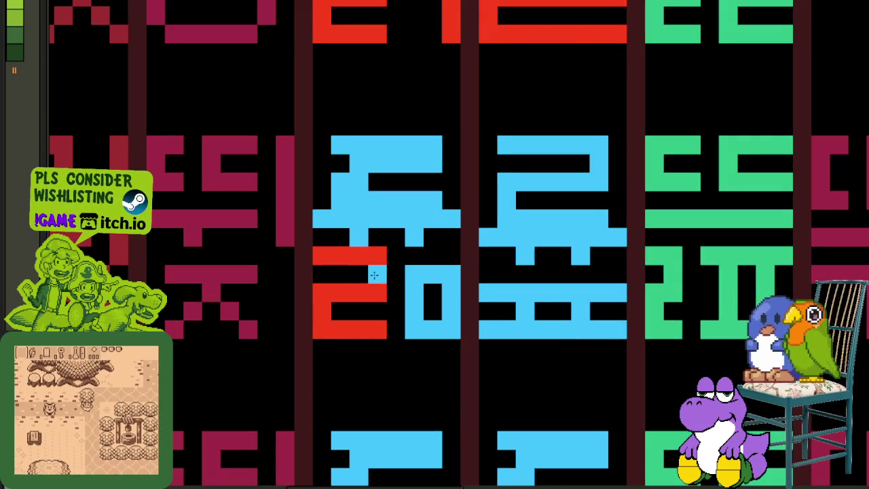
left_click_drag(419, 190, 421, 113)
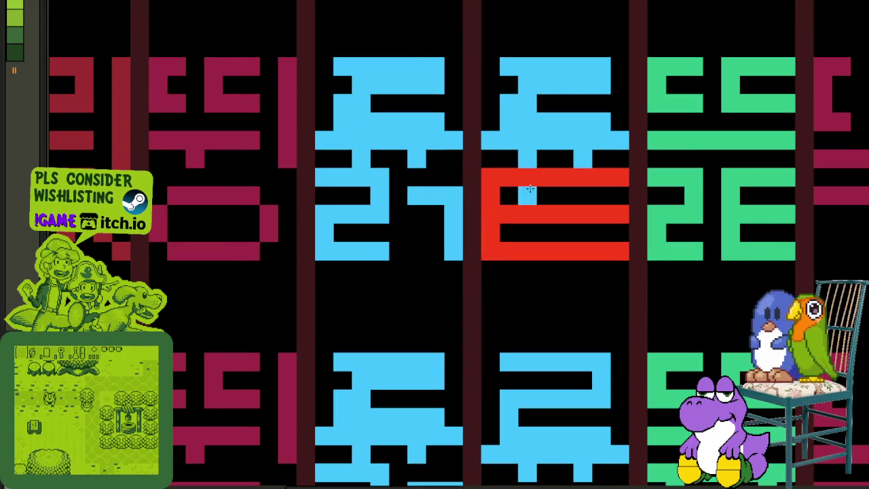
scroll(506, 207, "down", 3)
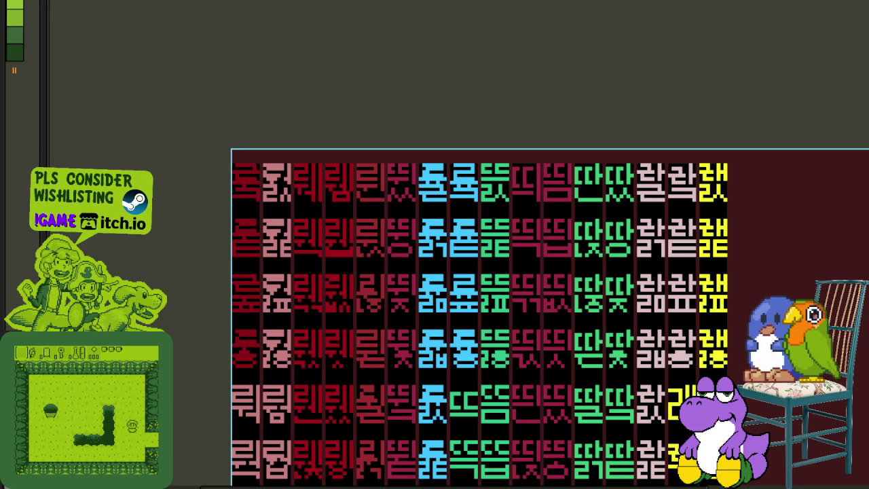
scroll(607, 86, "down", 3)
Save the syllable sheet and enlarge the timeline and layers panel
key("ctrl+s")
scroll(524, 258, "up", 2)
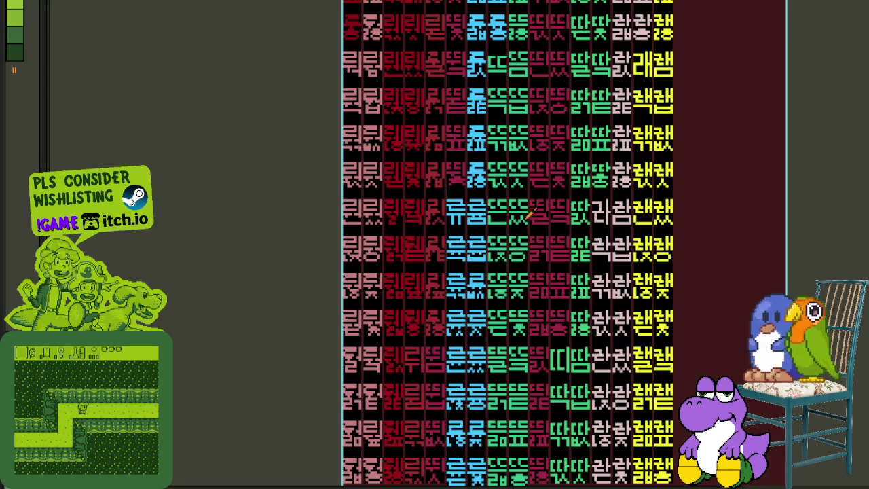
key("Tab")
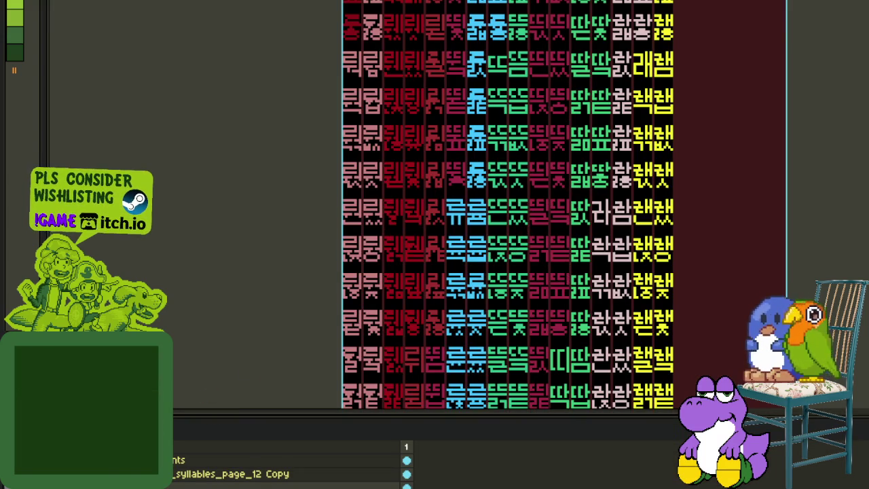
left_click_drag(435, 411, 435, 269)
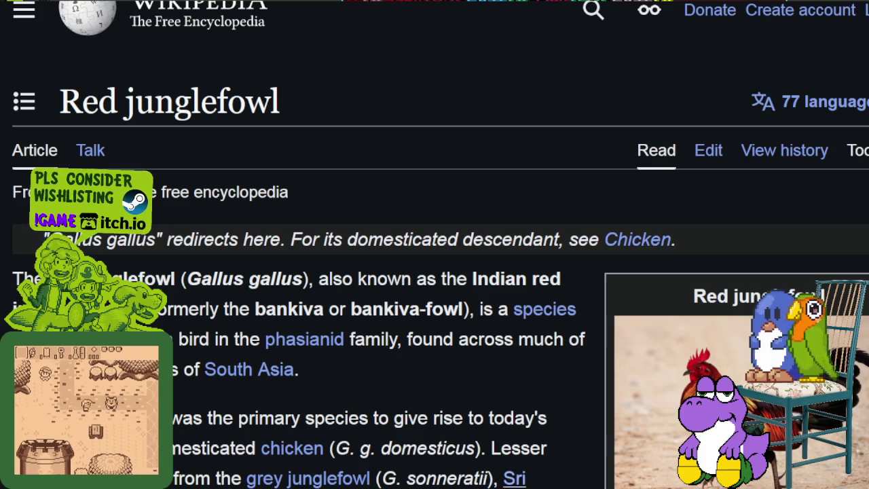
scroll(638, 166, "down", 2)
scroll(638, 171, "down", 2)
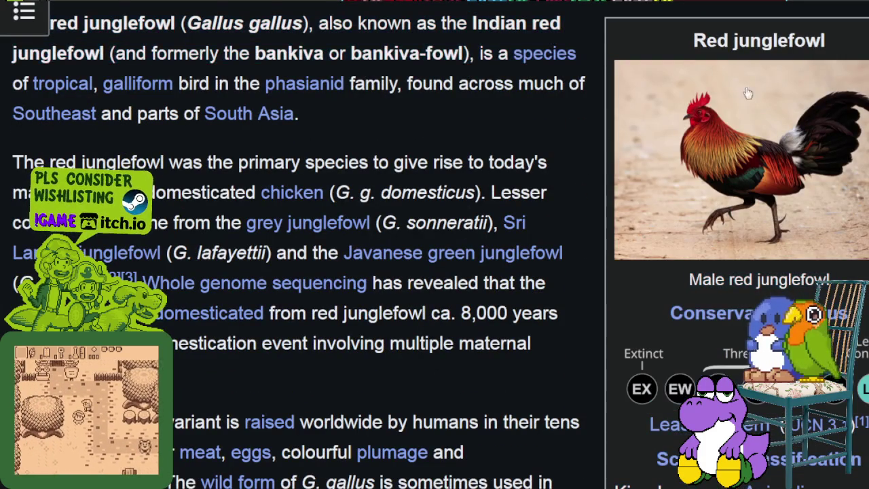
scroll(726, 153, "down", 2)
scroll(722, 161, "down", 3)
scroll(788, 109, "down", 3)
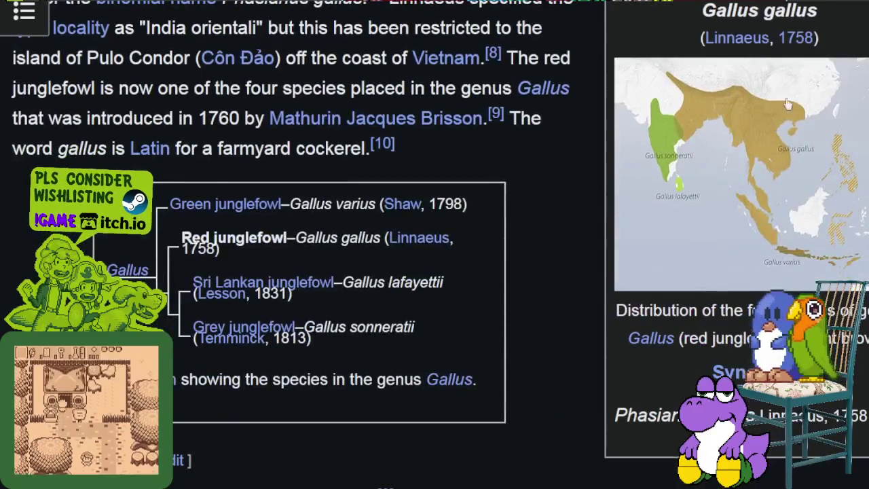
scroll(804, 185, "down", 2)
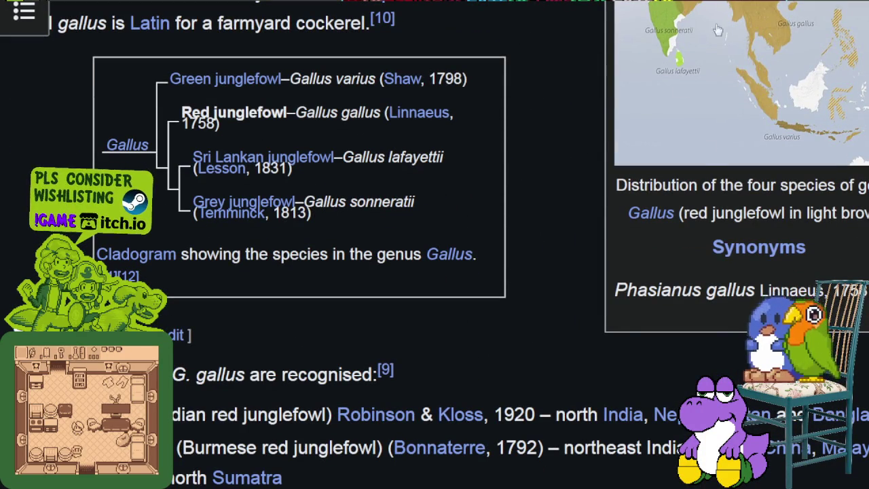
scroll(820, 116, "up", 2)
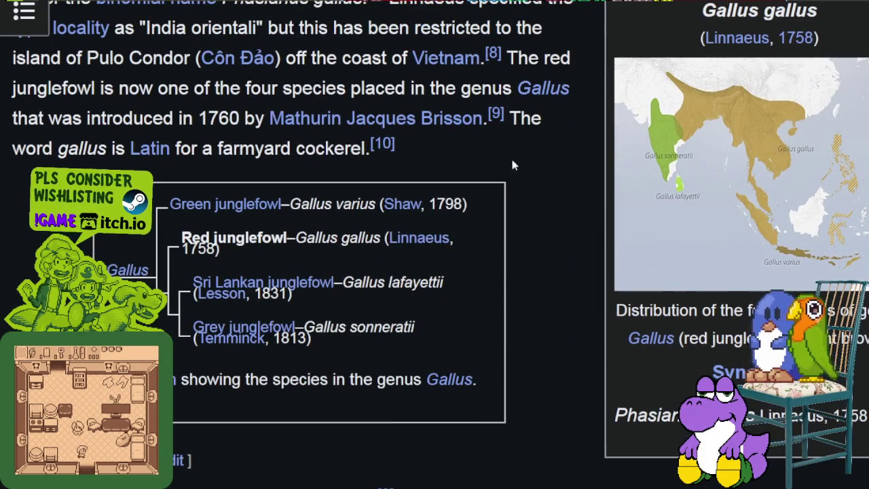
scroll(539, 178, "up", 4)
scroll(540, 173, "up", 2)
scroll(540, 171, "up", 2)
scroll(554, 176, "up", 6)
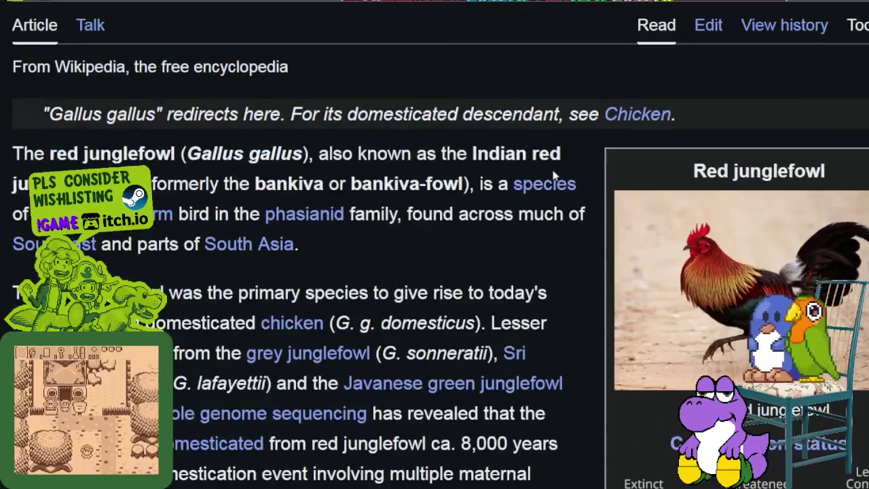
left_click(720, 289)
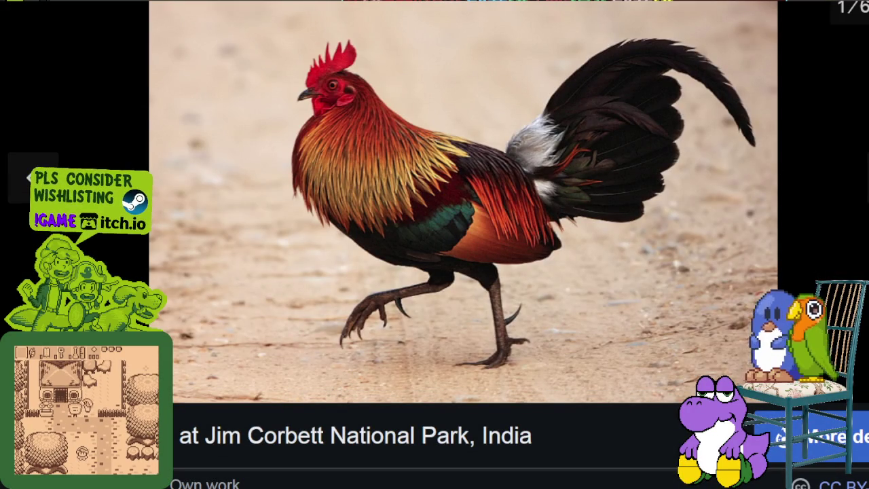
key("Escape")
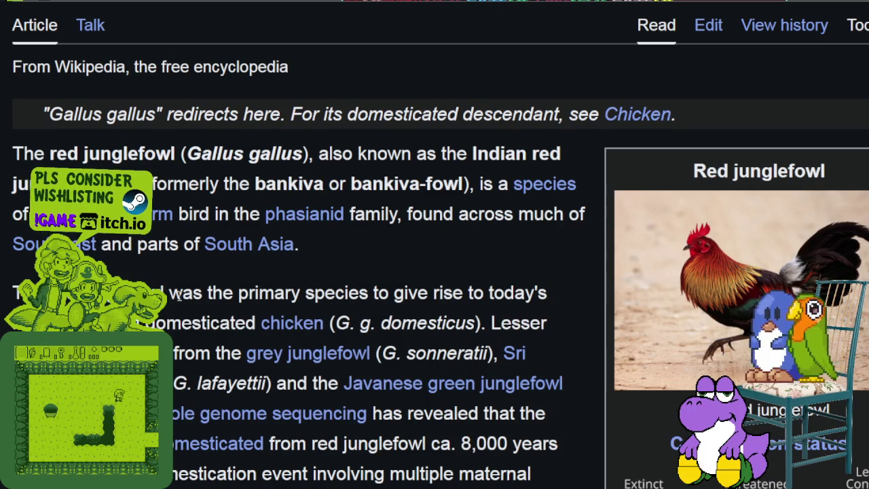
Highlight the intro text from 'domesticated chicken' through 'grey junglefowl (' in the article
scroll(180, 295, "down", 1)
scroll(180, 295, "down", 3)
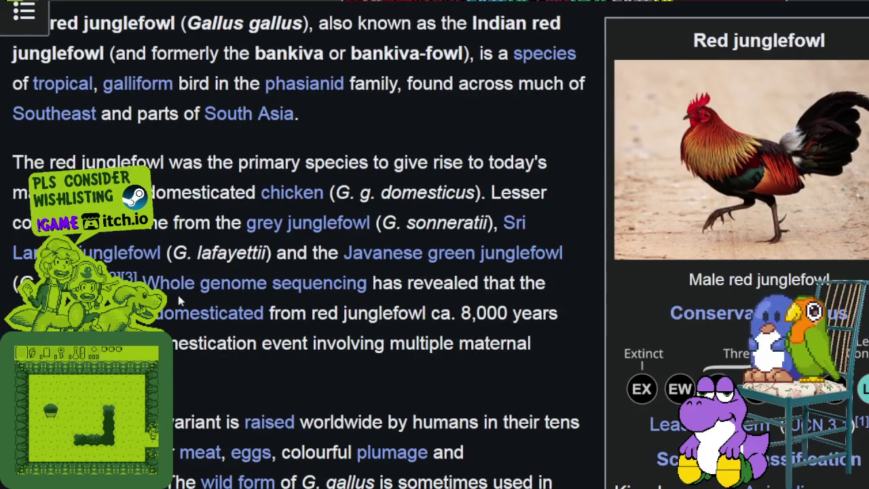
left_click_drag(135, 163, 416, 165)
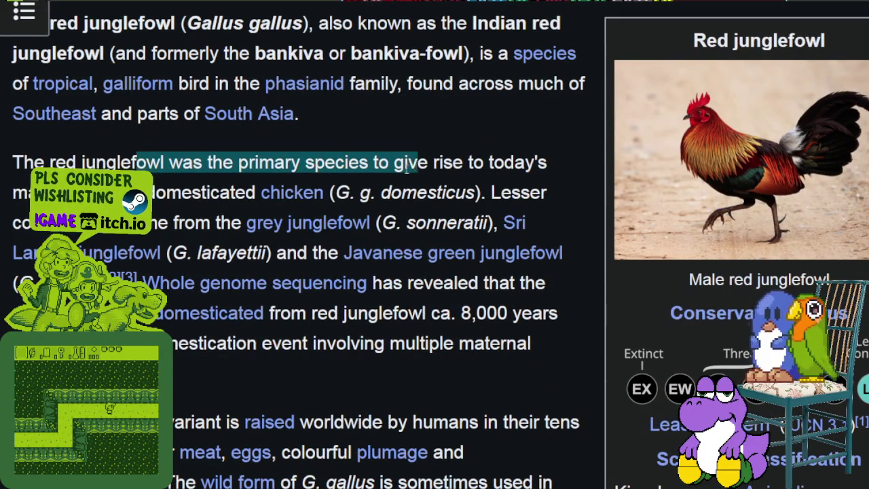
left_click(176, 194)
mouse_move(175, 194)
left_mouse_down()
mouse_move(400, 193)
mouse_move(356, 235)
left_mouse_up()
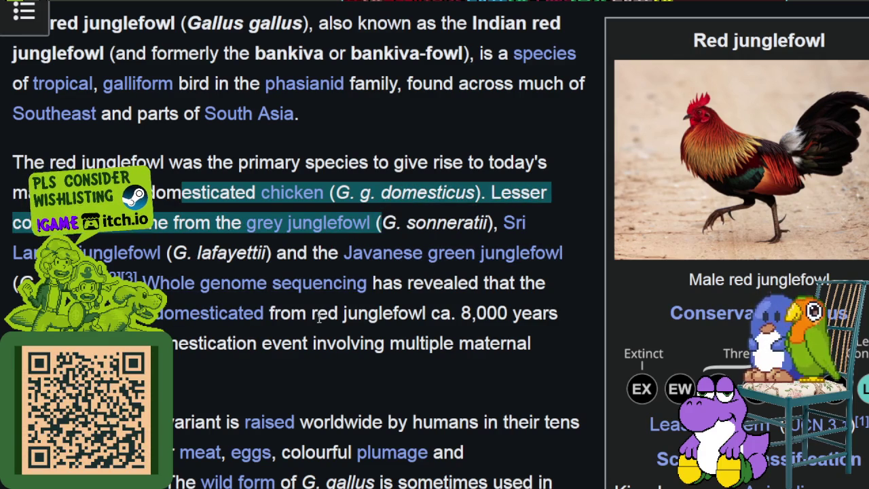
key("alt+Tab")
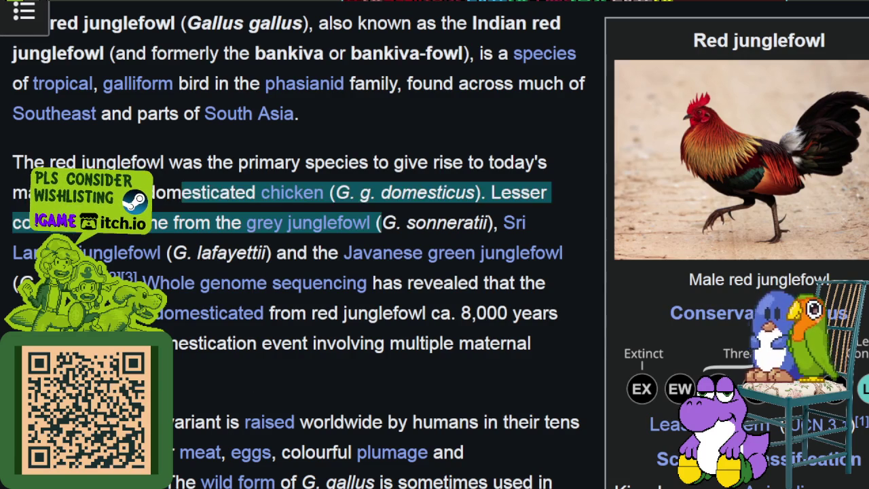
scroll(519, 237, "down", 5)
scroll(532, 242, "down", 3)
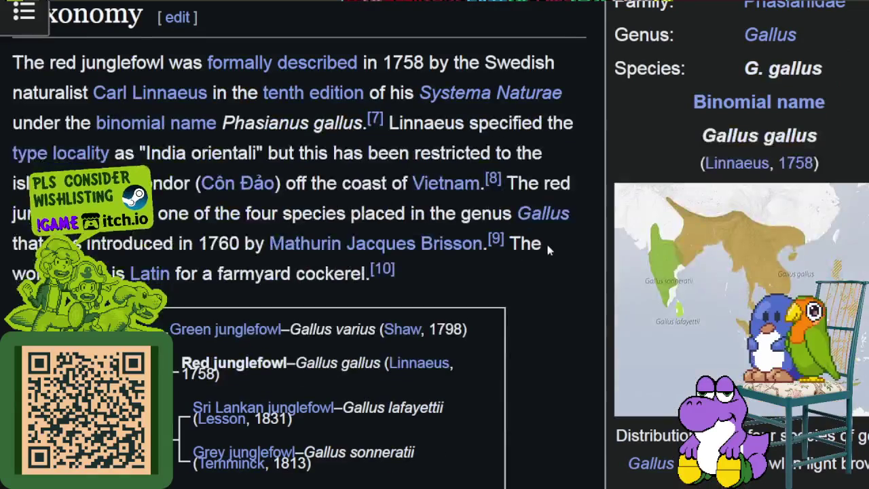
scroll(561, 243, "down", 6)
scroll(562, 243, "down", 3)
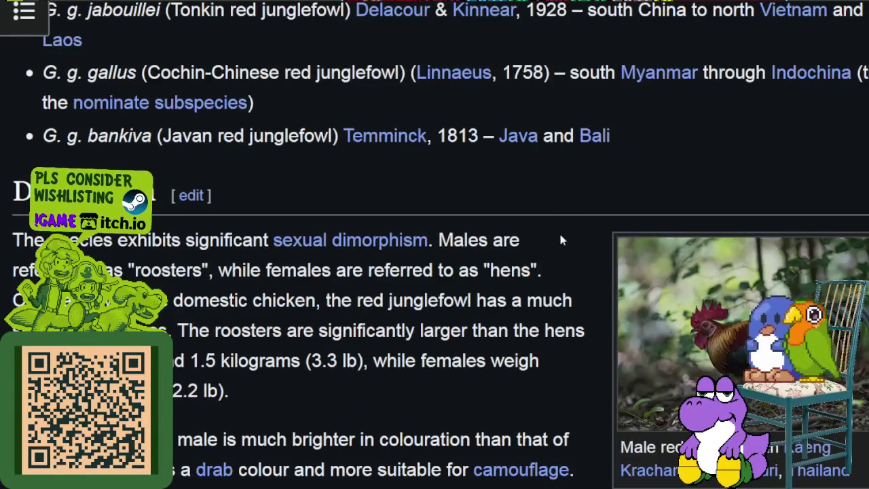
scroll(560, 238, "down", 3)
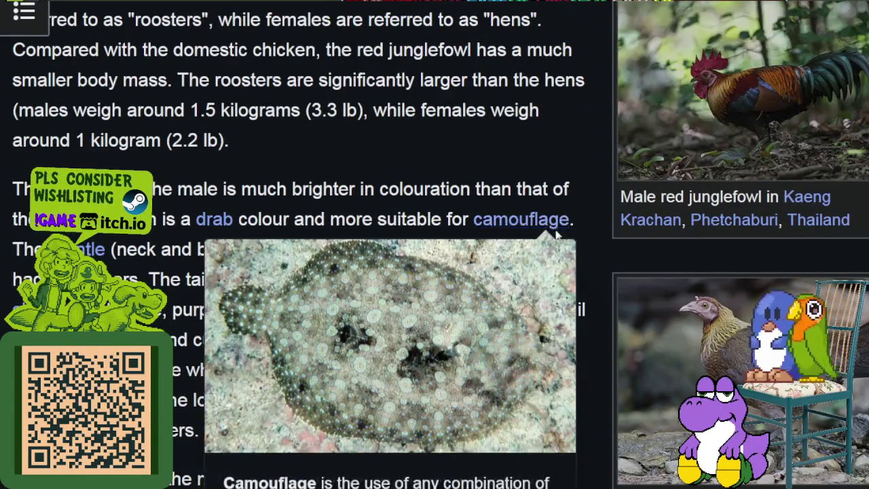
scroll(562, 229, "up", 8)
scroll(567, 228, "up", 10)
scroll(567, 227, "down", 3)
scroll(567, 227, "down", 5)
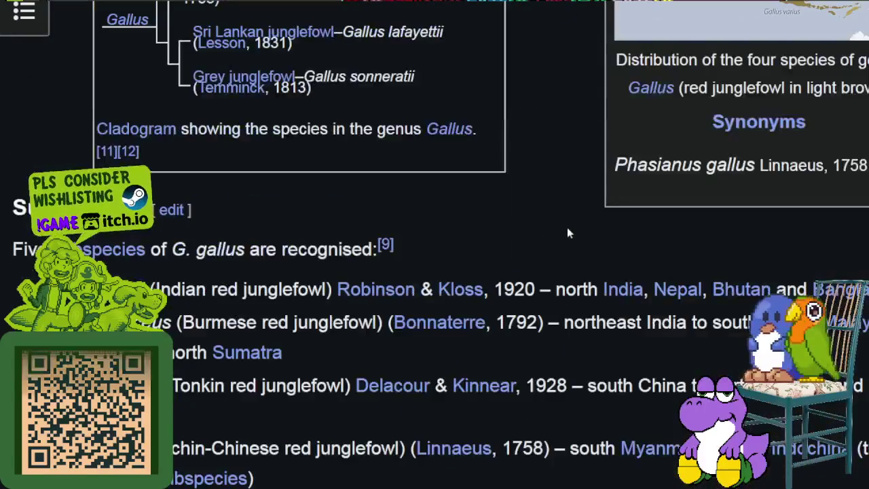
scroll(567, 220, "down", 5)
scroll(567, 219, "down", 6)
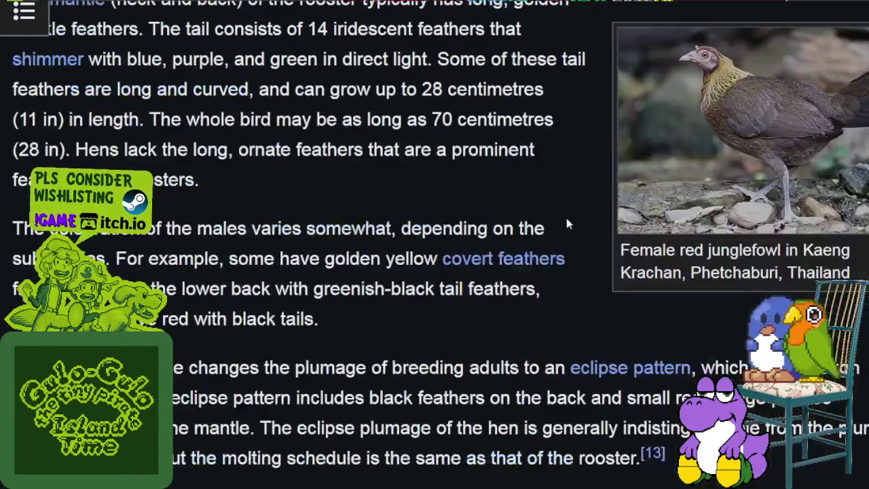
scroll(566, 218, "down", 6)
scroll(565, 215, "down", 1)
scroll(564, 212, "down", 5)
scroll(564, 210, "down", 5)
scroll(563, 209, "down", 5)
scroll(562, 208, "down", 2)
scroll(562, 212, "down", 5)
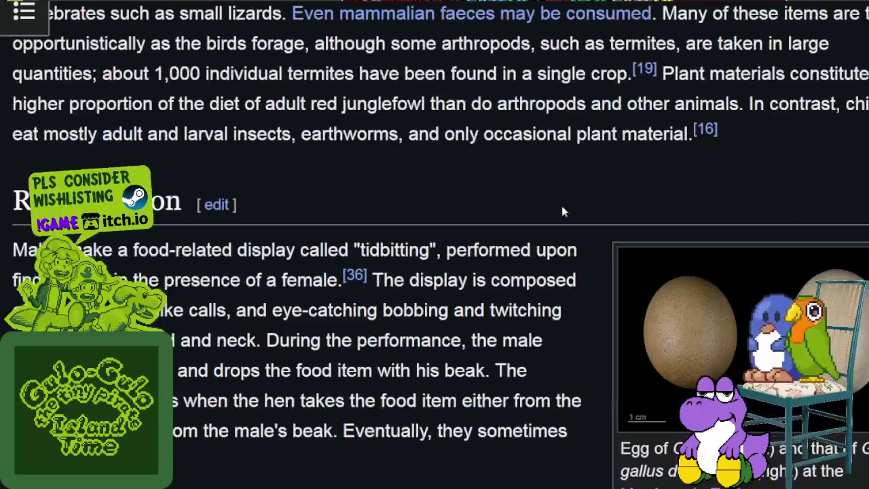
scroll(561, 211, "down", 5)
scroll(562, 209, "down", 4)
scroll(561, 208, "up", 3)
scroll(562, 206, "up", 5)
scroll(557, 205, "up", 5)
scroll(552, 203, "up", 5)
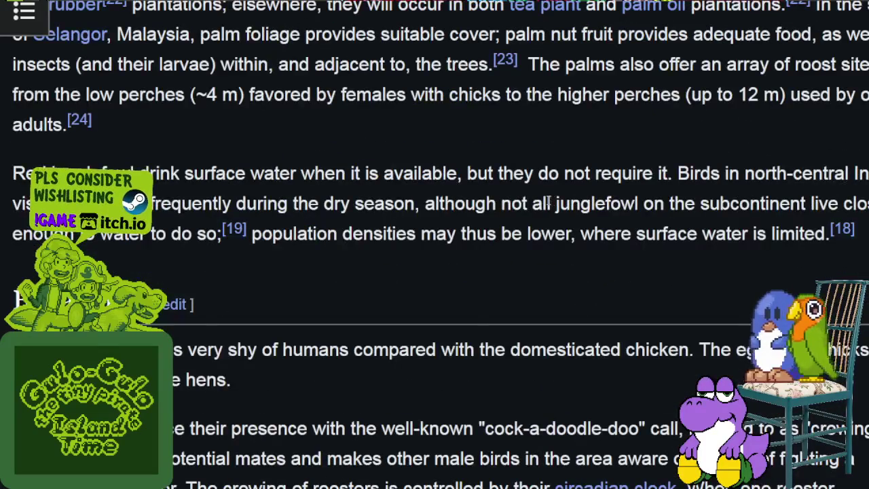
scroll(551, 201, "down", 5)
scroll(549, 197, "up", 5)
scroll(537, 199, "up", 5)
scroll(533, 202, "up", 5)
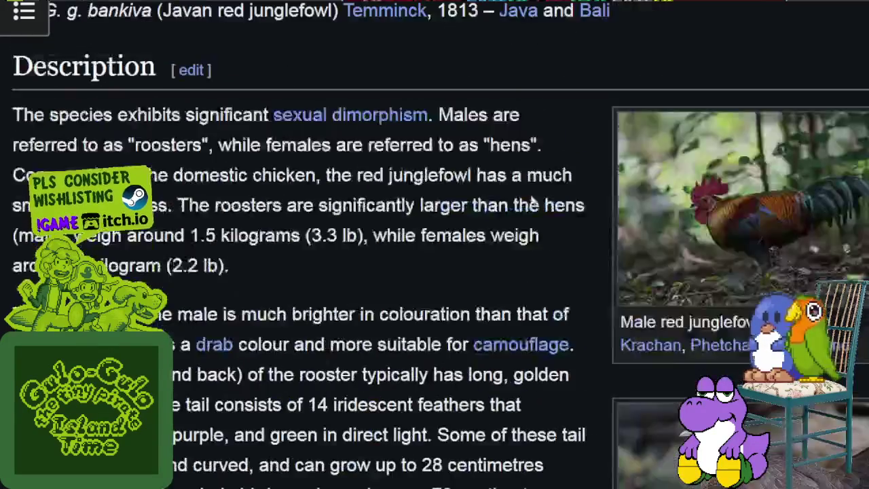
scroll(531, 201, "up", 5)
scroll(531, 198, "up", 5)
scroll(534, 197, "up", 3)
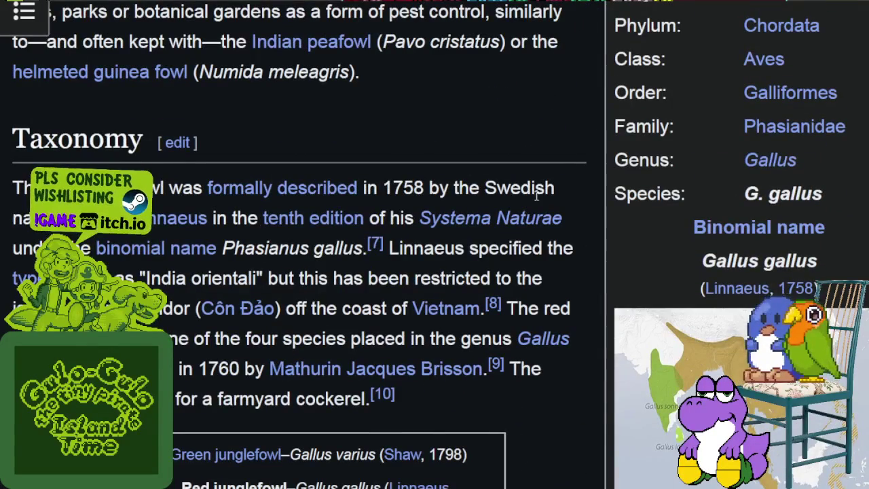
left_click(652, 381)
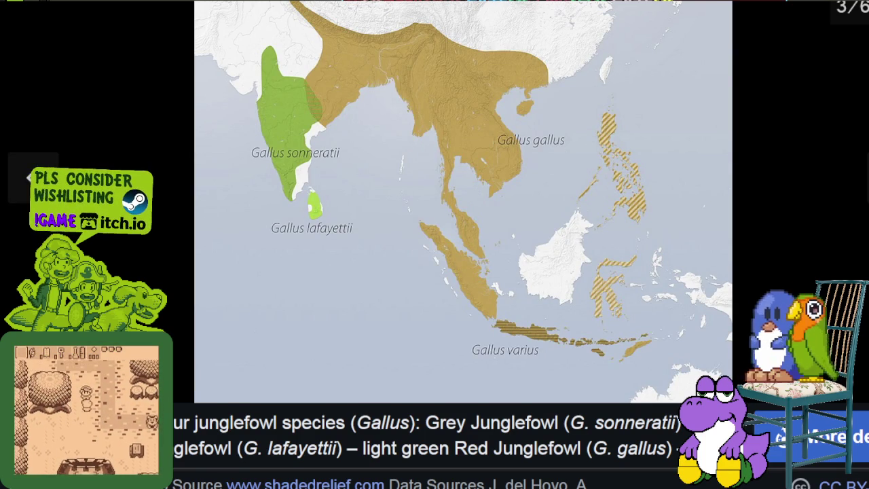
key("Escape")
scroll(424, 131, "down", 4)
scroll(437, 124, "down", 4)
scroll(454, 112, "down", 1)
scroll(459, 102, "up", 1)
scroll(464, 94, "up", 4)
scroll(456, 85, "up", 5)
scroll(448, 79, "up", 4)
scroll(448, 78, "down", 3)
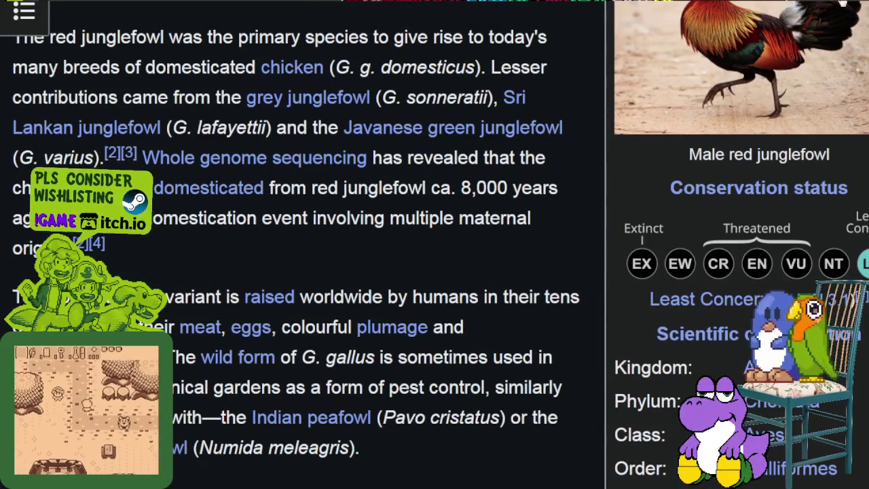
key("alt+Tab")
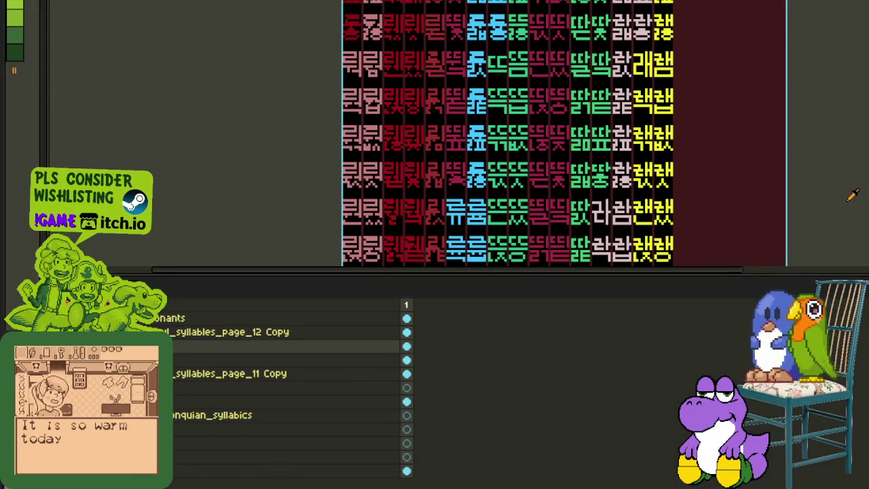
Pan the glyph sheet into view and save it with Ctrl+S
scroll(783, 196, "down", 1)
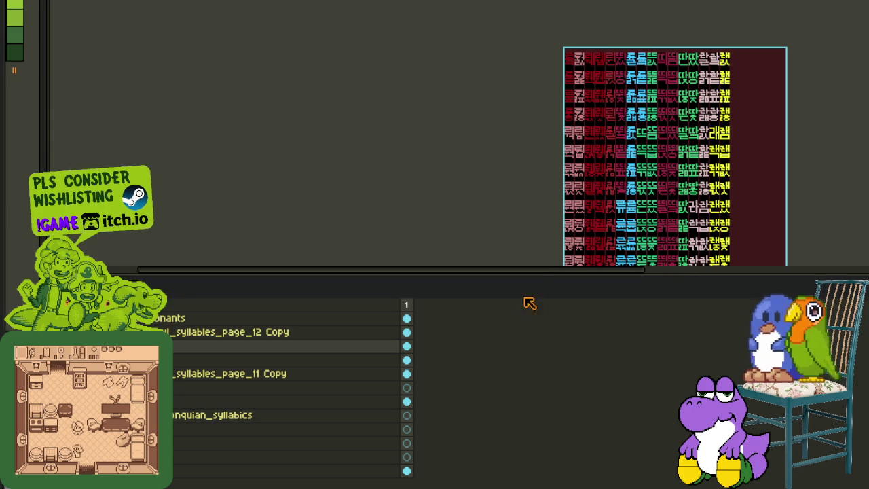
left_click_drag(633, 218, 455, 164)
key("Tab")
key("Tab")
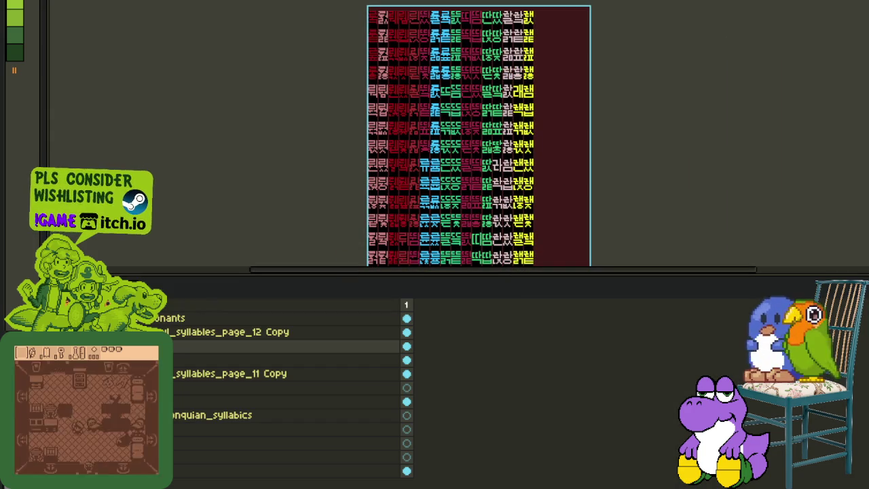
key("Tab")
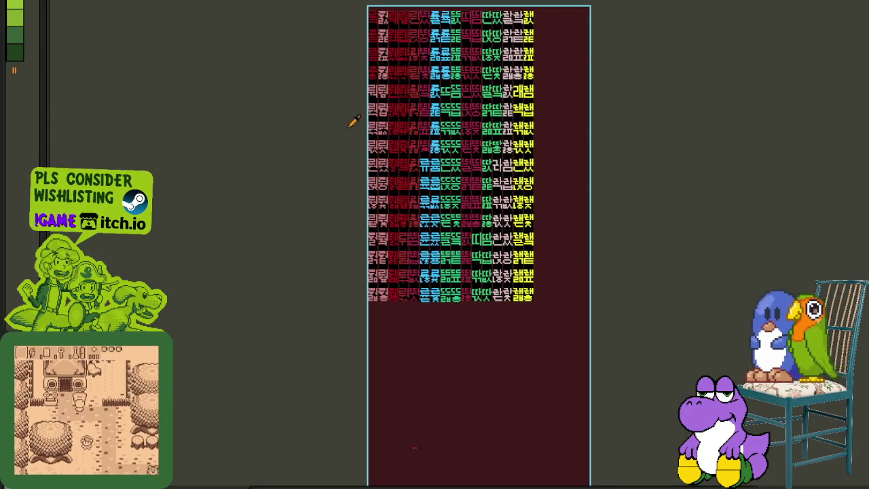
left_click_drag(373, 133, 336, 204)
key("Tab")
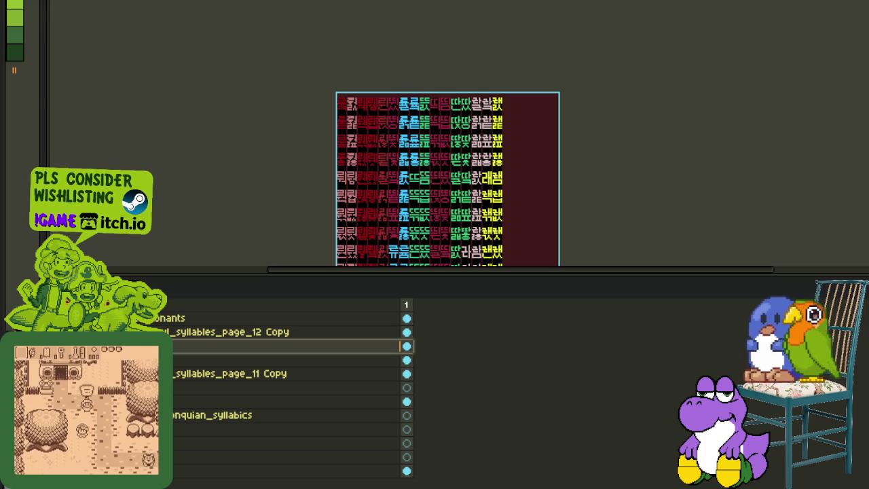
key("Tab")
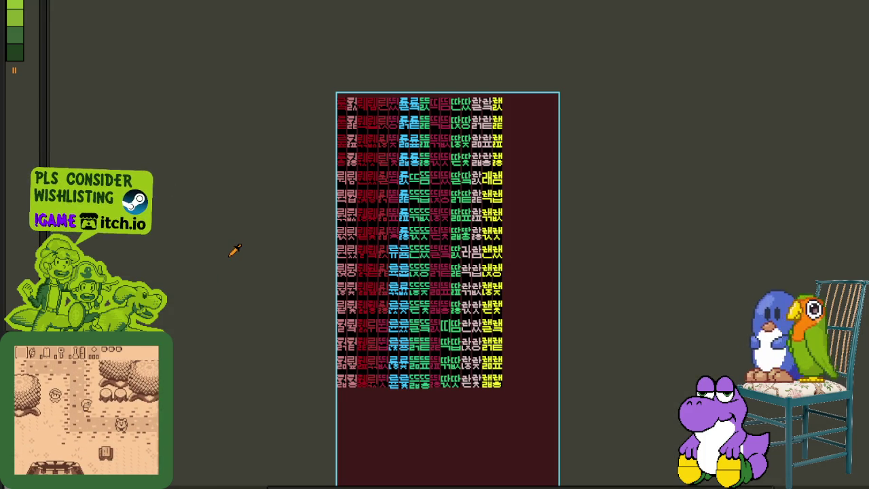
key("Tab")
key("ctrl+s")
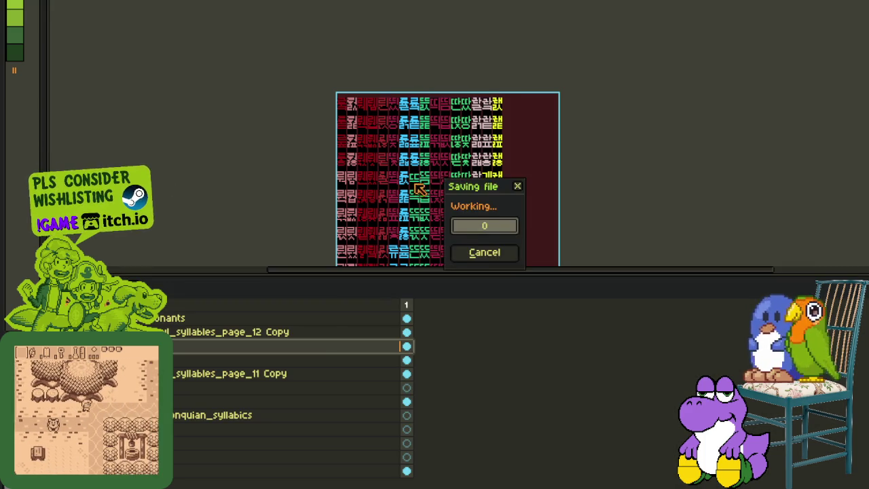
Hide the timeline, zoom in and paint bright green over the 드 glyph's top
key("Tab")
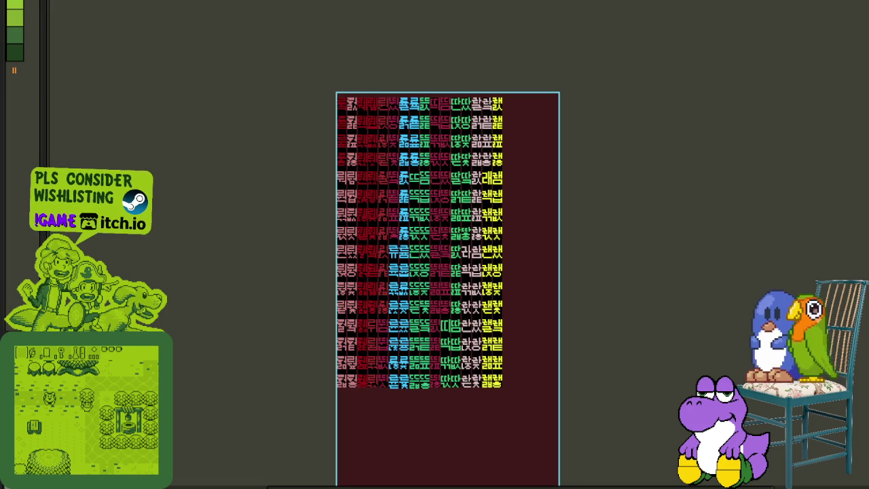
key("Tab")
scroll(246, 265, "up", 2)
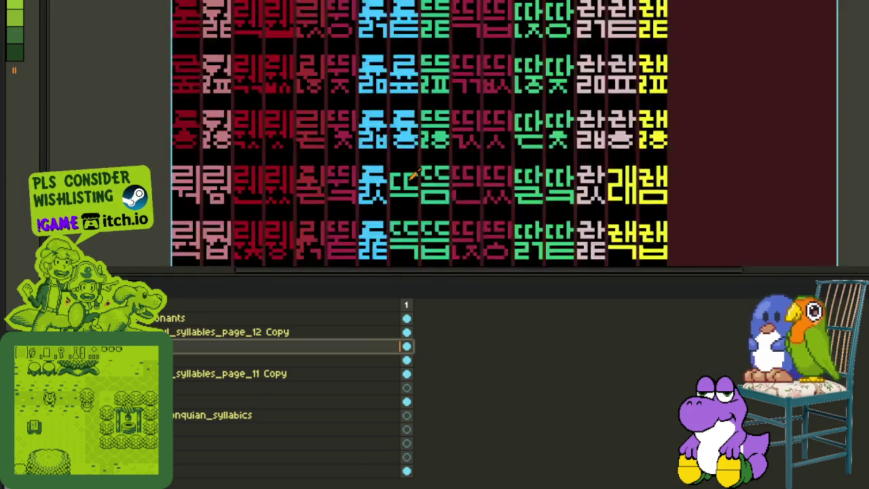
key("Tab")
scroll(381, 193, "up", 2)
scroll(382, 193, "up", 2)
scroll(382, 194, "up", 1)
scroll(382, 194, "up", 1)
mouse_move(341, 194)
left_mouse_down()
mouse_move(454, 194)
mouse_move(442, 243)
left_mouse_up()
Undo the stray hook, draw a bright green horizontal bar and erase leftover teal pixels
key("ctrl+z")
left_click_drag(343, 250, 465, 251)
mouse_move(367, 262)
left_mouse_down()
mouse_move(350, 275)
mouse_move(456, 304)
left_mouse_up()
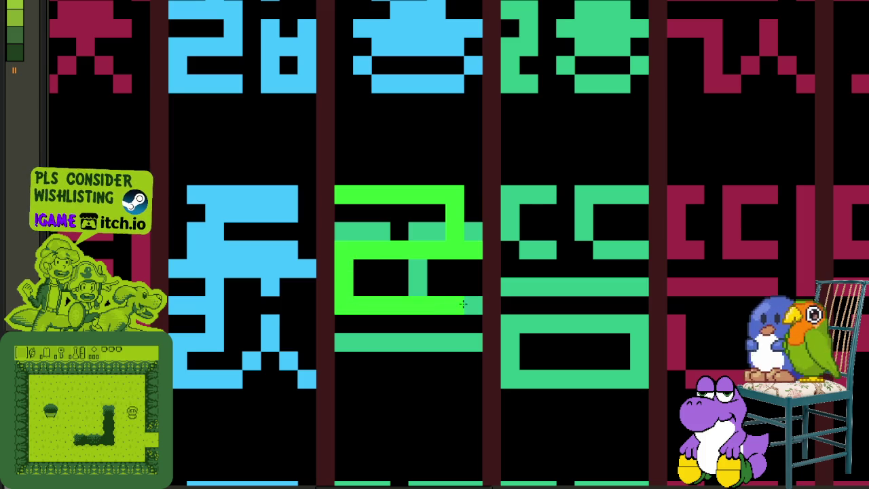
left_click(420, 279)
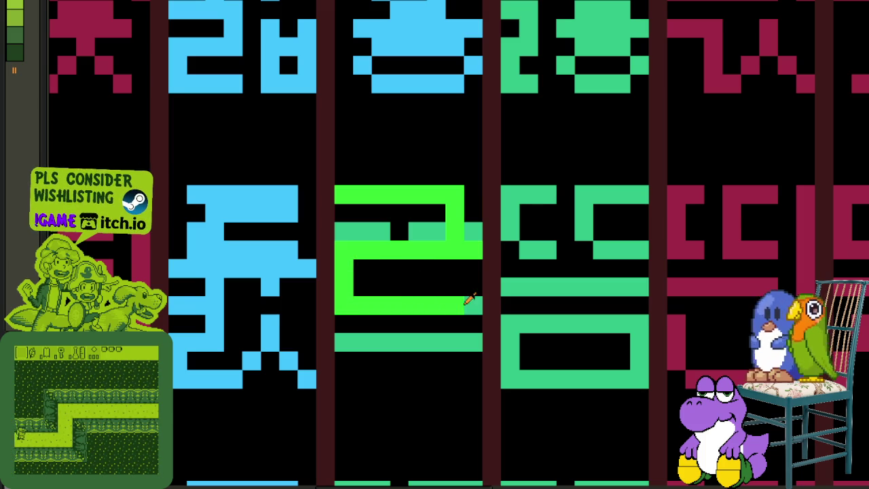
left_click_drag(475, 231, 339, 231)
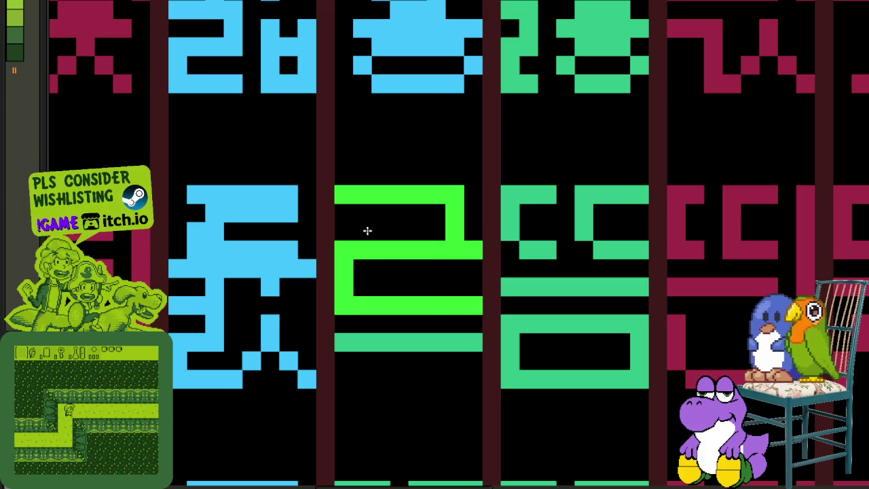
Redraw the glyph's lower-left stroke in green and zoom back out
scroll(362, 235, "down", 3)
scroll(362, 246, "up", 2)
mouse_move(367, 278)
left_mouse_down()
mouse_move(355, 248)
mouse_move(364, 294)
left_mouse_up()
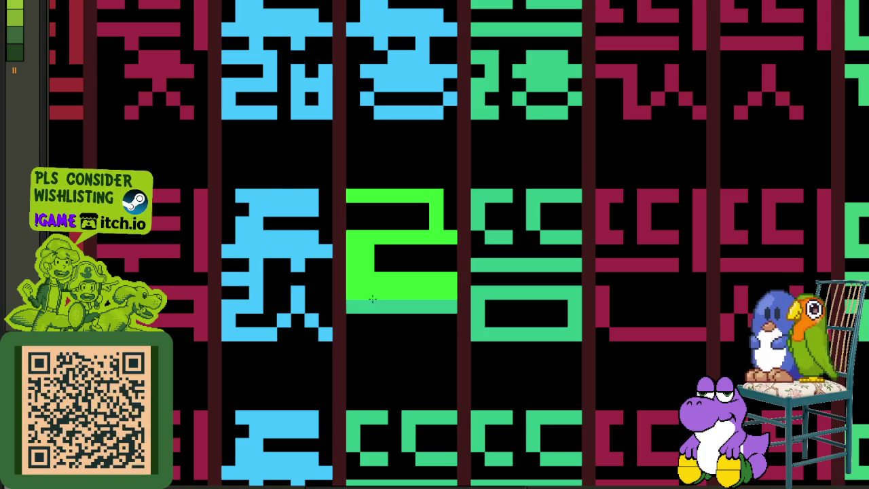
scroll(363, 299, "down", 3)
scroll(345, 303, "down", 3)
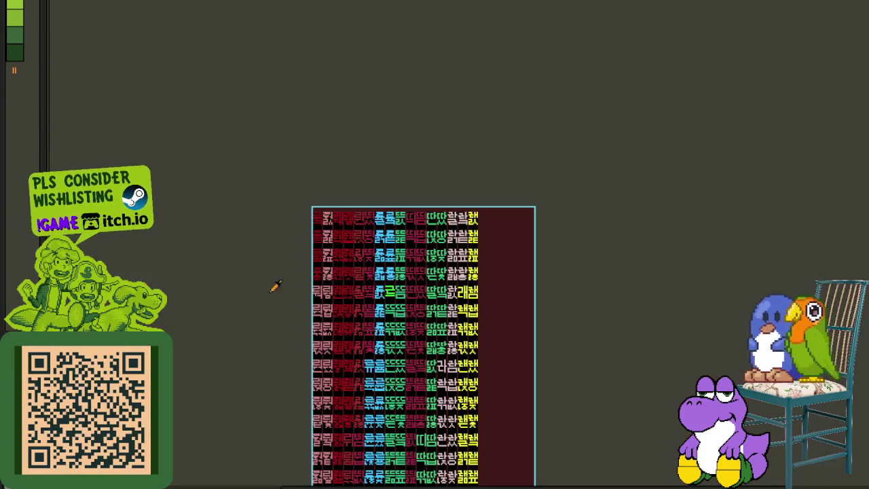
Trace the 름 glyph's top row, middle bar, lower strokes and bottom row in bright green
left_click_drag(319, 304, 326, 246)
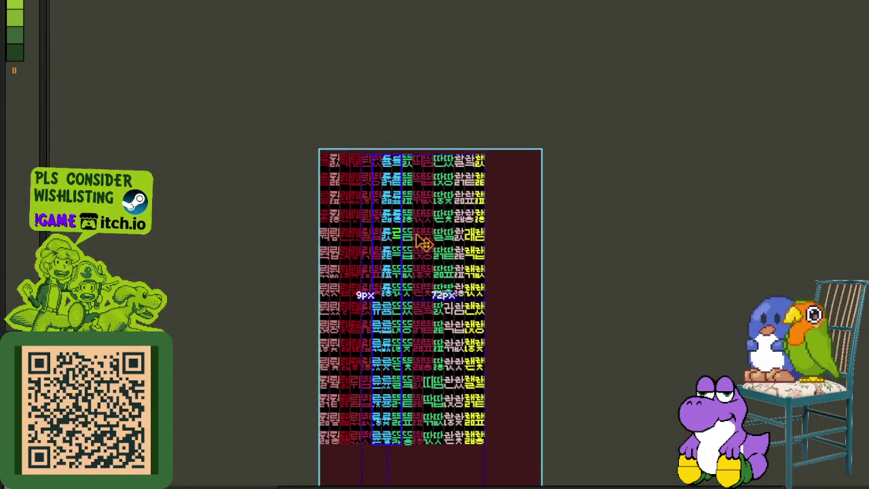
scroll(423, 232, "up", 5)
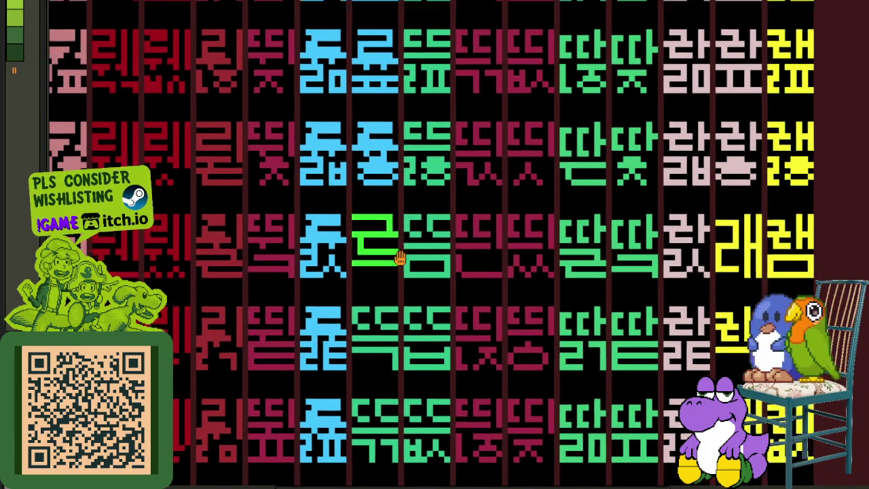
scroll(396, 249, "up", 2)
scroll(445, 203, "up", 2)
left_click_drag(443, 201, 482, 204)
left_click_drag(506, 231, 477, 231)
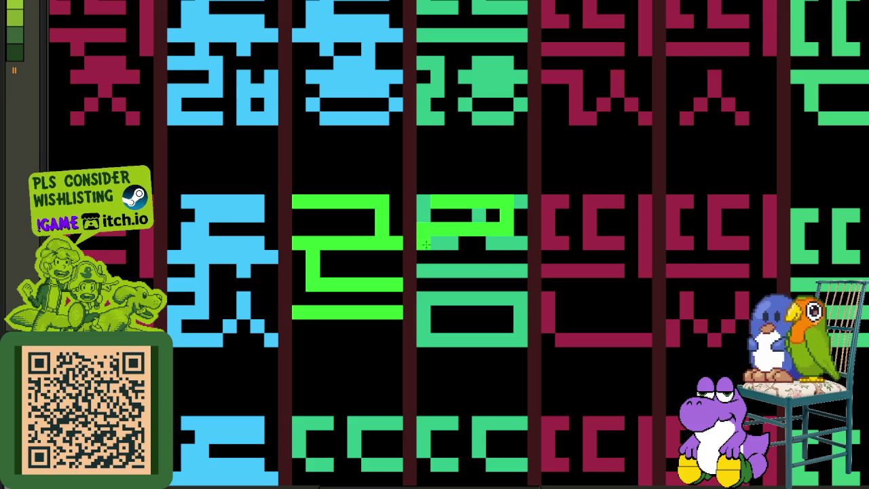
left_click_drag(438, 255, 504, 260)
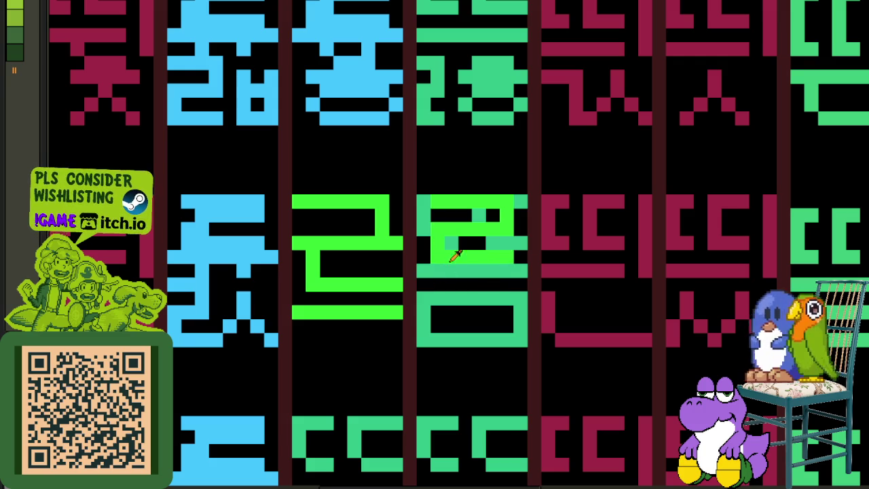
mouse_move(420, 335)
left_mouse_down()
mouse_move(486, 312)
mouse_move(517, 314)
mouse_move(439, 329)
left_mouse_up()
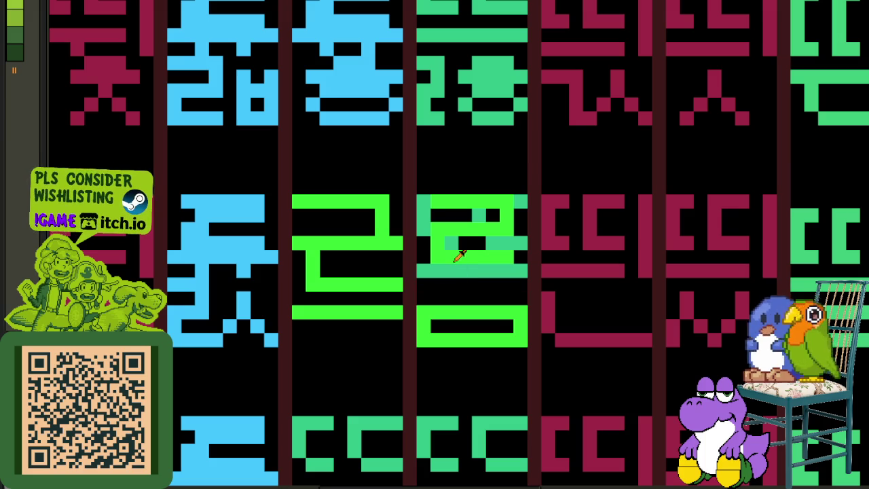
left_click_drag(424, 285, 473, 285)
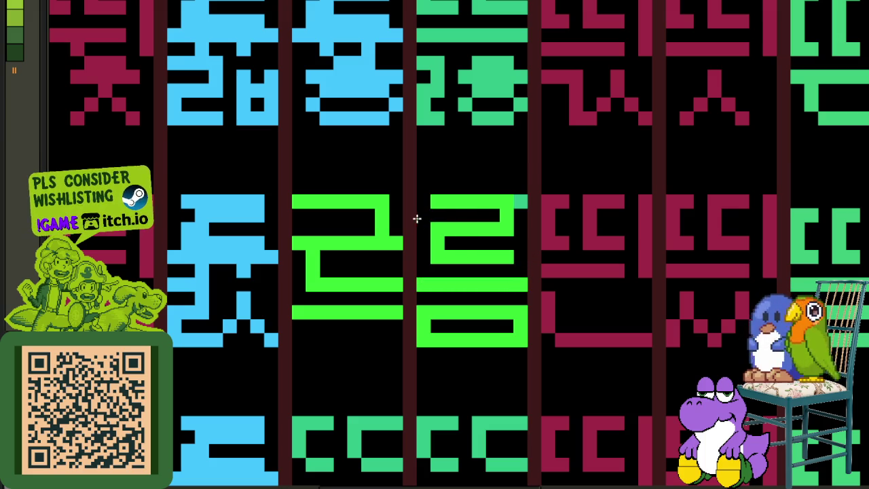
scroll(514, 202, "down", 4)
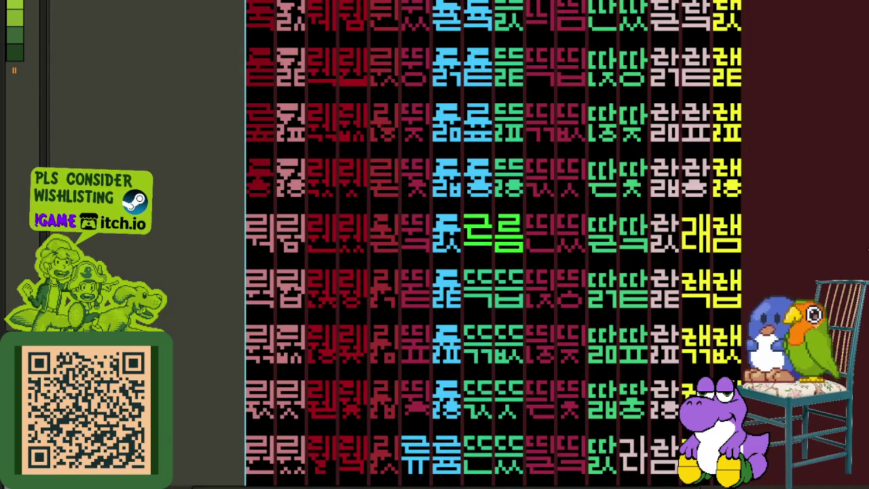
Switch to the rectangular marquee and select the bright green 름 tile
left_click_drag(514, 217, 386, 198)
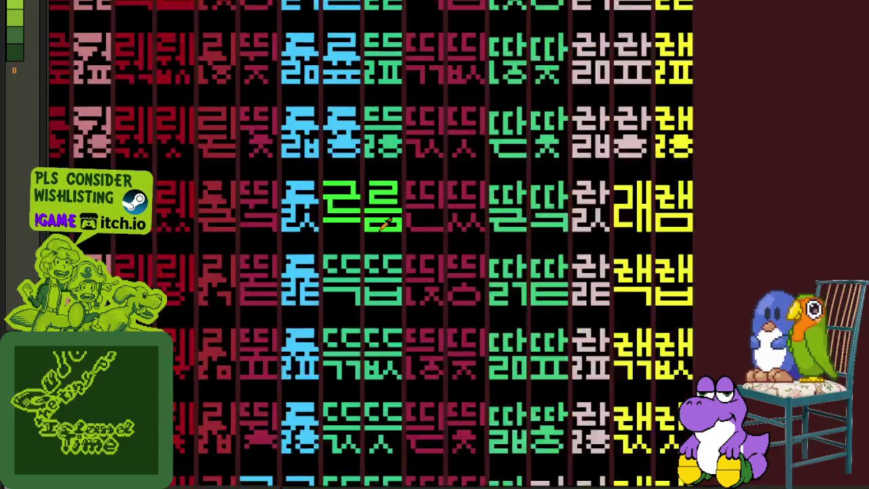
scroll(383, 207, "up", 2)
scroll(386, 204, "up", 1)
key("m")
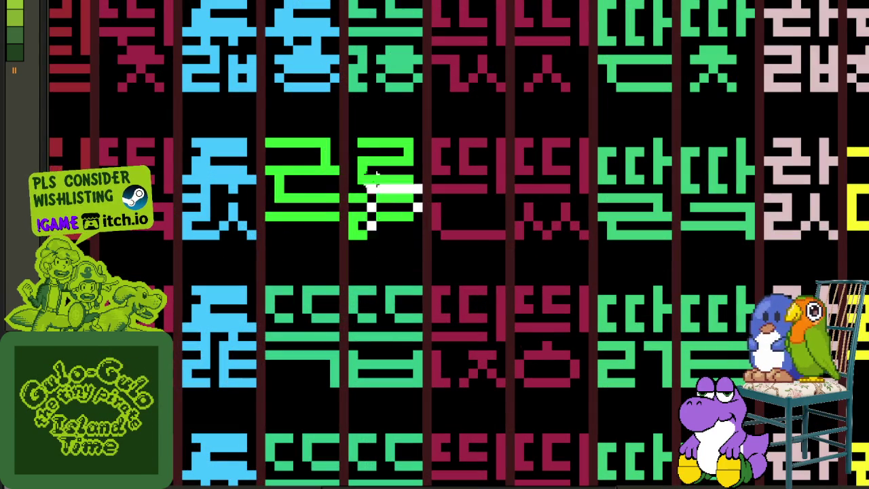
left_click_drag(425, 240, 339, 137)
left_click(454, 178)
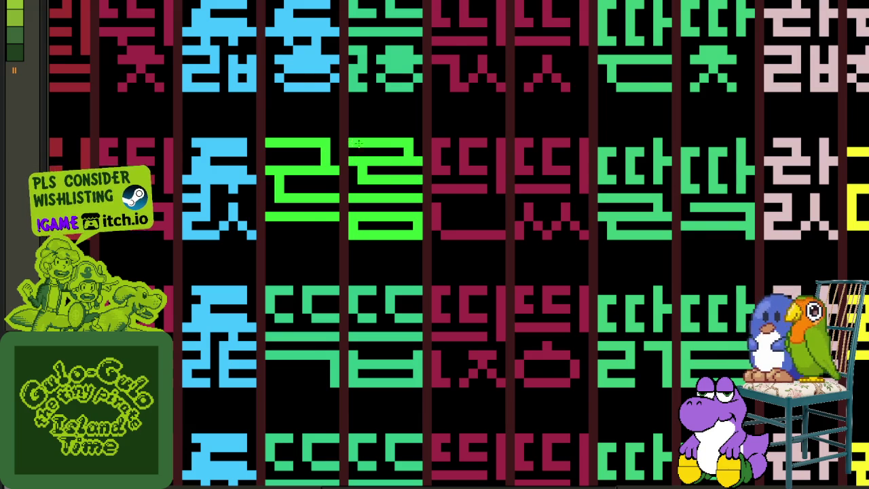
Copy the 름 tile down into the 륵 cell below and drop it in place
scroll(504, 255, "down", 3)
scroll(432, 197, "up", 3)
mouse_move(423, 209)
left_mouse_down()
mouse_move(349, 116)
mouse_move(346, 224)
left_mouse_up()
scroll(349, 116, "down", 2)
left_click(346, 225)
scroll(326, 222, "up", 2)
left_click(326, 221)
scroll(328, 285, "up", 2)
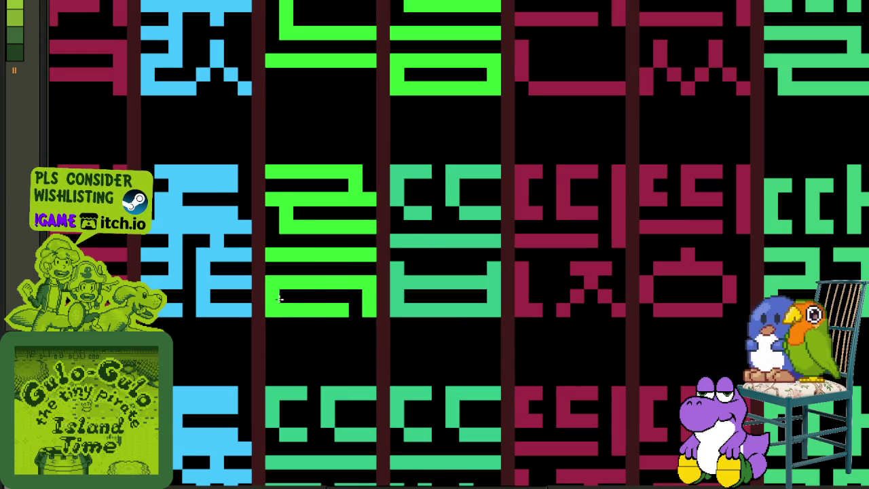
scroll(282, 306, "down", 2)
scroll(401, 302, "down", 3)
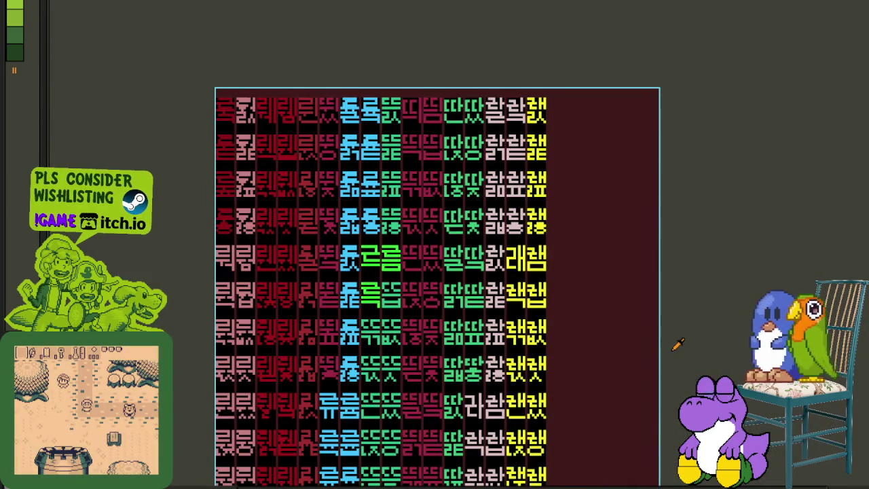
Select the 륵 tile, try shifting its pixels, then undo the move
scroll(406, 280, "up", 2)
scroll(406, 280, "up", 2)
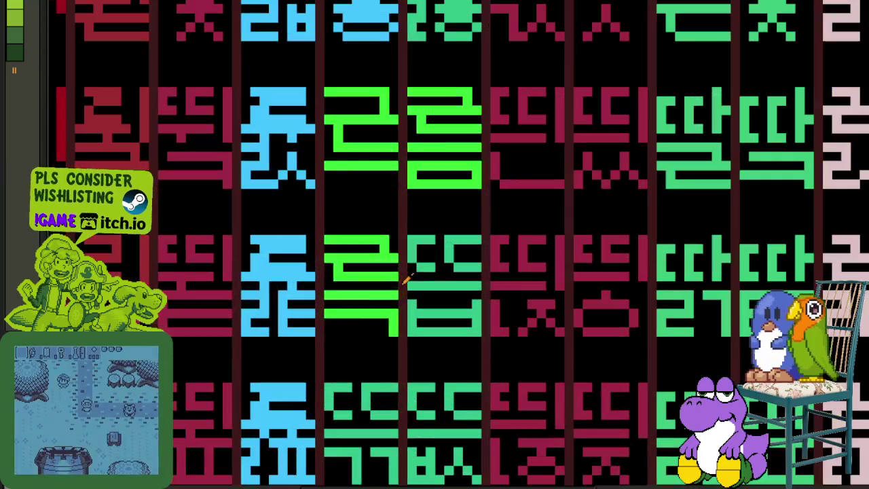
left_click(394, 330)
scroll(336, 248, "down", 2)
scroll(347, 265, "down", 1)
left_click_drag(408, 246, 412, 294)
scroll(411, 294, "up", 3)
left_click_drag(427, 349, 441, 339)
key("ctrl+z")
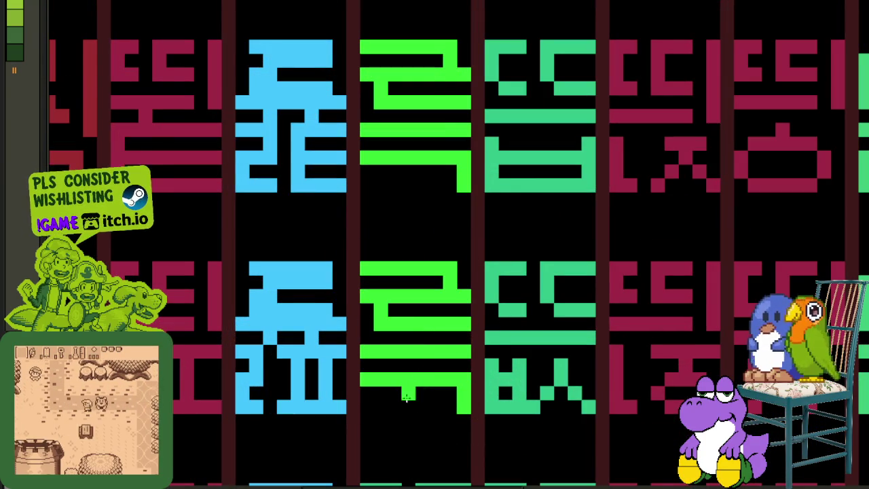
Select a green ㄹ glyph and move it into its proper cell
scroll(424, 382, "down", 1)
scroll(424, 382, "down", 1)
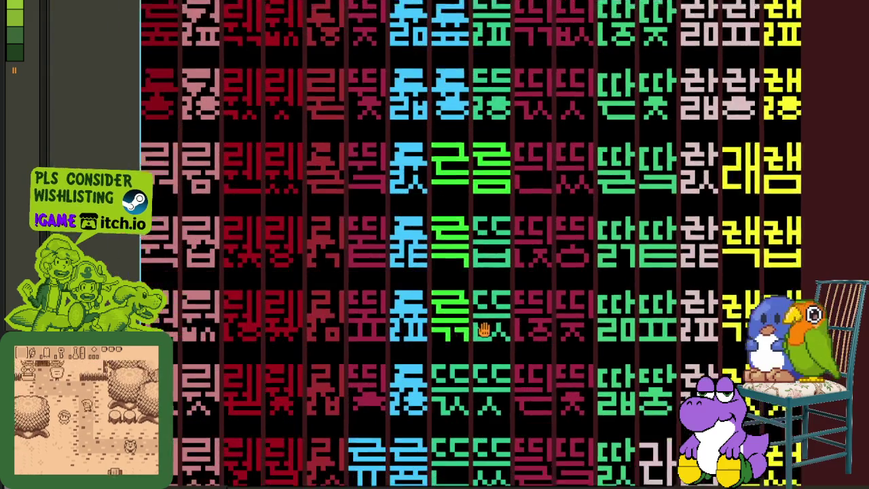
scroll(421, 346, "down", 1)
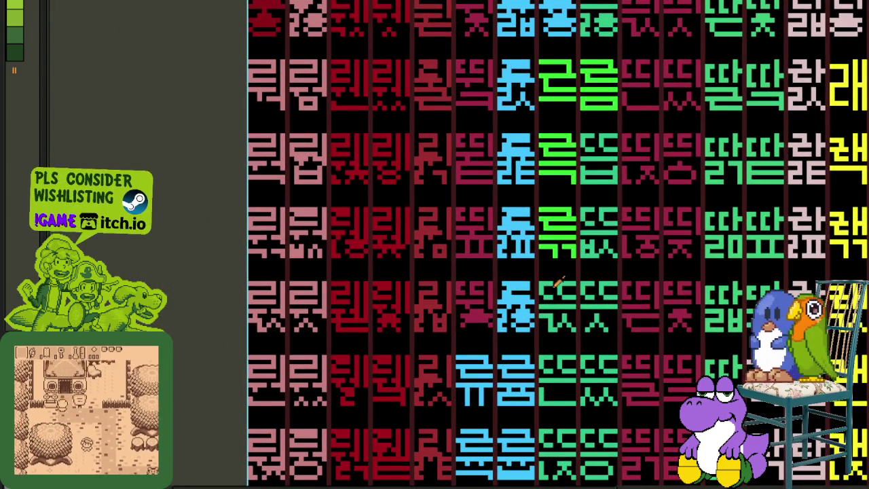
scroll(476, 251, "down", 1)
scroll(427, 194, "up", 1)
scroll(435, 173, "up", 3)
left_click_drag(440, 187, 361, 88)
scroll(370, 89, "down", 1)
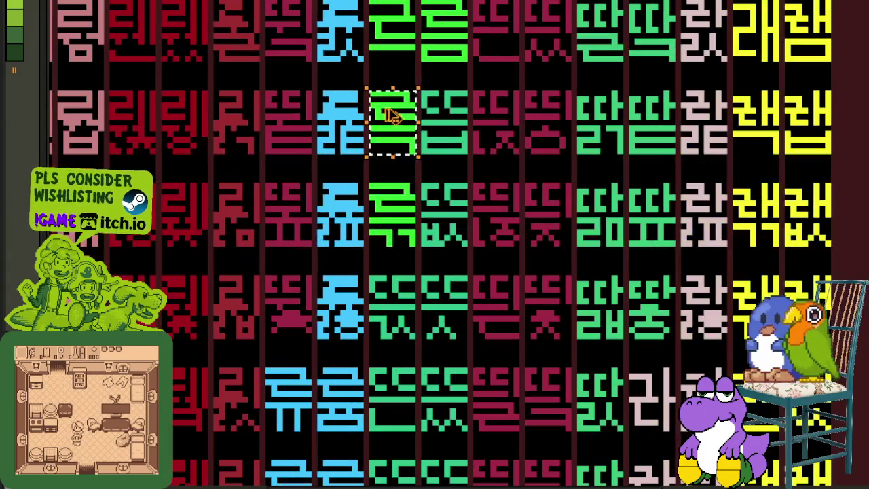
scroll(408, 272, "up", 3)
left_click_drag(417, 359, 414, 286)
left_click(597, 299)
Flip the green glyph's lower stroke horizontally and save the sheet
mouse_move(372, 336)
left_mouse_down()
mouse_move(476, 353)
mouse_move(484, 375)
left_mouse_up()
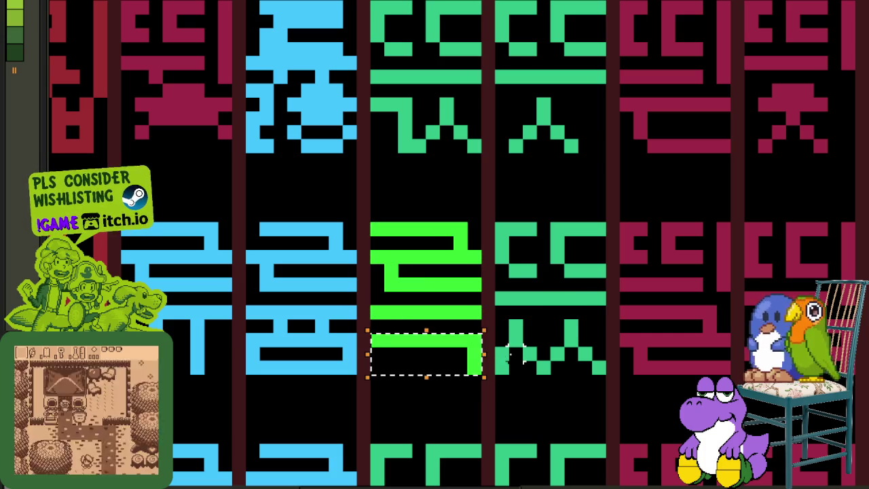
key("shift+h")
key("ctrl+d")
scroll(572, 305, "down", 3)
key("ctrl+s")
scroll(537, 319, "up", 1)
key("ctrl+s")
scroll(516, 272, "down", 2)
scroll(509, 254, "down", 1)
scroll(511, 248, "down", 1)
scroll(521, 229, "down", 1)
scroll(527, 226, "down", 1)
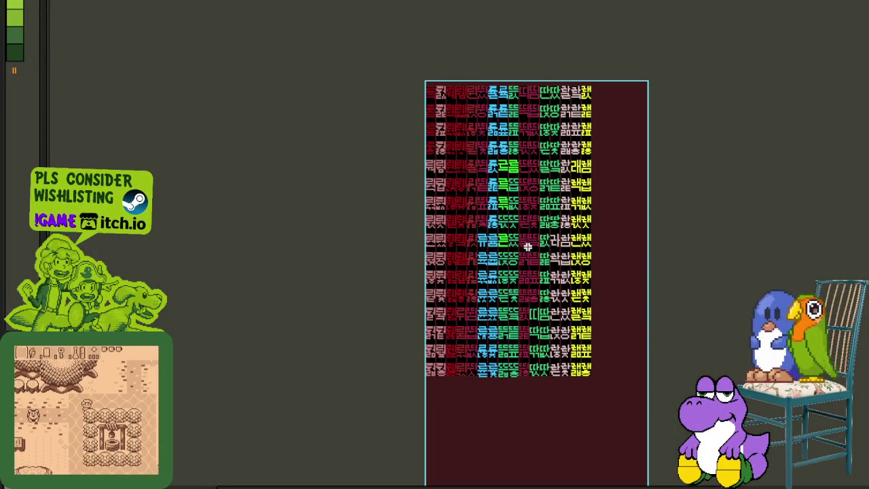
Copy the green ㄹ up into the teal glyph's cell above 근
left_click_drag(517, 248, 413, 227)
scroll(413, 238, "up", 2)
scroll(404, 264, "up", 1)
scroll(238, 224, "up", 1)
left_click_drag(166, 169, 302, 370)
mouse_move(415, 246)
left_mouse_down()
mouse_move(376, 309)
mouse_move(334, 271)
left_mouse_up()
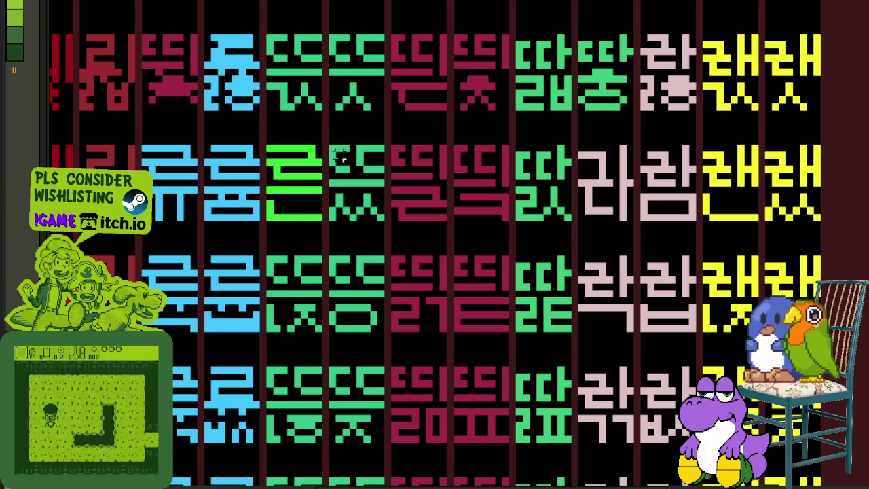
mouse_move(305, 231)
left_mouse_down()
mouse_move(322, 330)
mouse_move(359, 245)
left_mouse_up()
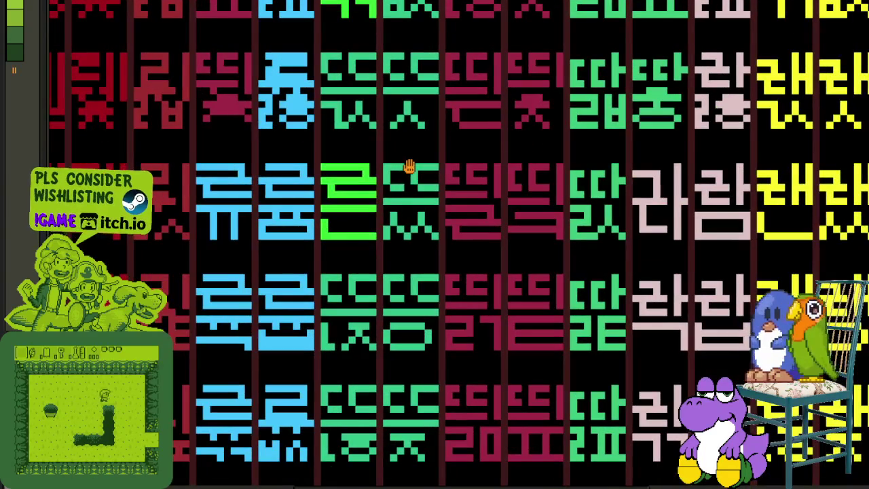
scroll(365, 277, "up", 2)
scroll(368, 288, "up", 2)
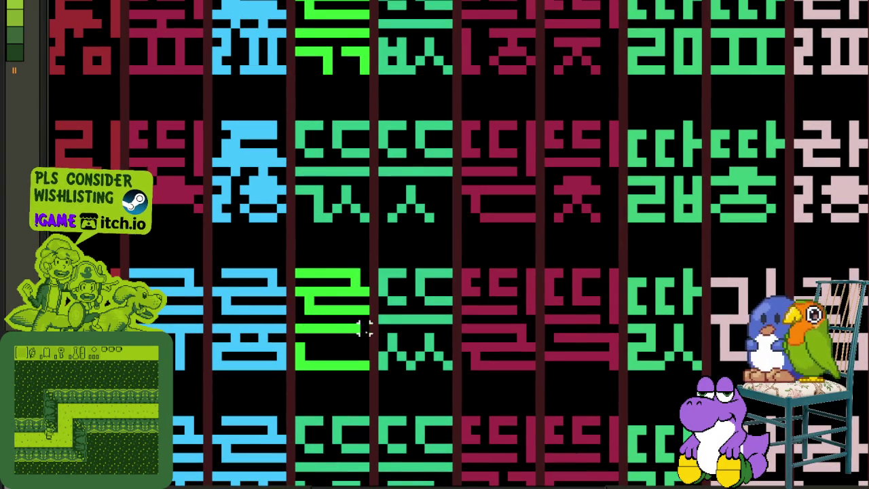
mouse_move(365, 329)
left_mouse_down()
mouse_move(299, 272)
mouse_move(336, 152)
mouse_move(319, 150)
left_mouse_up()
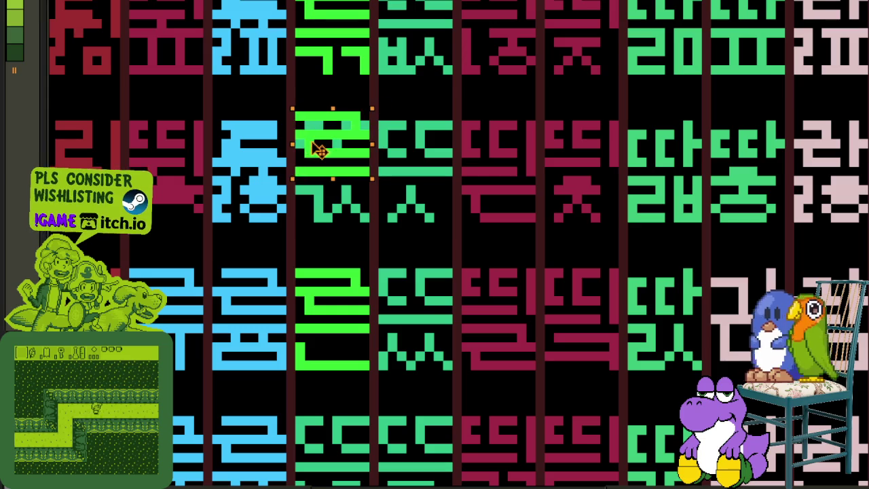
Erase the old stroke beneath the ㄹ and repaint the lower strokes bright green
key("ctrl+d")
scroll(333, 186, "up", 2)
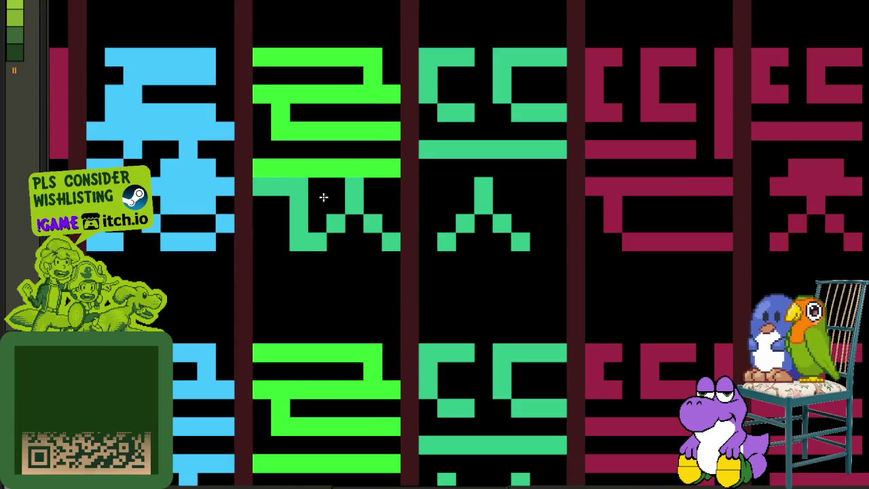
left_click_drag(331, 192, 260, 188)
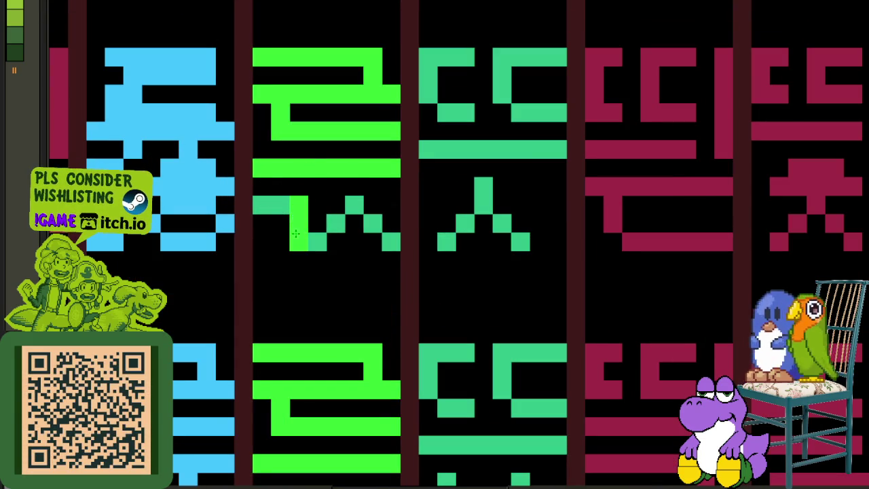
left_click_drag(296, 234, 276, 205)
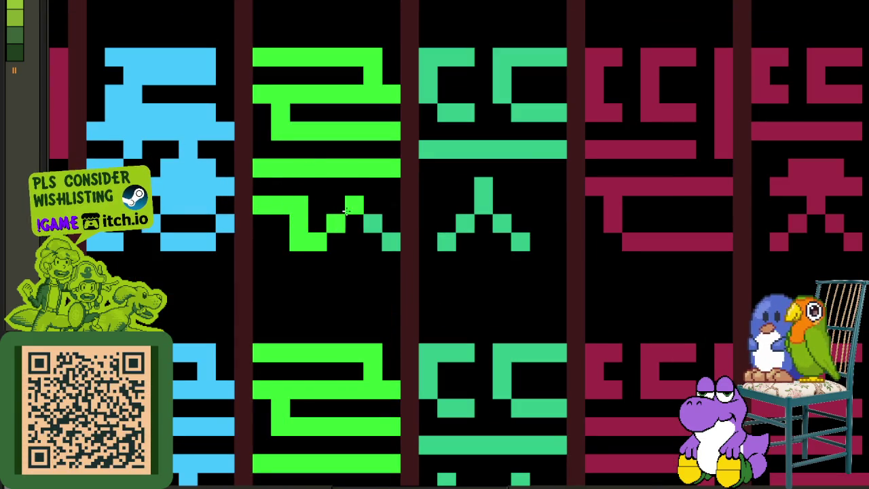
mouse_move(279, 203)
left_mouse_down()
mouse_move(281, 233)
mouse_move(354, 223)
left_mouse_up()
scroll(302, 208, "down", 2)
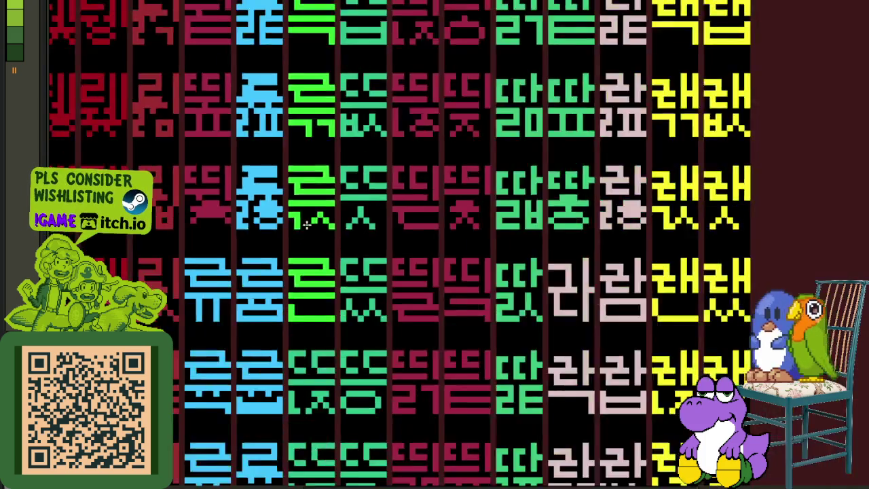
Marquee-copy the green ㄹ one cell to the right
scroll(338, 231, "down", 1)
scroll(359, 227, "up", 1)
scroll(340, 230, "up", 1)
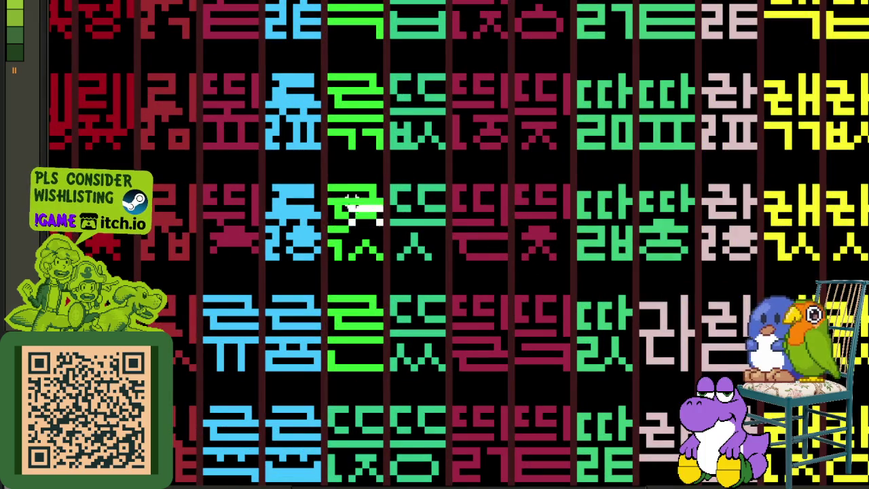
mouse_move(329, 184)
left_mouse_down()
mouse_move(384, 234)
mouse_move(423, 212)
left_mouse_up()
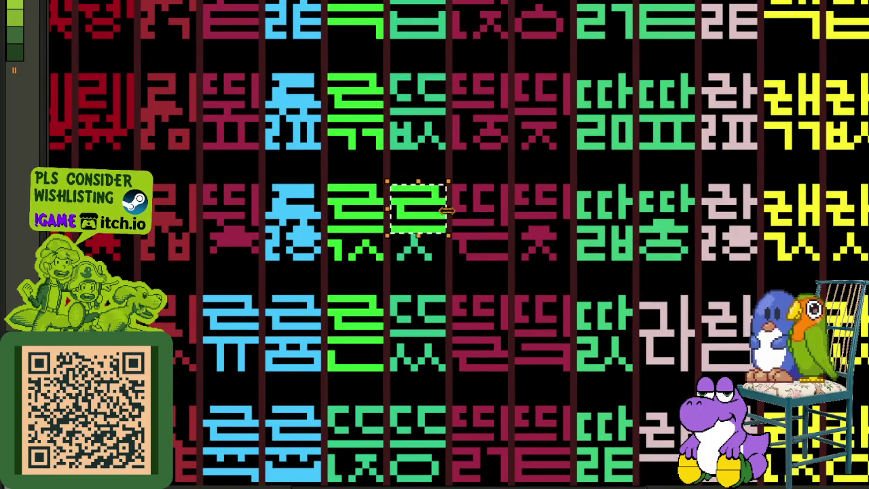
scroll(418, 225, "up", 1)
scroll(412, 235, "up", 1)
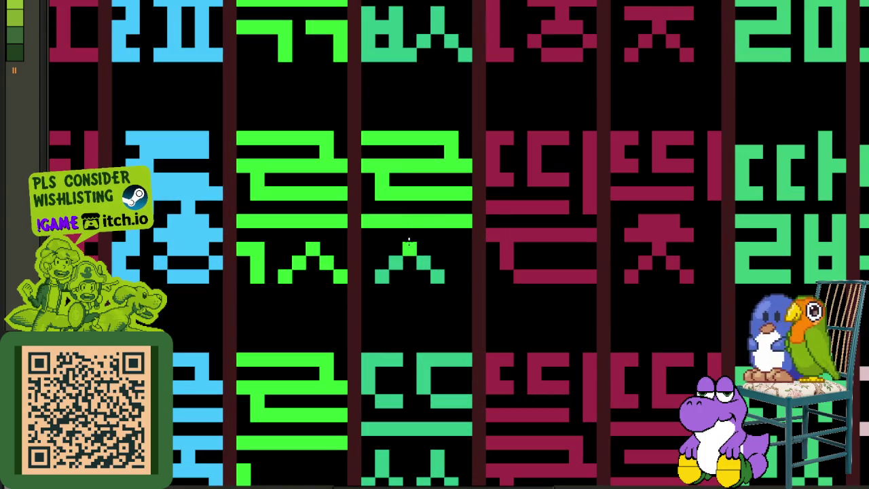
scroll(449, 250, "down", 2)
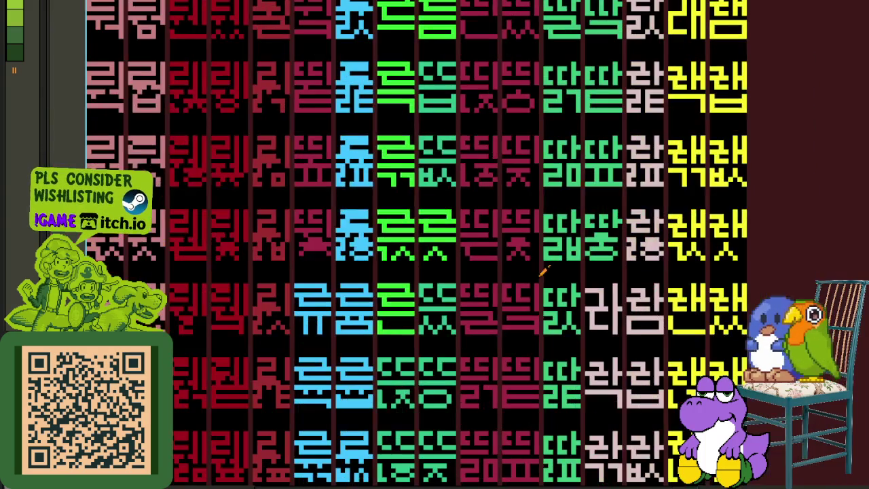
Save the sheet with Ctrl+S, then pan back to the green glyph columns
left_click_drag(762, 212, 666, 229)
key("ctrl+s")
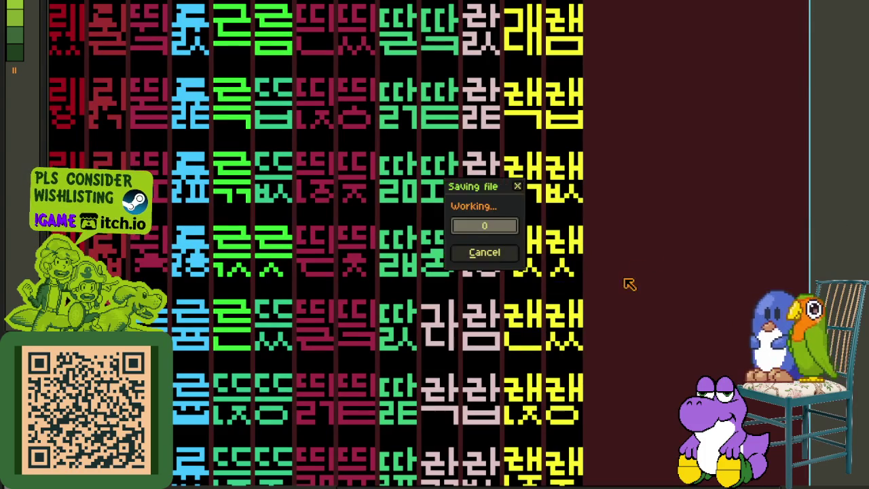
scroll(423, 254, "down", 1)
left_click_drag(423, 254, 581, 267)
scroll(435, 244, "up", 2)
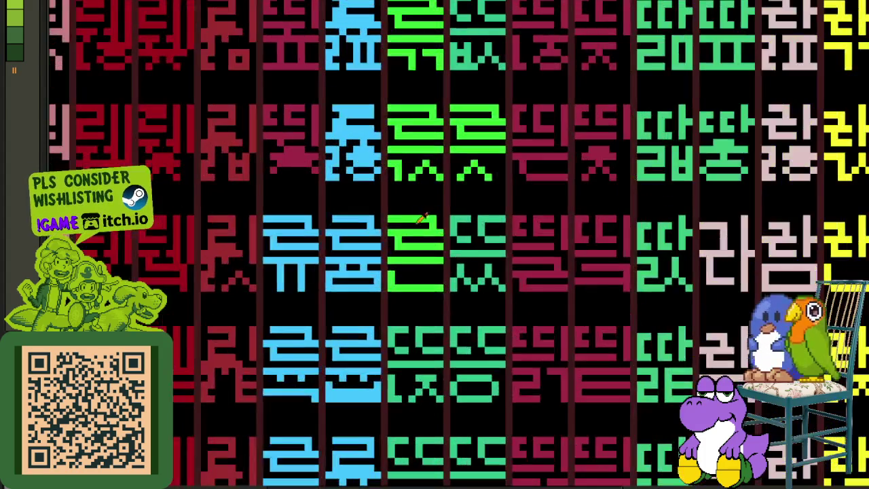
scroll(432, 205, "down", 3)
scroll(483, 216, "up", 1)
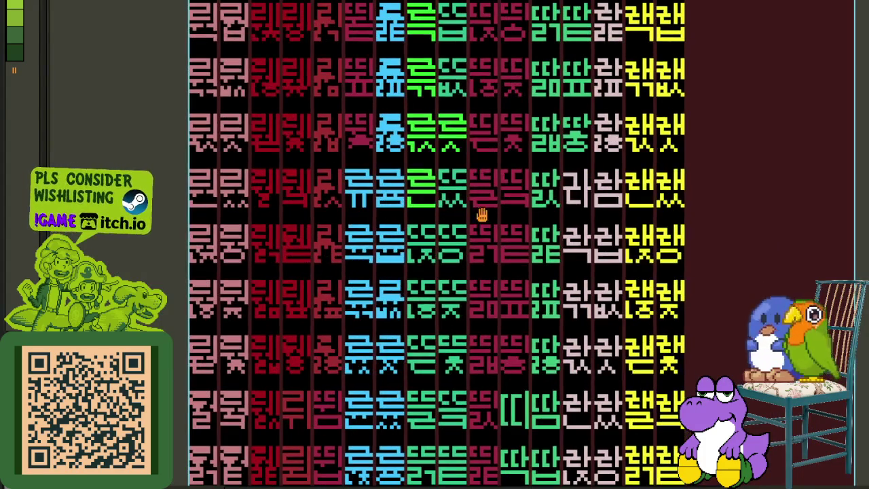
Copy the green ㄹ top into the neighbouring cell and commit it
scroll(385, 239, "up", 2)
scroll(421, 234, "up", 1)
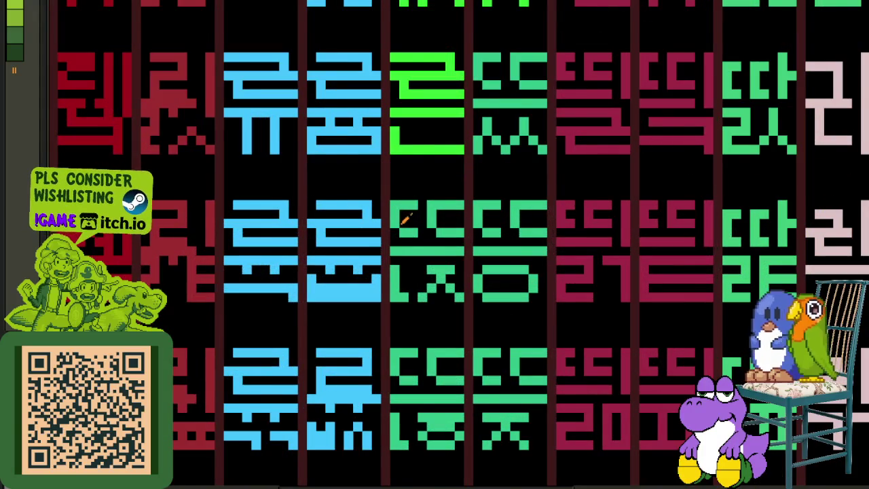
scroll(406, 219, "down", 2)
mouse_move(412, 216)
left_mouse_down()
mouse_move(424, 295)
mouse_move(398, 220)
left_mouse_up()
scroll(401, 273, "up", 1)
scroll(399, 219, "down", 1)
scroll(352, 258, "up", 2)
scroll(352, 258, "up", 2)
left_click_drag(401, 343, 261, 220)
left_click_drag(336, 272, 502, 272)
left_click(604, 267)
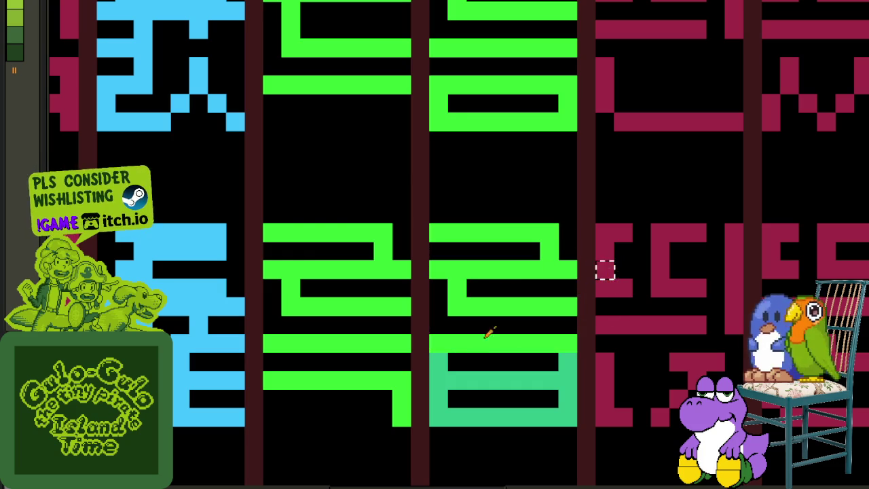
Recolour that cell's teal lower shape bright green, redraw its top, and save
left_click(433, 375)
left_click_drag(438, 343, 624, 307)
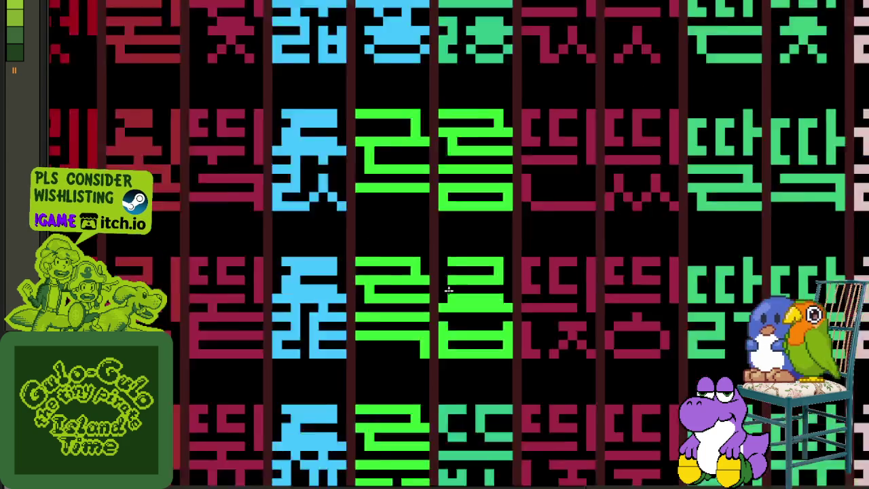
scroll(441, 292, "down", 3)
mouse_move(698, 297)
left_mouse_down()
mouse_move(523, 222)
mouse_move(667, 238)
left_mouse_up()
scroll(462, 272, "up", 1)
key("ctrl+s")
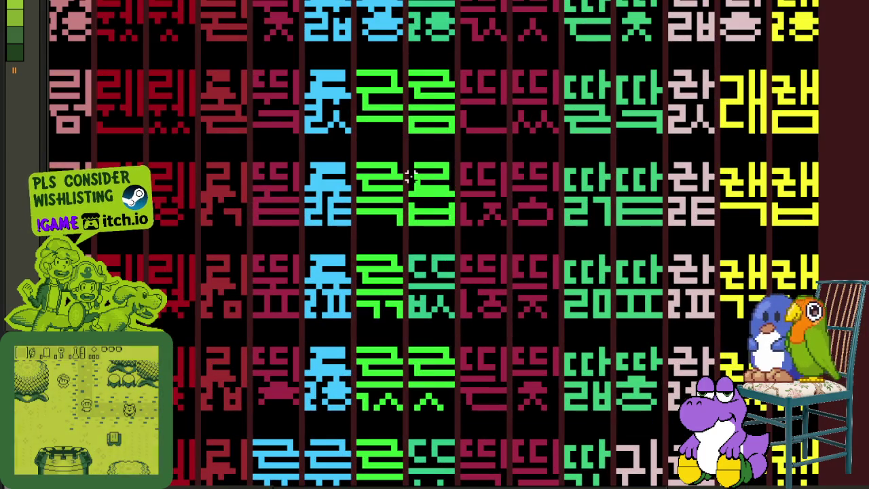
Copy the ㄹ top onto the glyph below and commit it
scroll(414, 171, "up", 1)
left_click_drag(411, 203, 478, 154)
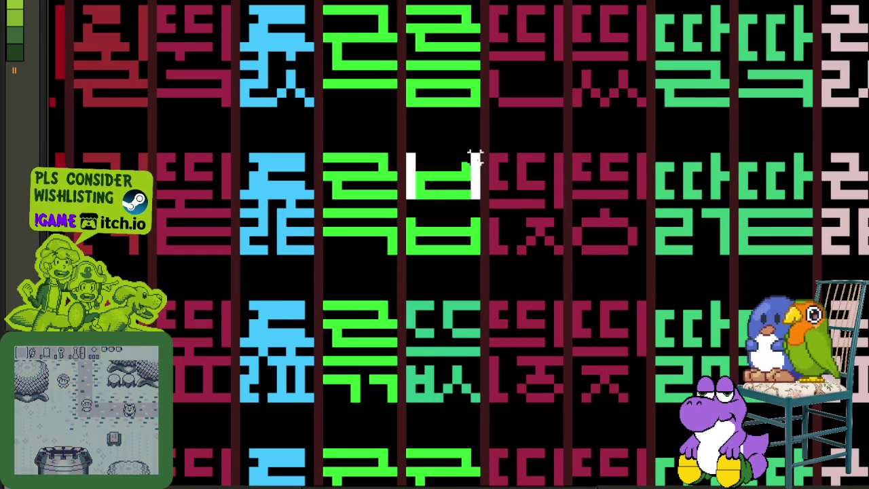
left_click_drag(474, 189, 465, 355)
left_click(520, 340)
Paint the lower ㅄ strokes green, undoing a solid fill and recolouring the diagonal
scroll(520, 340, "down", 2)
scroll(419, 343, "up", 1)
left_click_drag(435, 323, 527, 309)
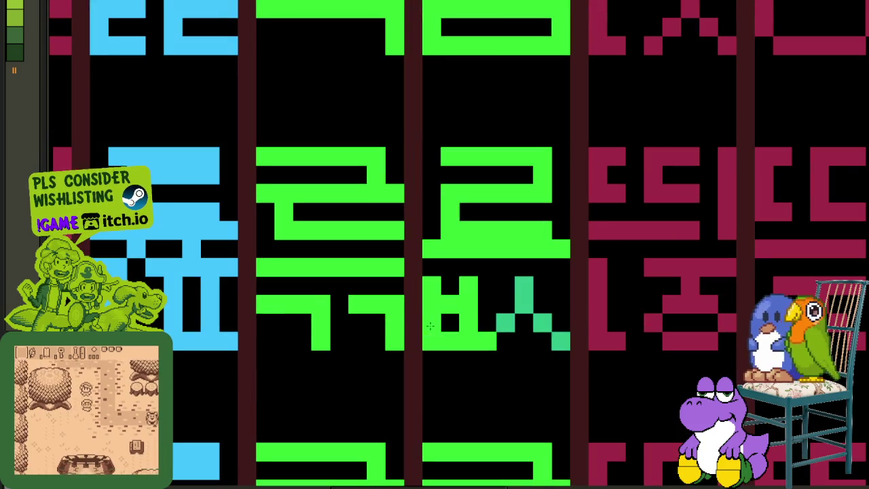
key("ctrl+z")
left_click(532, 310)
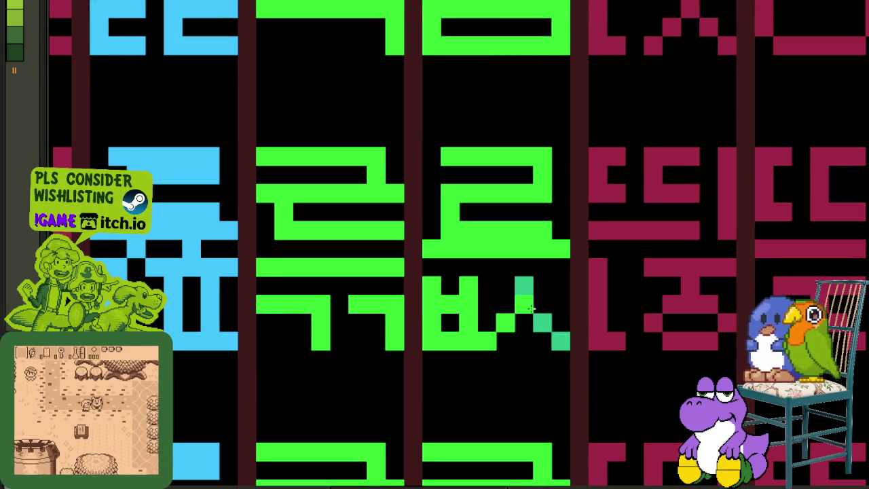
scroll(542, 320, "down", 2)
scroll(542, 320, "down", 1)
scroll(542, 320, "up", 1)
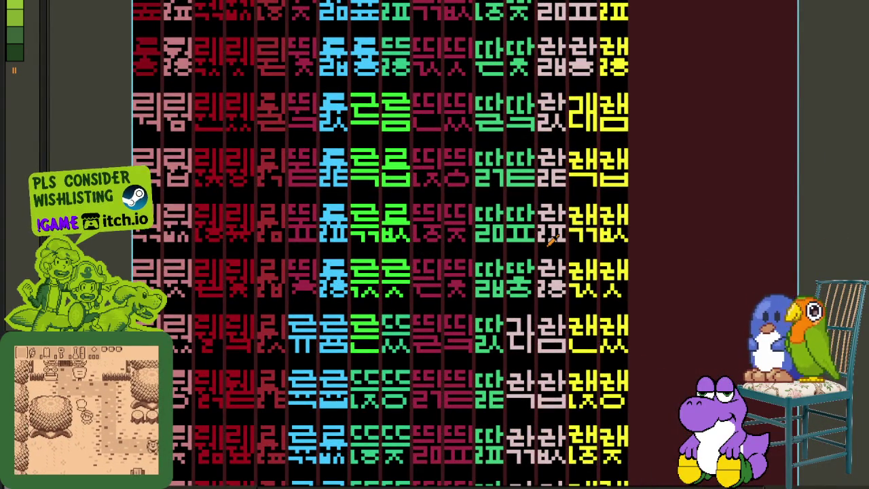
Move the ㄹ glyph from the green column down into a lower cell
left_click_drag(403, 331, 480, 246)
scroll(466, 326, "down", 2)
scroll(462, 285, "down", 3)
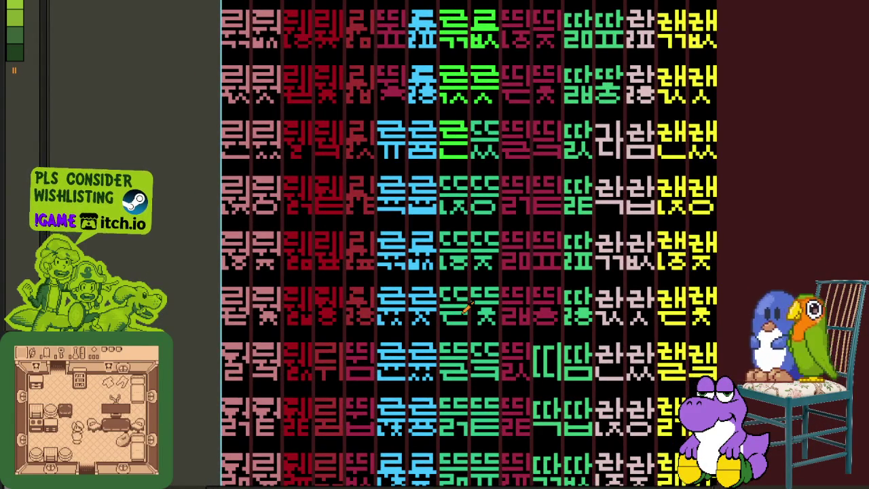
scroll(536, 319, "down", 2)
scroll(554, 326, "up", 3)
scroll(523, 333, "up", 3)
scroll(491, 180, "up", 3)
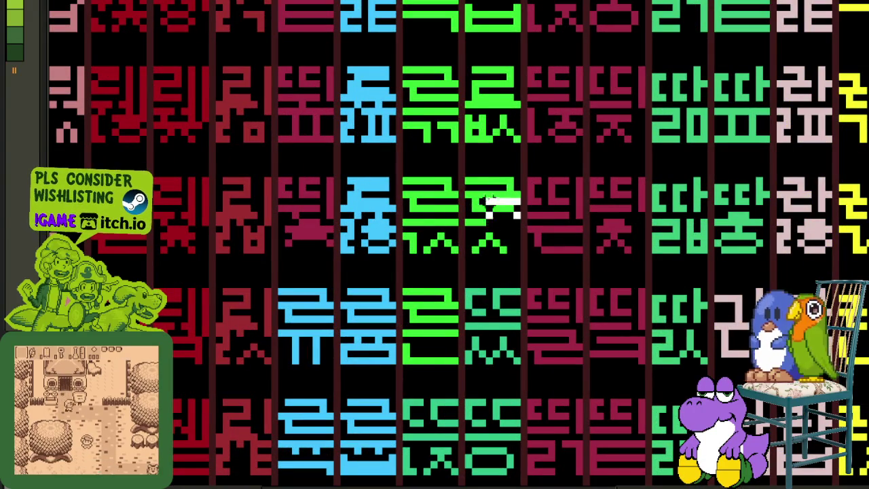
left_click(499, 202)
scroll(501, 204, "down", 1)
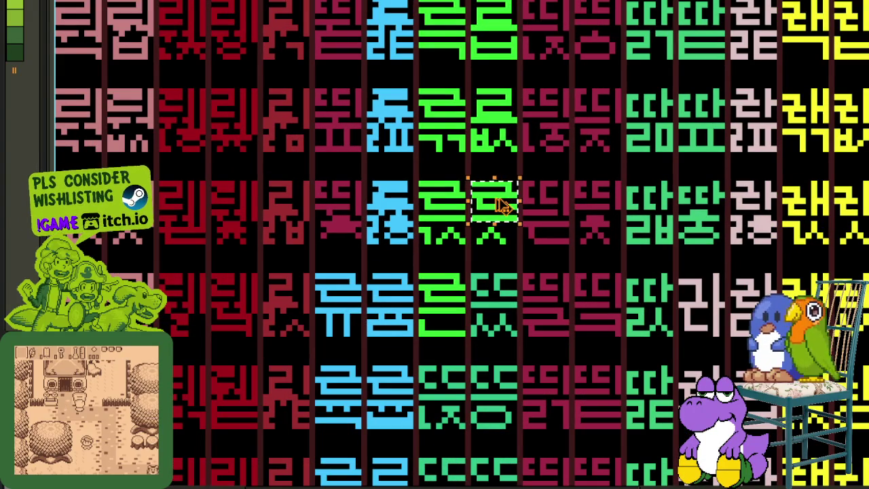
mouse_move(501, 203)
left_mouse_down()
mouse_move(523, 479)
mouse_move(506, 380)
left_mouse_up()
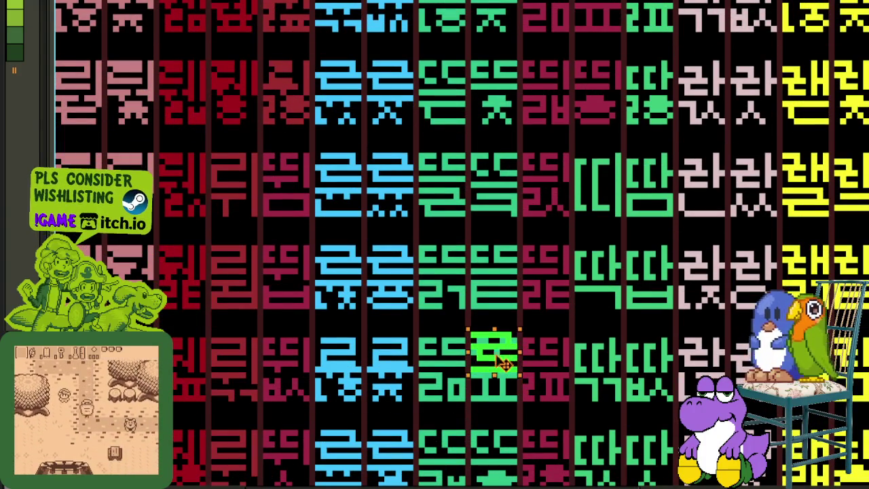
left_click_drag(506, 380, 499, 364)
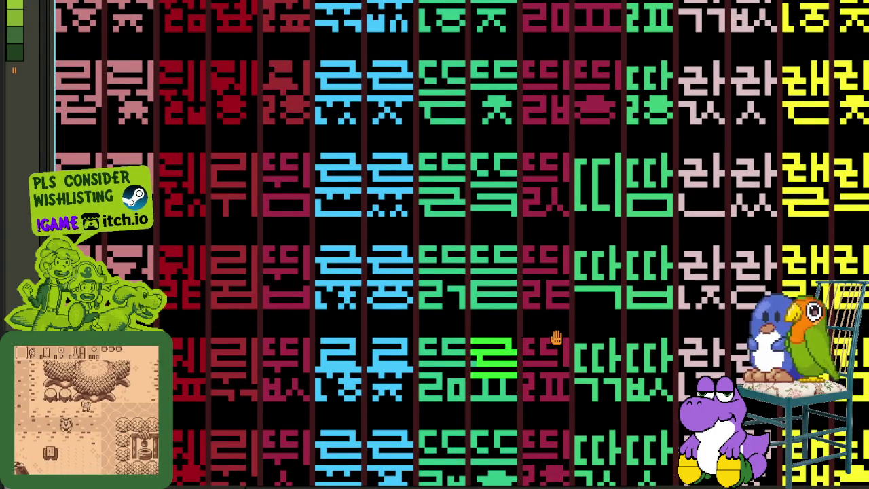
Repaint the syllable's ㅍ-shaped lower part bright green and save the sheet
scroll(318, 219, "up", 1)
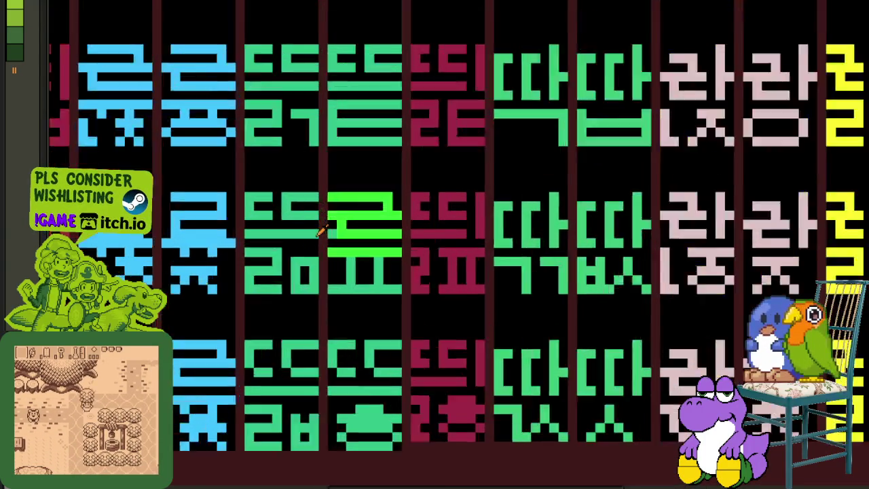
scroll(320, 229, "up", 2)
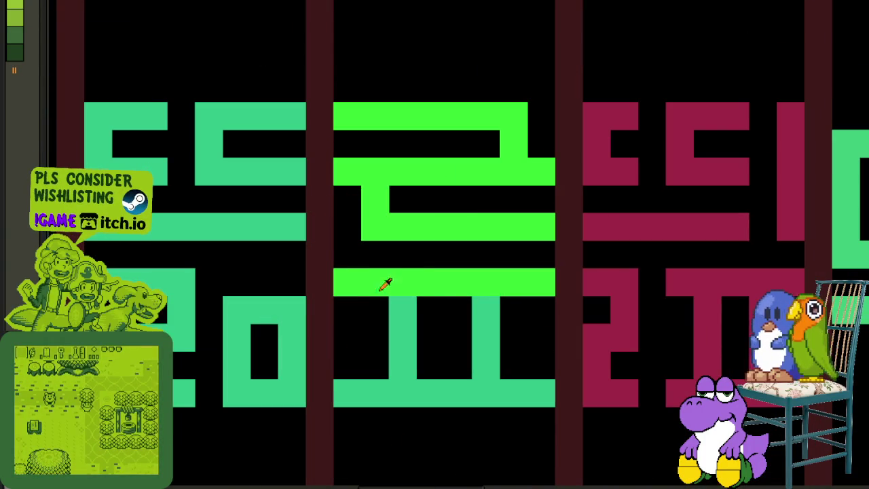
scroll(425, 297, "down", 2)
scroll(424, 297, "down", 1)
scroll(425, 296, "up", 2)
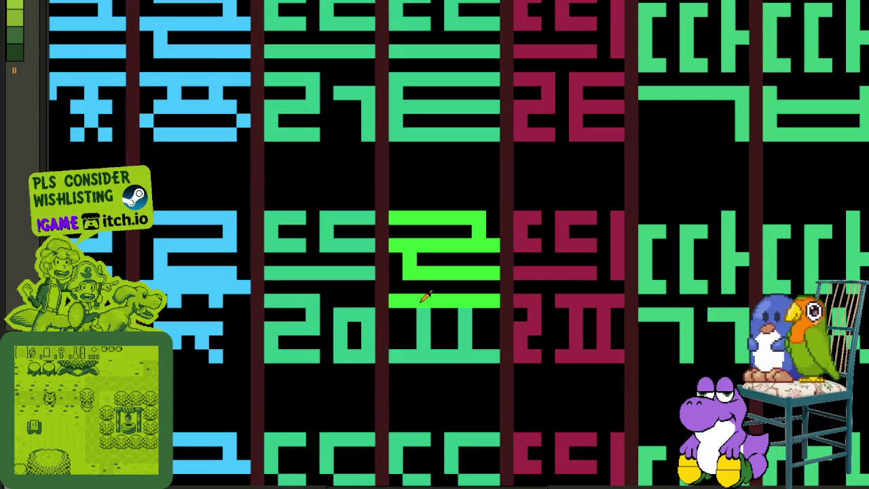
mouse_move(404, 329)
left_mouse_down()
mouse_move(487, 328)
mouse_move(468, 342)
left_mouse_up()
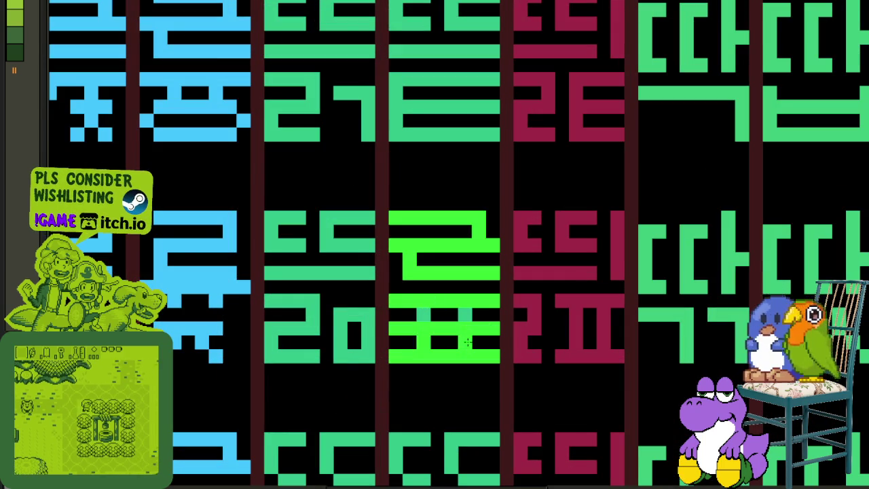
scroll(435, 318, "down", 2)
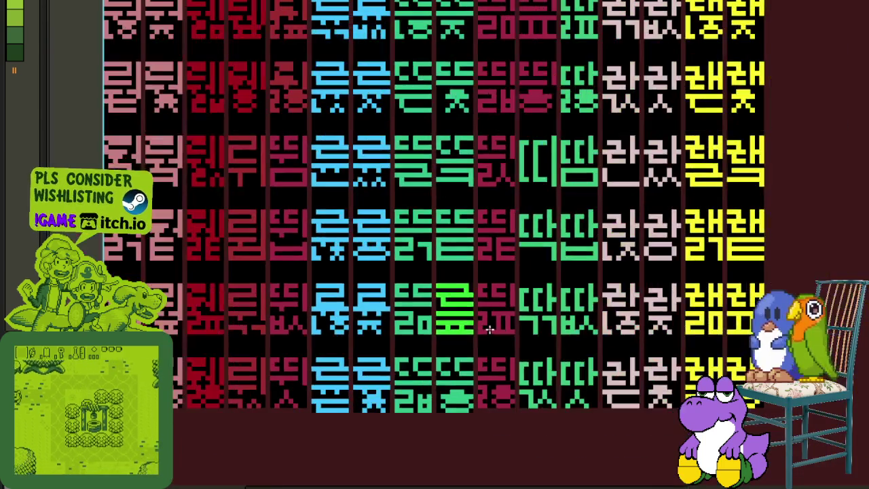
mouse_move(516, 343)
left_mouse_down()
mouse_move(444, 320)
mouse_move(270, 332)
left_mouse_up()
key("ctrl+s")
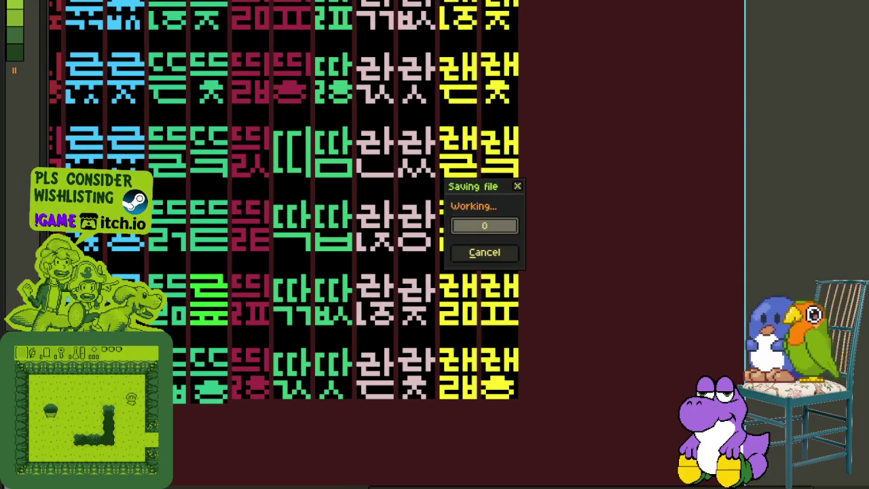
mouse_move(365, 188)
left_mouse_down()
mouse_move(546, 301)
mouse_move(518, 329)
left_mouse_up()
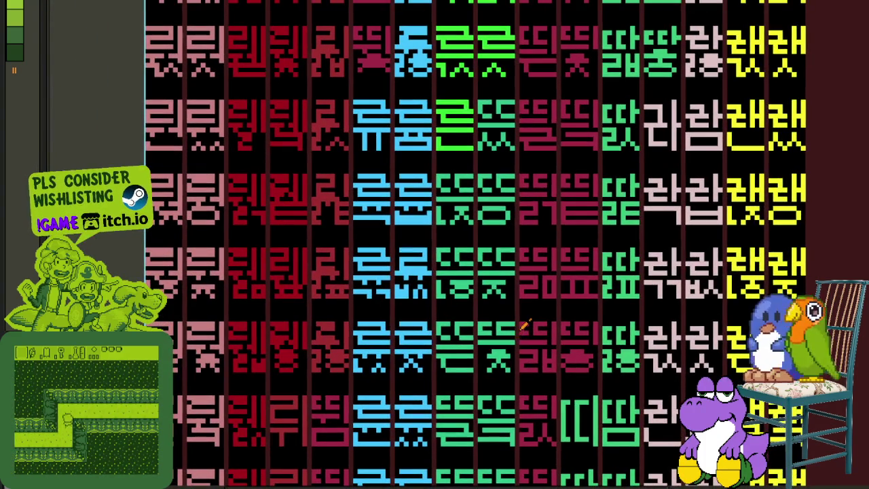
scroll(522, 305, "down", 2)
key("ctrl+s")
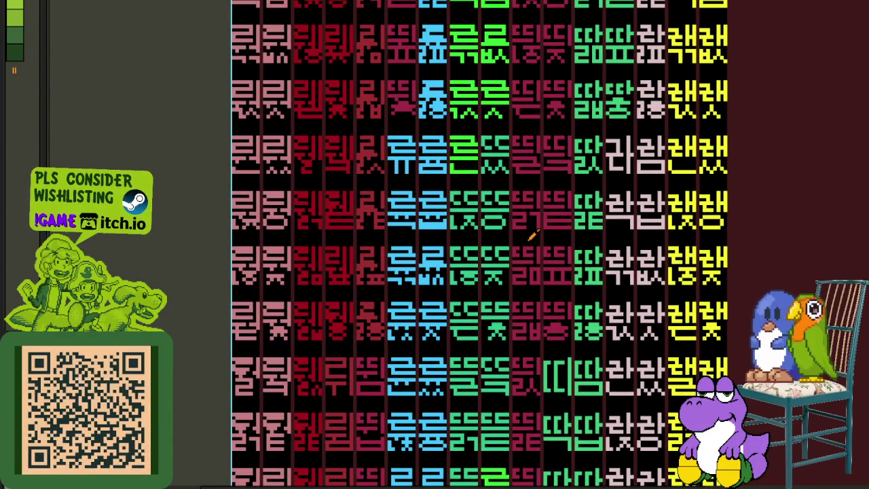
scroll(518, 215, "up", 2)
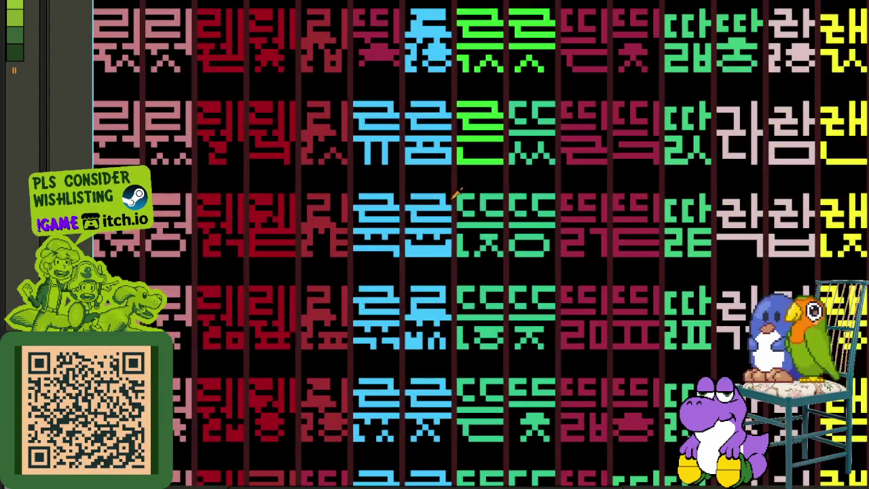
scroll(470, 163, "down", 1)
scroll(501, 177, "down", 1)
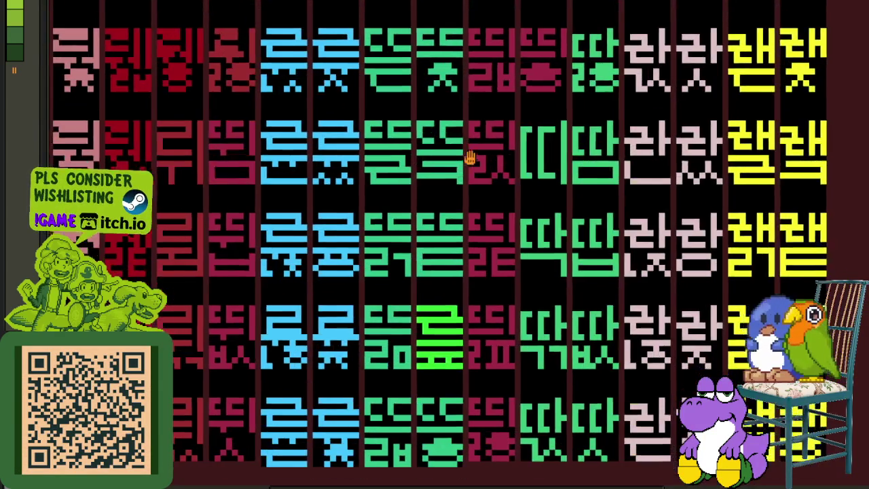
scroll(408, 278, "up", 1)
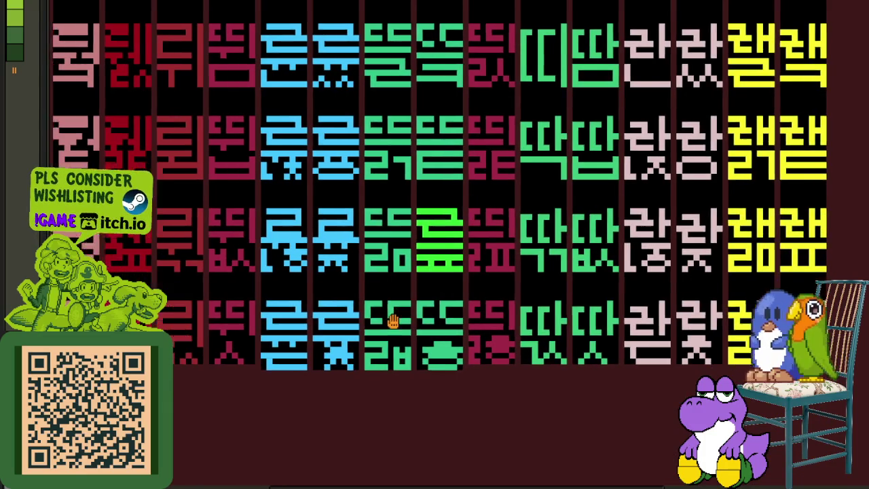
scroll(387, 320, "up", 2)
scroll(408, 311, "up", 2)
left_click_drag(428, 336, 424, 366)
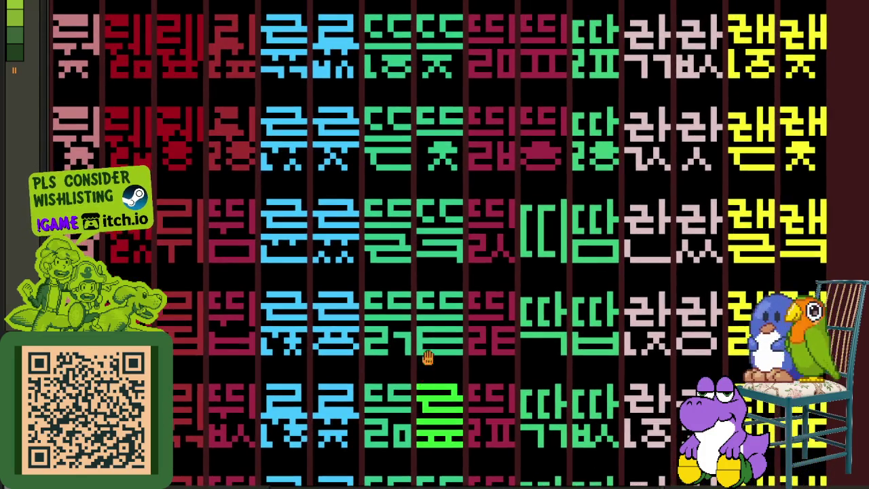
scroll(434, 318, "down", 1)
left_click_drag(423, 271, 428, 311)
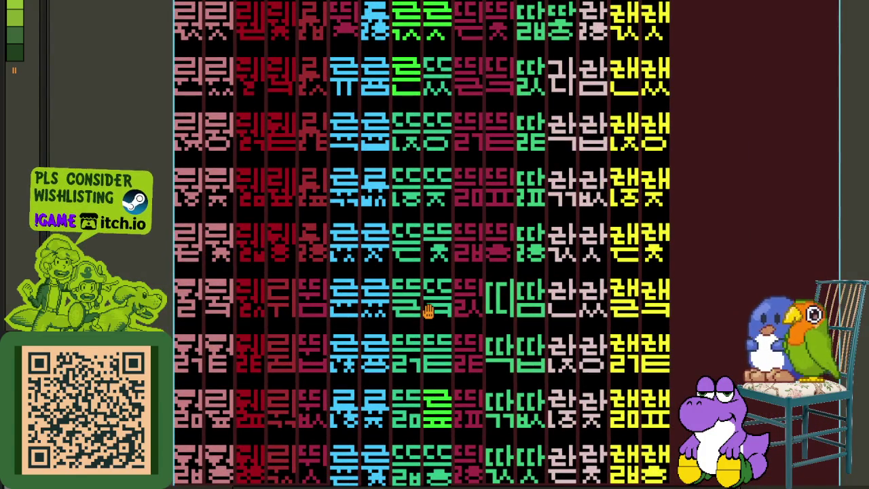
scroll(428, 312, "up", 1)
scroll(431, 313, "up", 1)
scroll(447, 336, "up", 1)
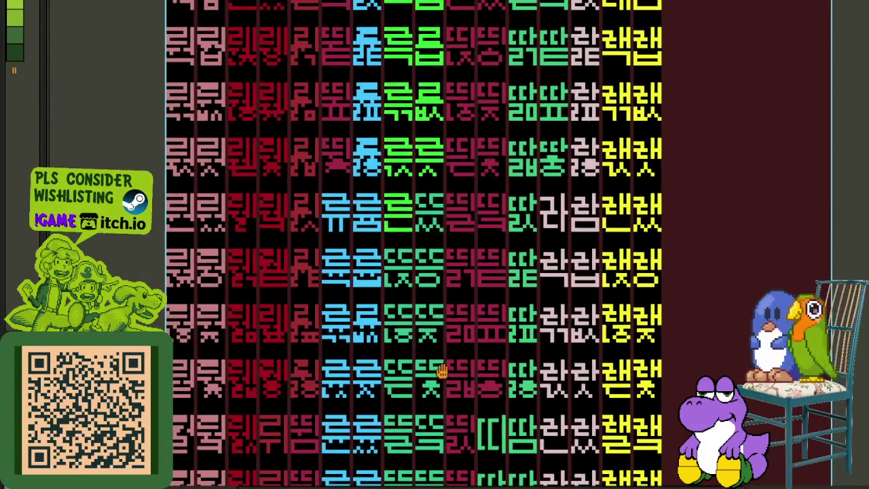
scroll(405, 202, "up", 1)
scroll(406, 204, "up", 1)
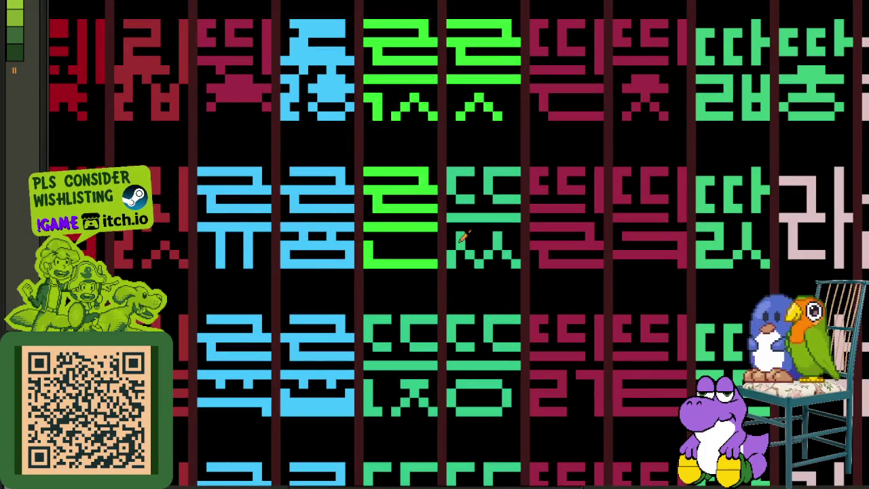
Paint the top, middle and bottom bars of the new ㄹ bright green
scroll(448, 221, "down", 1)
scroll(462, 225, "up", 1)
left_click_drag(379, 262, 442, 262)
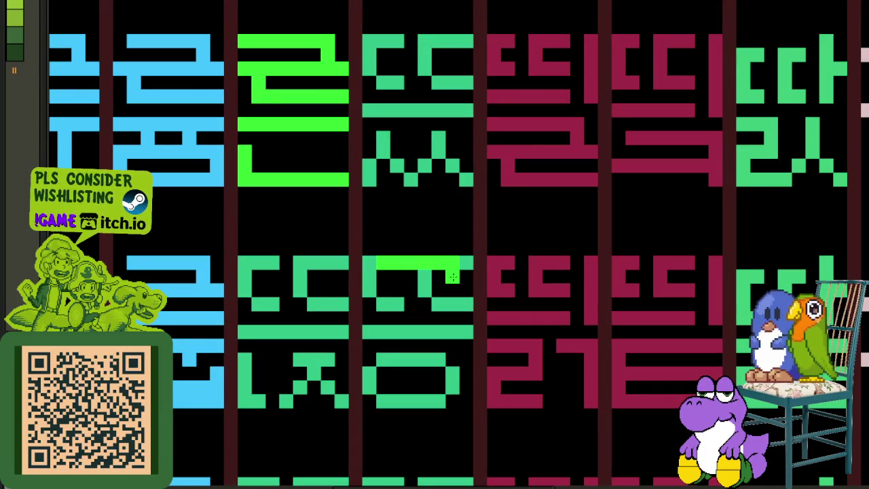
left_click_drag(381, 289, 447, 287)
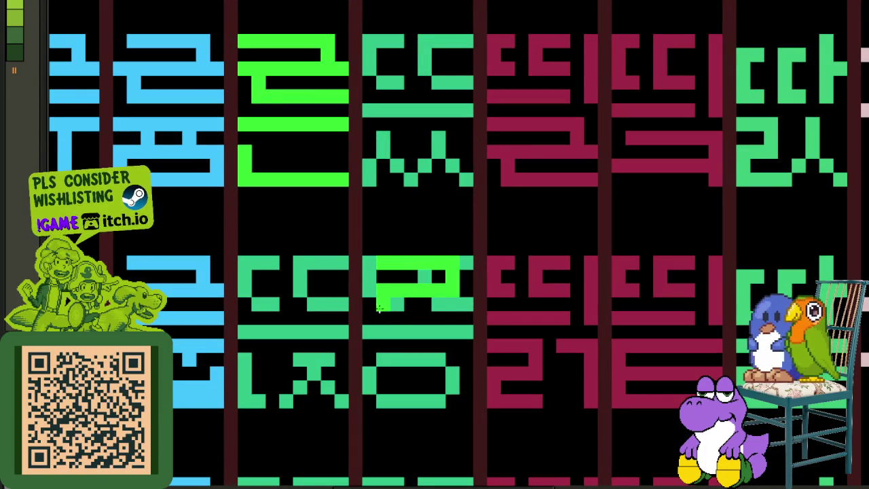
mouse_move(381, 315)
left_mouse_down()
mouse_move(446, 317)
mouse_move(449, 331)
mouse_move(462, 302)
left_mouse_up()
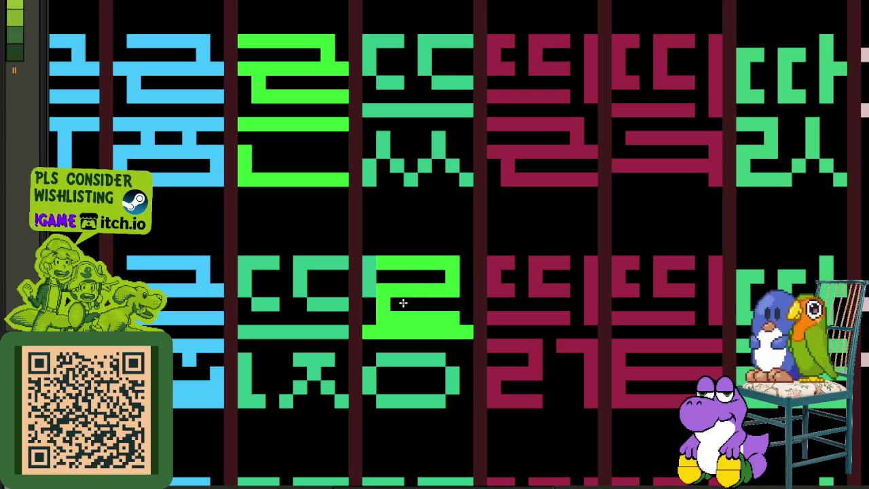
Recolour the ㅇ bright green to complete 릉, then zoom out
scroll(384, 293, "down", 1)
mouse_move(392, 336)
left_mouse_down()
mouse_move(380, 367)
mouse_move(375, 346)
left_mouse_up()
scroll(475, 339, "down", 2)
scroll(533, 336, "down", 1)
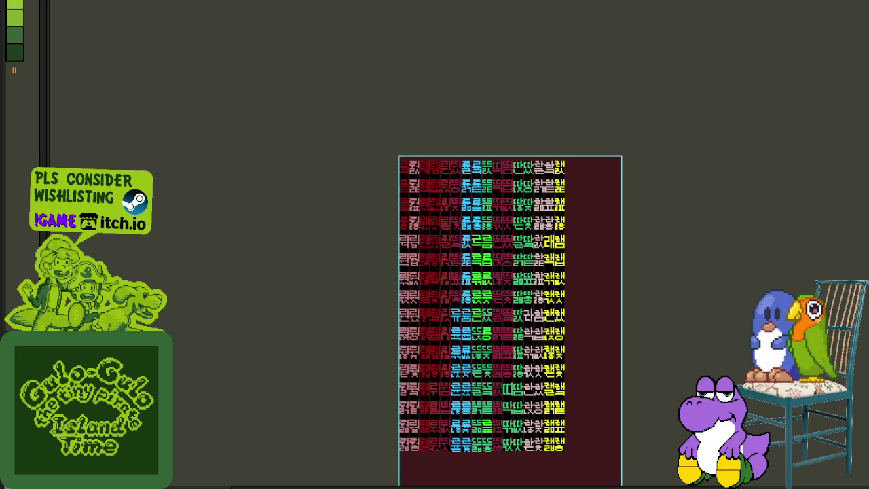
Centre the sheet and redraw the top of the second green glyph
scroll(694, 316, "up", 2)
left_click_drag(386, 275, 613, 191)
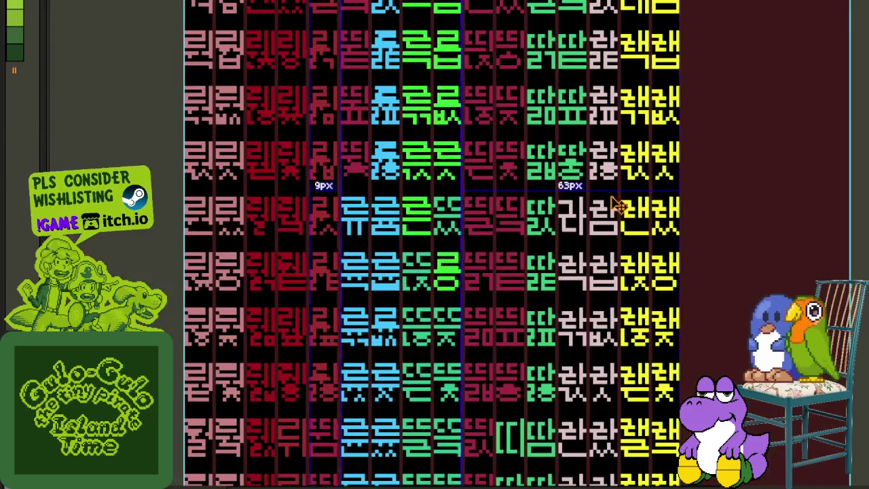
scroll(448, 289, "down", 2)
scroll(450, 289, "down", 2)
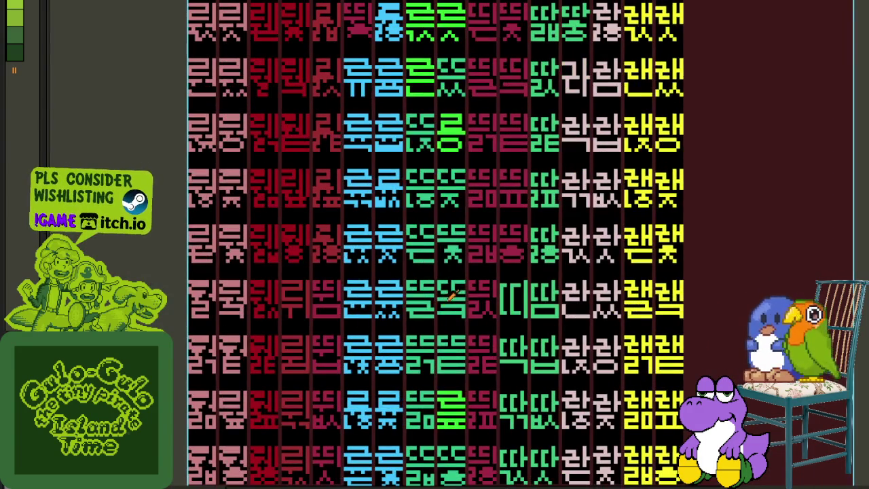
scroll(474, 299, "down", 2)
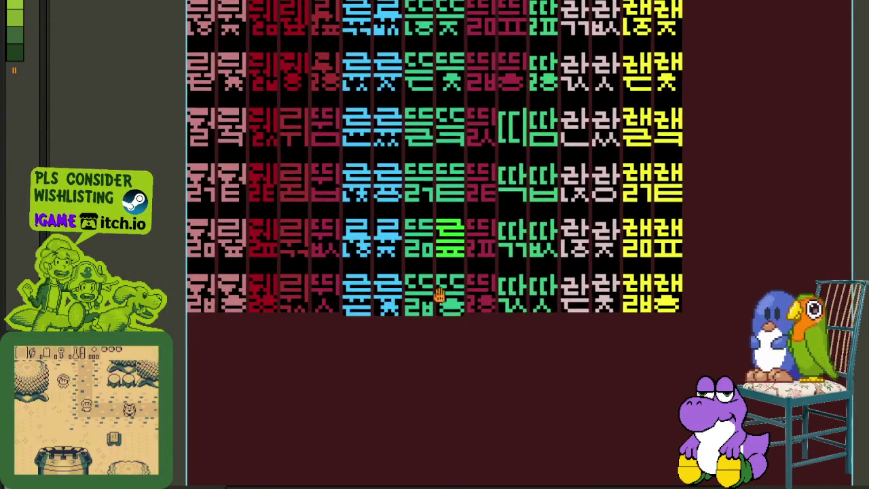
scroll(476, 182, "up", 3)
scroll(476, 182, "up", 2)
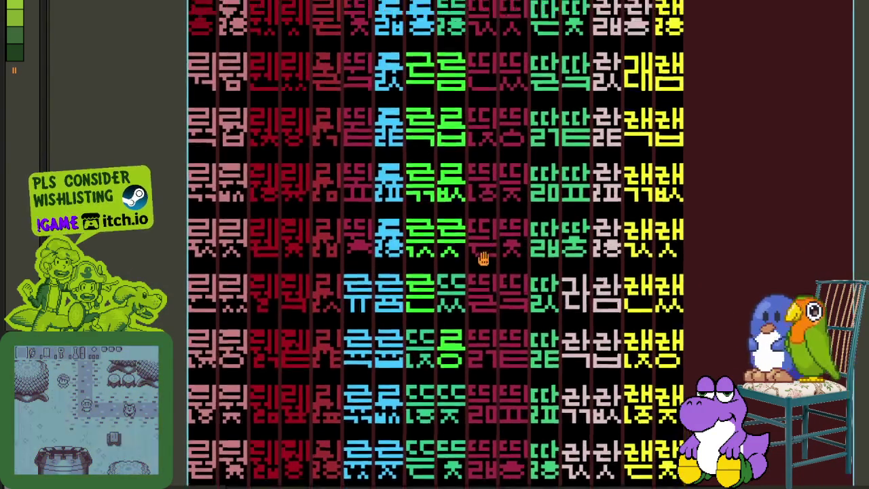
scroll(471, 322, "up", 1)
scroll(463, 344, "up", 1)
scroll(424, 401, "up", 2)
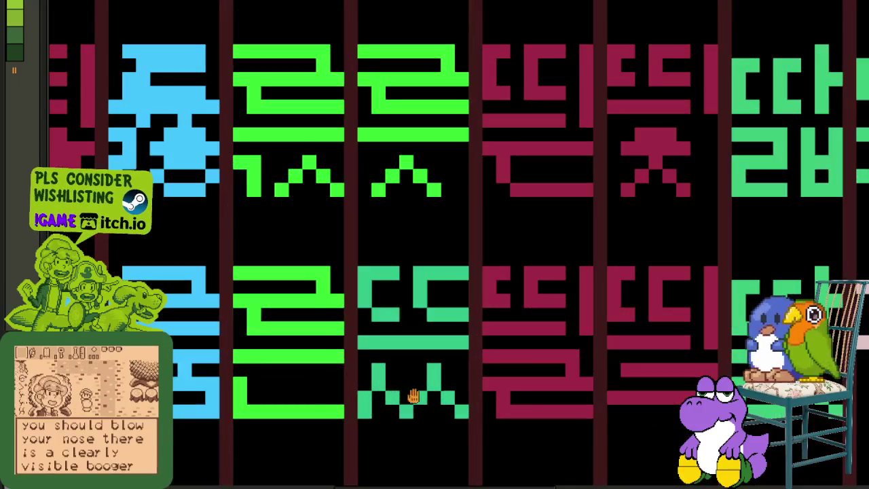
scroll(419, 246, "down", 1)
scroll(458, 227, "down", 1)
scroll(472, 163, "up", 1)
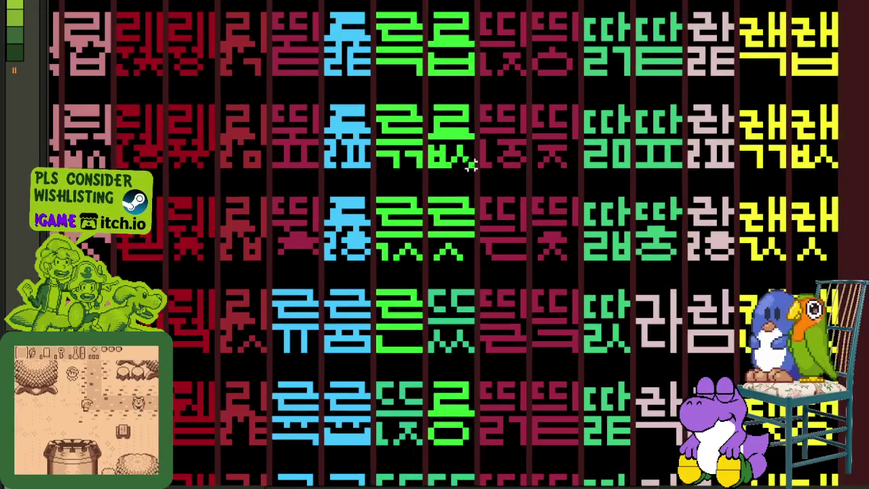
scroll(494, 121, "up", 1)
mouse_move(466, 88)
left_mouse_down()
mouse_move(383, 20)
mouse_move(369, 87)
mouse_move(398, 301)
mouse_move(398, 285)
left_mouse_up()
Paint the lower glyph bright green, redraw the ㄹ bottom bar, and clear the stray teal bar
scroll(406, 72, "down", 1)
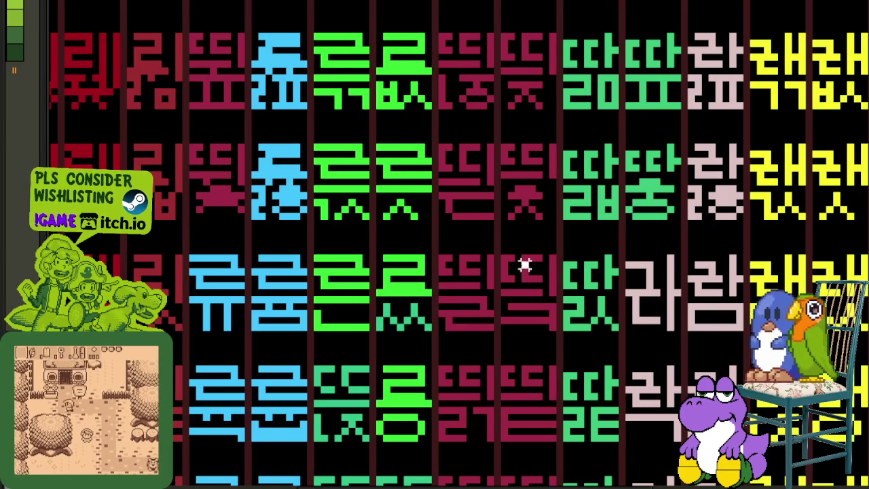
scroll(384, 294, "up", 2)
mouse_move(390, 317)
left_mouse_down()
mouse_move(377, 367)
mouse_move(396, 329)
mouse_move(416, 351)
mouse_move(452, 367)
mouse_move(451, 347)
mouse_move(488, 332)
mouse_move(488, 368)
left_mouse_up()
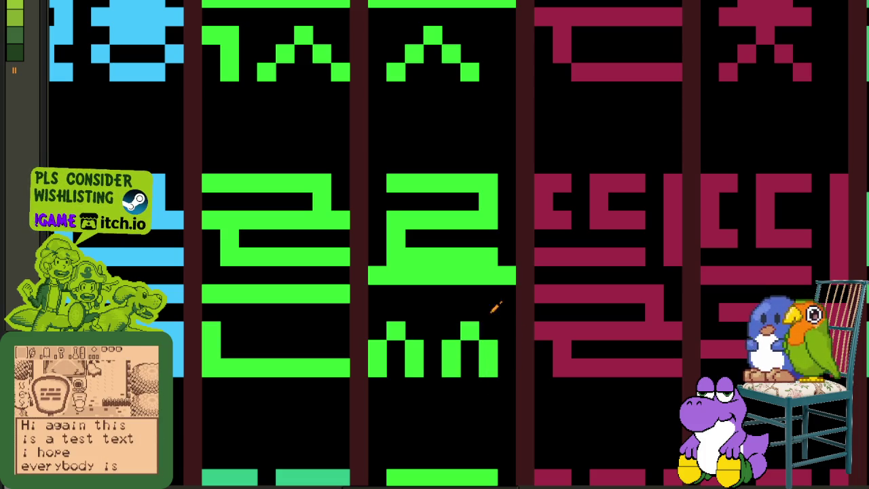
left_click_drag(388, 291, 486, 290)
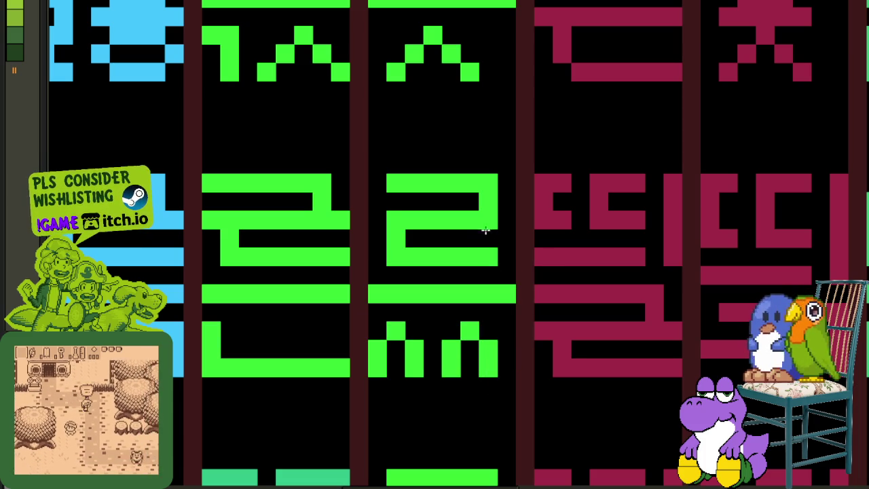
left_click(508, 220)
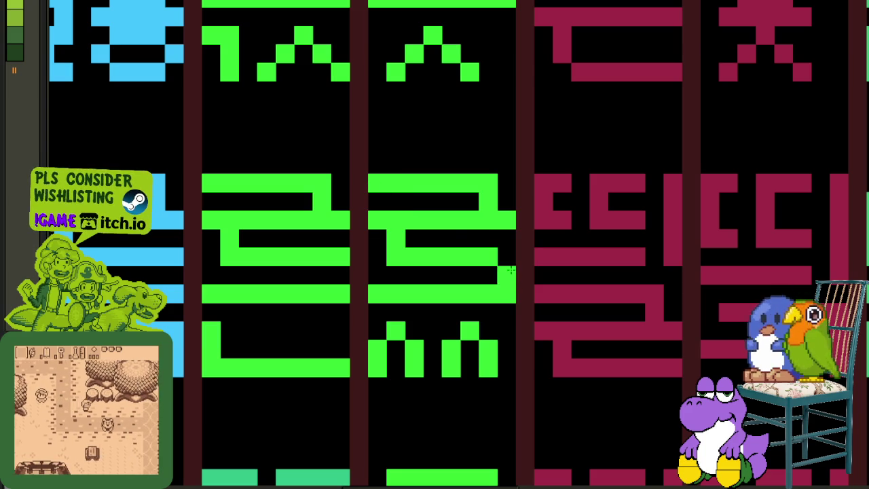
Pan through the lower and upper glyph rows to check the green column
scroll(504, 259, "down", 2)
scroll(504, 259, "down", 2)
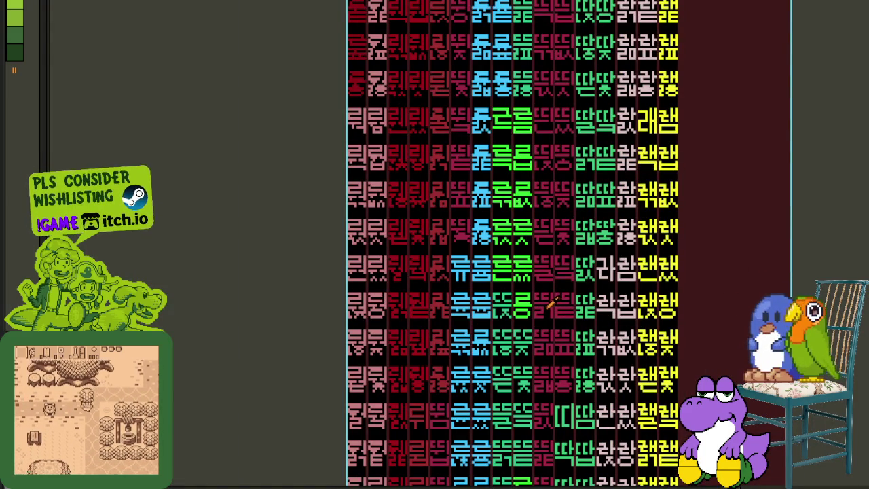
scroll(529, 344, "up", 1)
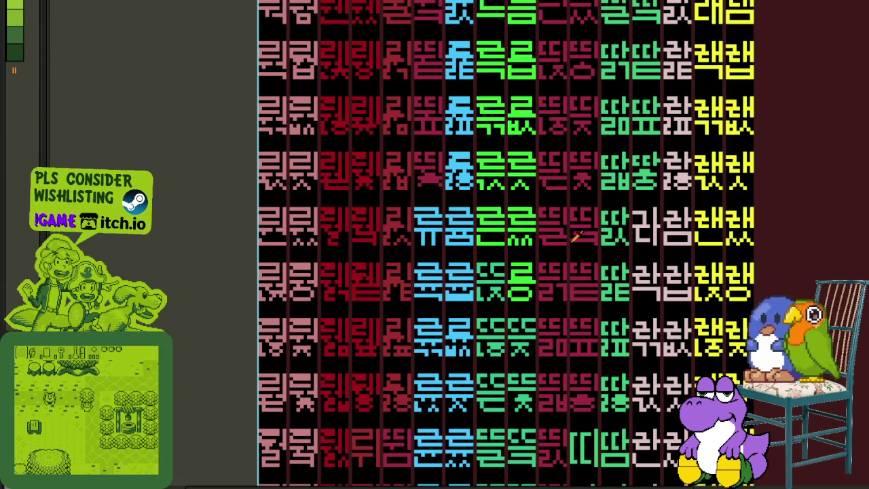
scroll(574, 239, "down", 1)
scroll(565, 197, "down", 1)
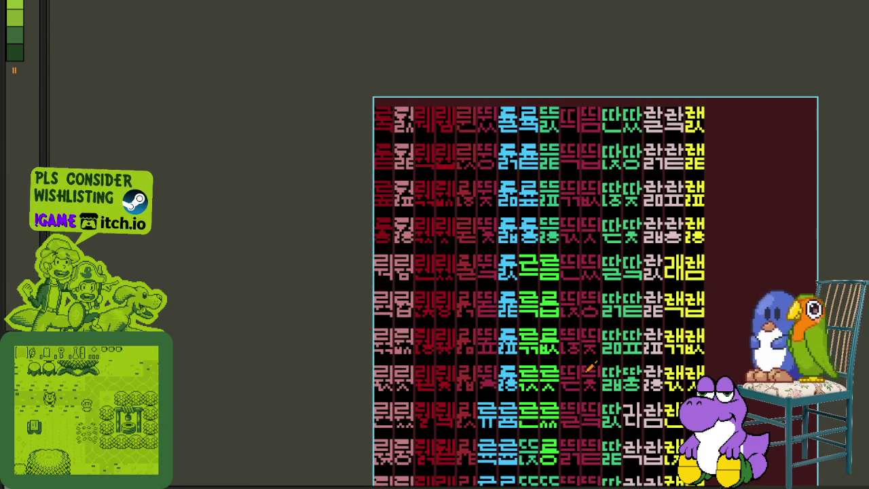
mouse_move(608, 437)
left_mouse_down()
mouse_move(471, 277)
mouse_move(427, 255)
mouse_move(454, 267)
left_mouse_up()
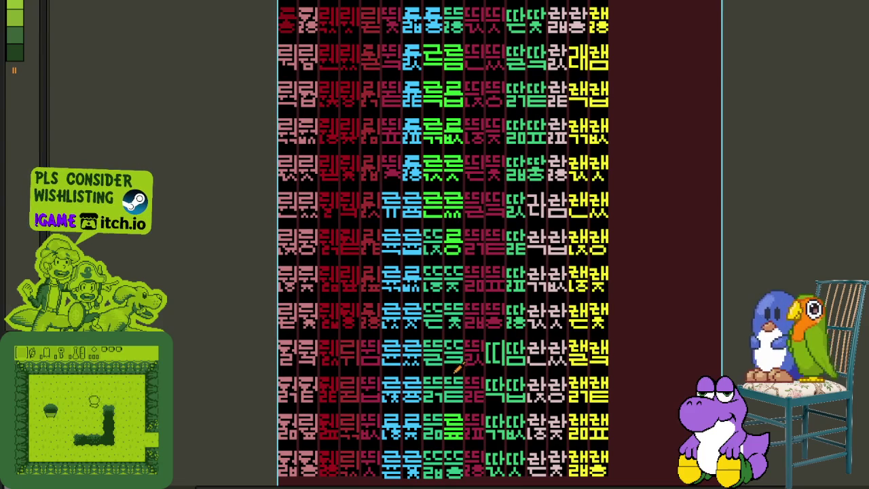
mouse_move(458, 407)
left_mouse_down()
mouse_move(414, 211)
mouse_move(431, 306)
left_mouse_up()
left_click_drag(431, 264, 449, 333)
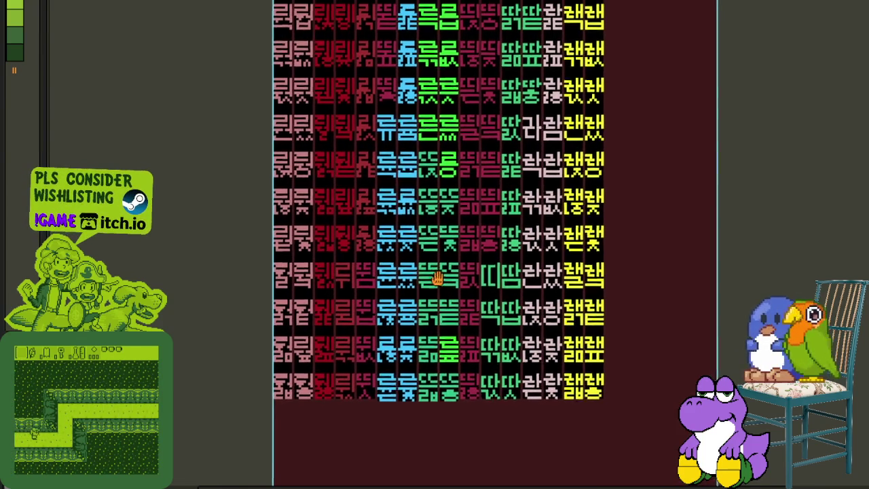
Save the glyph sheet and zoom around to review the fixed syllables
scroll(449, 333, "up", 1)
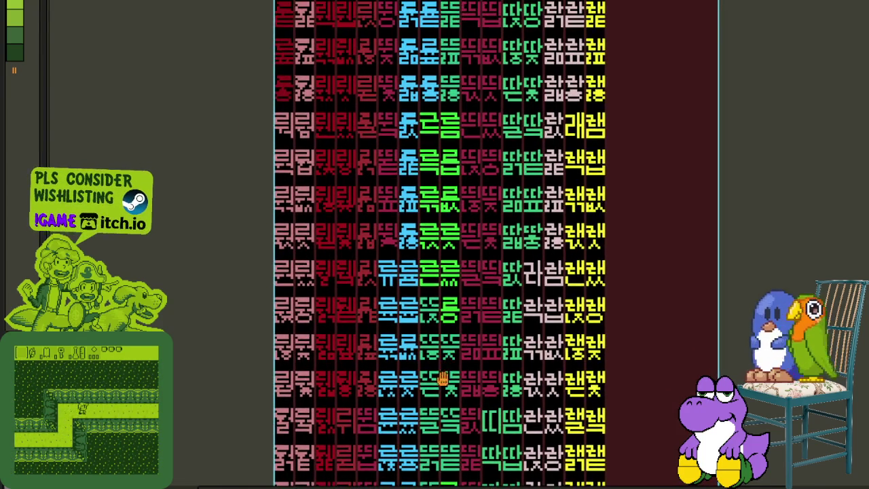
scroll(445, 367, "up", 1)
scroll(427, 265, "up", 1)
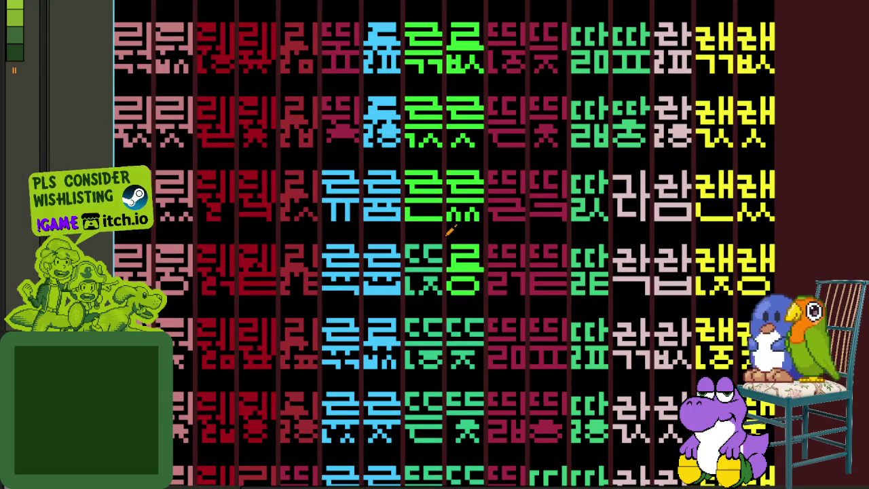
key("ctrl+s")
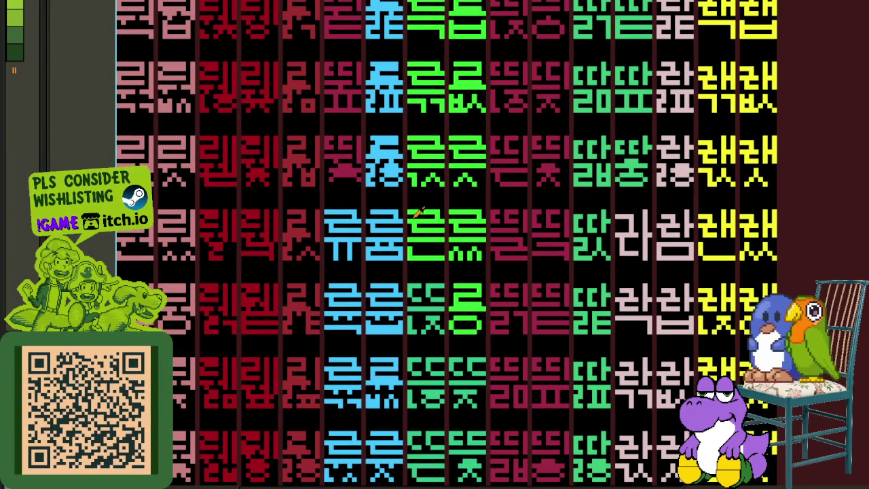
scroll(475, 217, "down", 2)
scroll(519, 271, "down", 1)
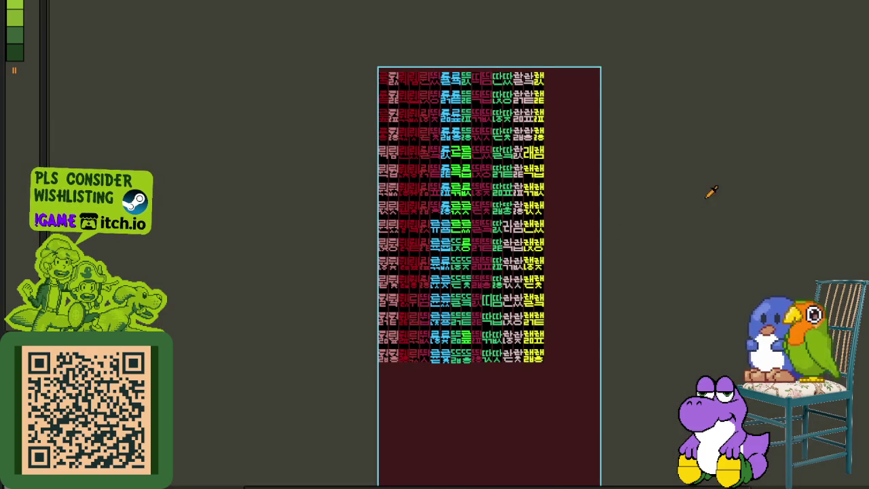
scroll(473, 207, "up", 1)
scroll(501, 284, "up", 1)
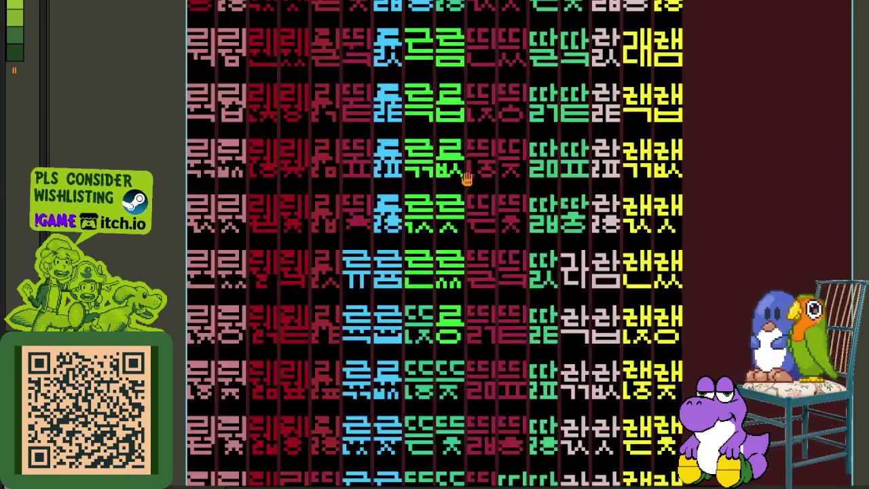
scroll(501, 284, "up", 2)
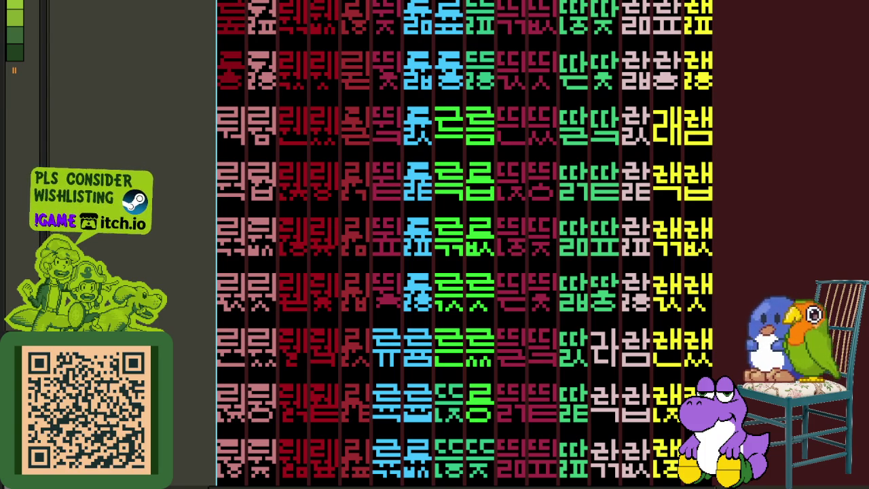
scroll(392, 262, "down", 3)
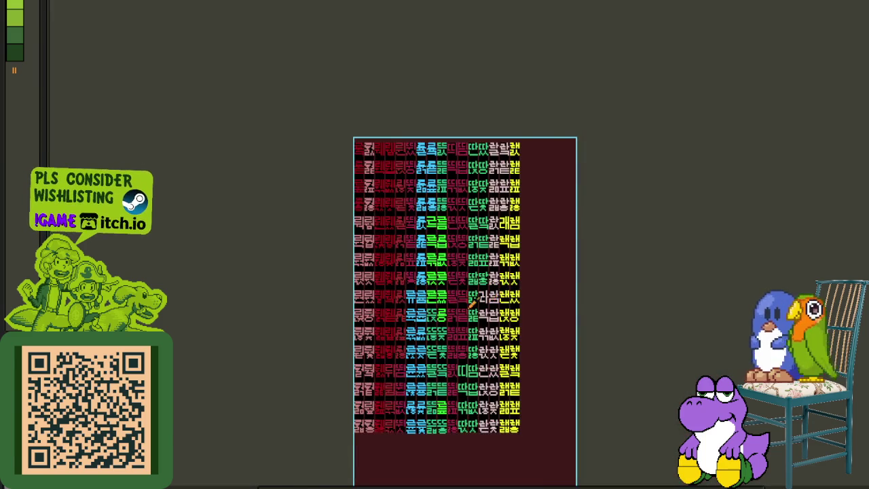
scroll(478, 301, "up", 3)
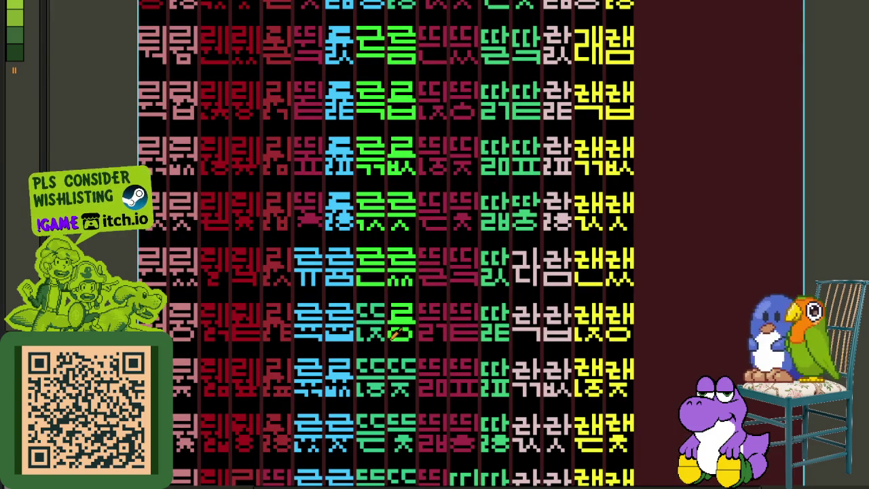
scroll(391, 333, "up", 2)
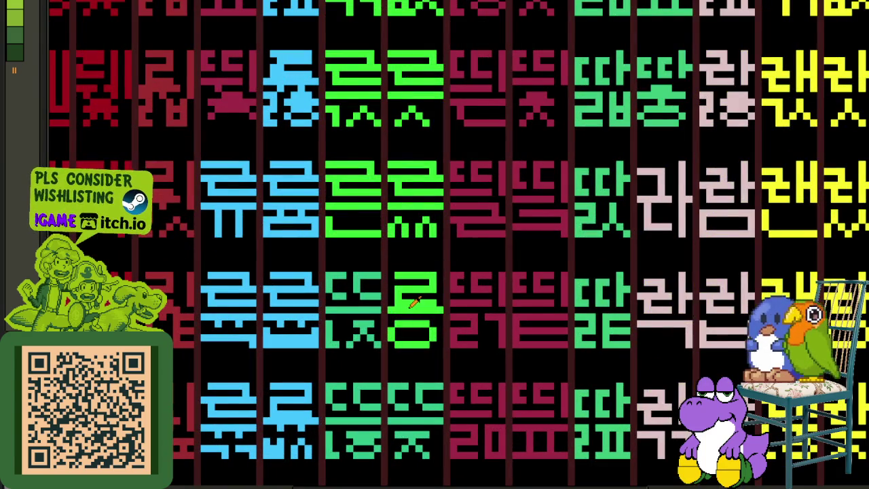
scroll(410, 303, "down", 3)
scroll(411, 303, "up", 1)
scroll(444, 282, "up", 1)
scroll(445, 293, "up", 1)
scroll(443, 292, "down", 1)
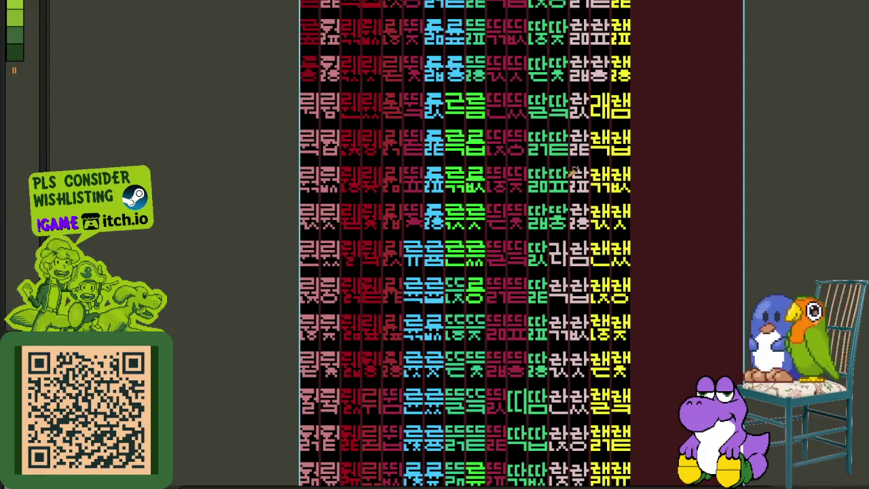
scroll(471, 308, "up", 1)
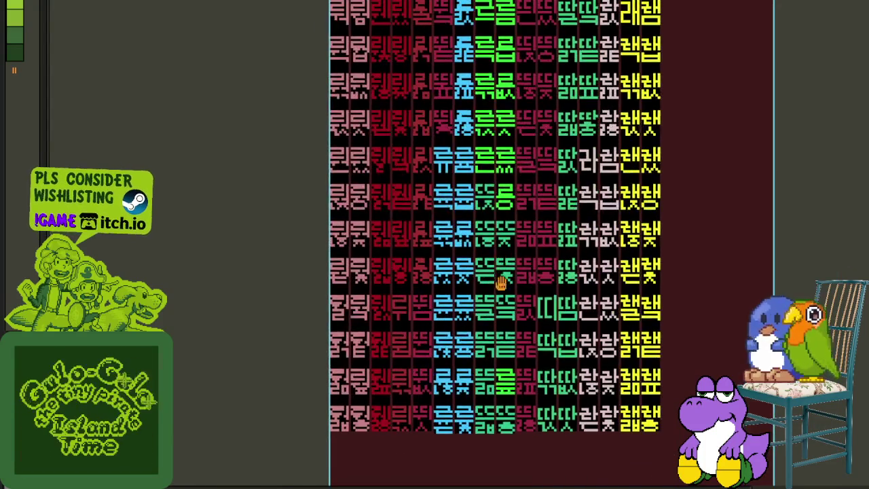
scroll(503, 278, "up", 1)
Marquee-move the bright-green ㄹ glyph down into a lower green cell and deselect
left_click_drag(521, 244, 492, 333)
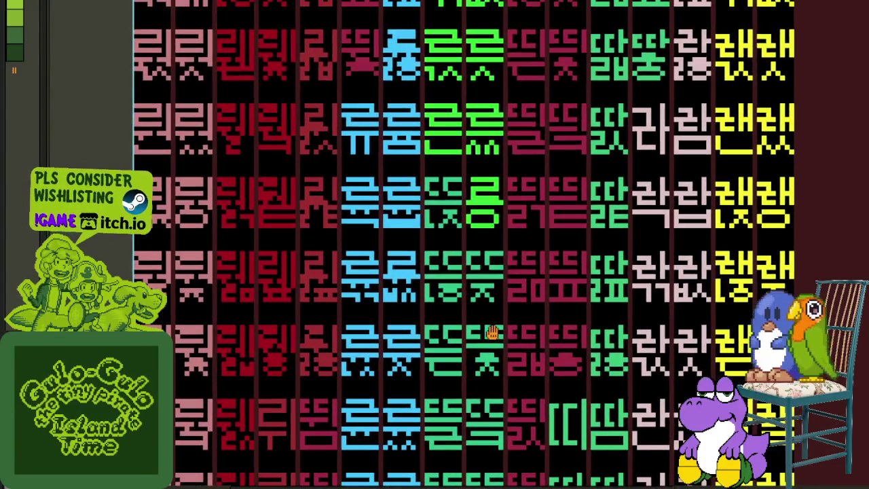
scroll(513, 168, "up", 1)
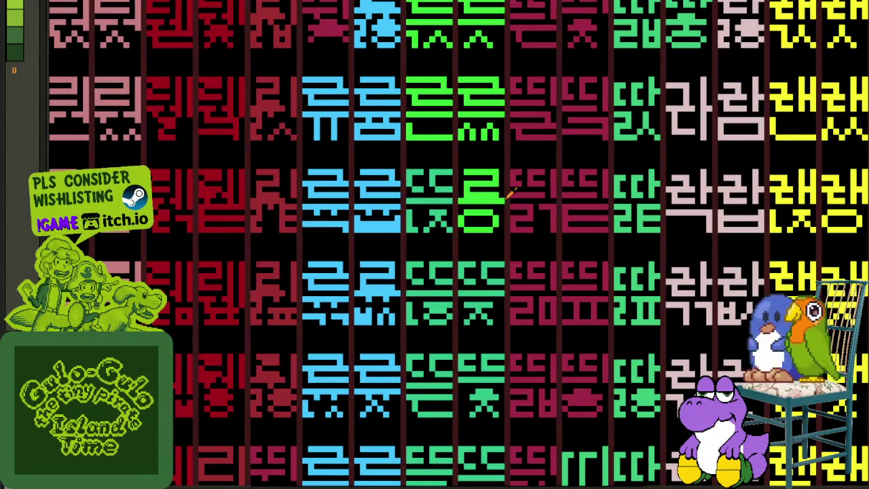
left_click_drag(507, 206, 456, 166)
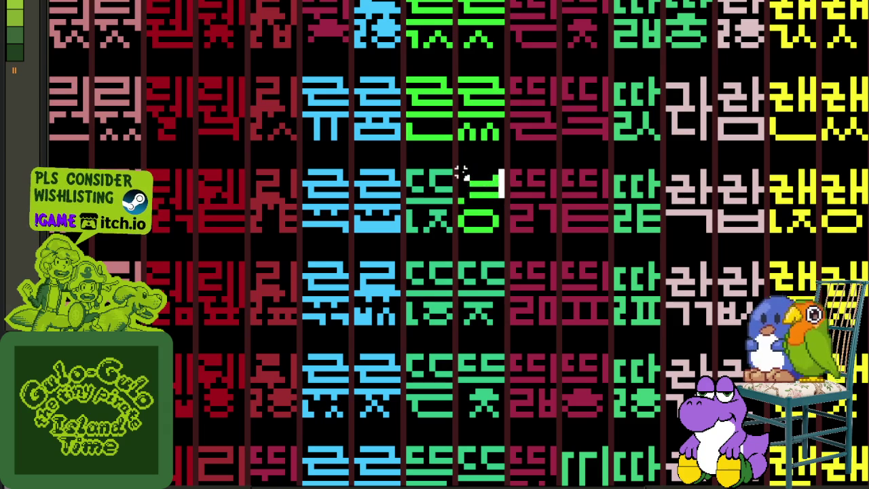
left_click_drag(489, 190, 432, 384)
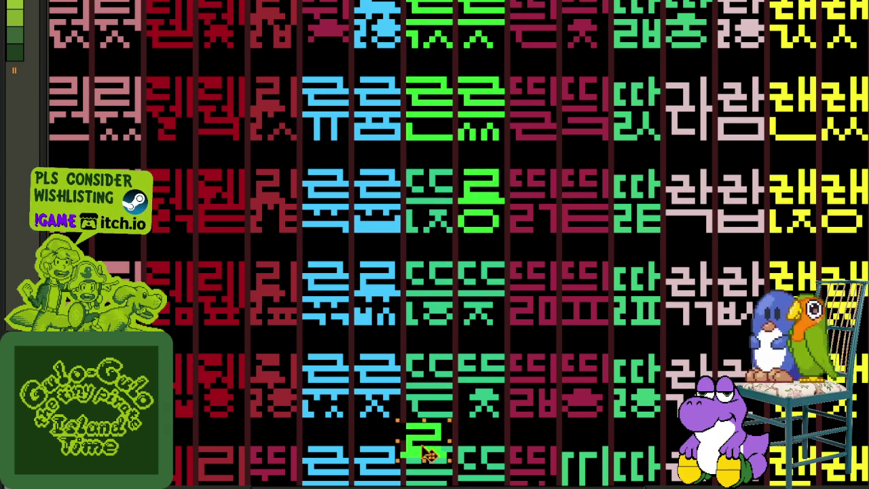
key("Return")
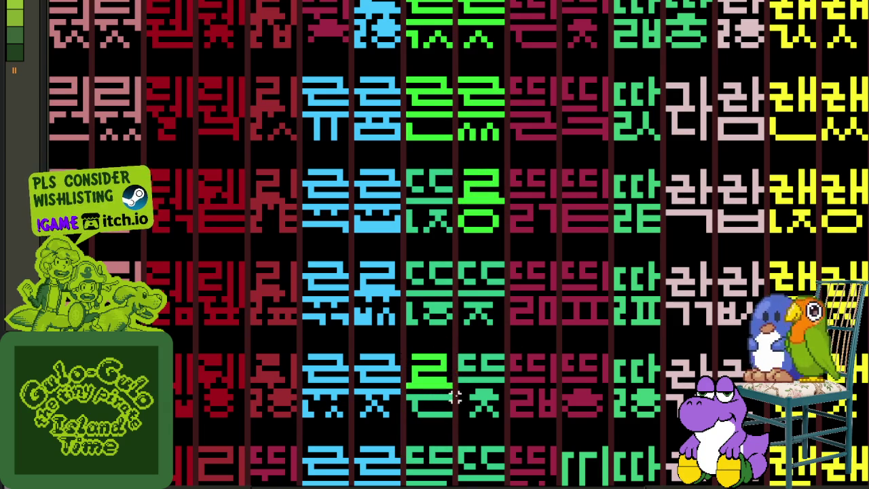
Draw green bottom strokes to form 른 and save the sheet
scroll(431, 383, "up", 1)
scroll(431, 383, "up", 1)
scroll(431, 383, "up", 1)
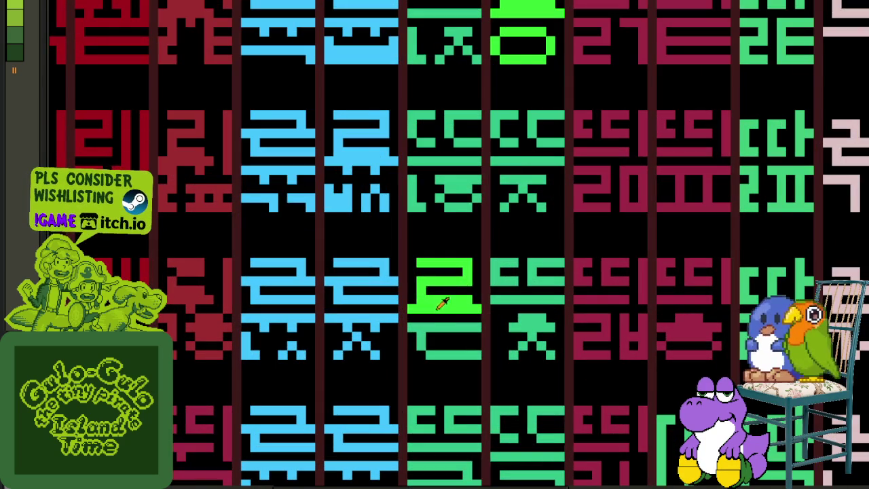
mouse_move(410, 338)
left_mouse_down()
mouse_move(455, 335)
mouse_move(478, 354)
left_mouse_up()
key("ctrl+z")
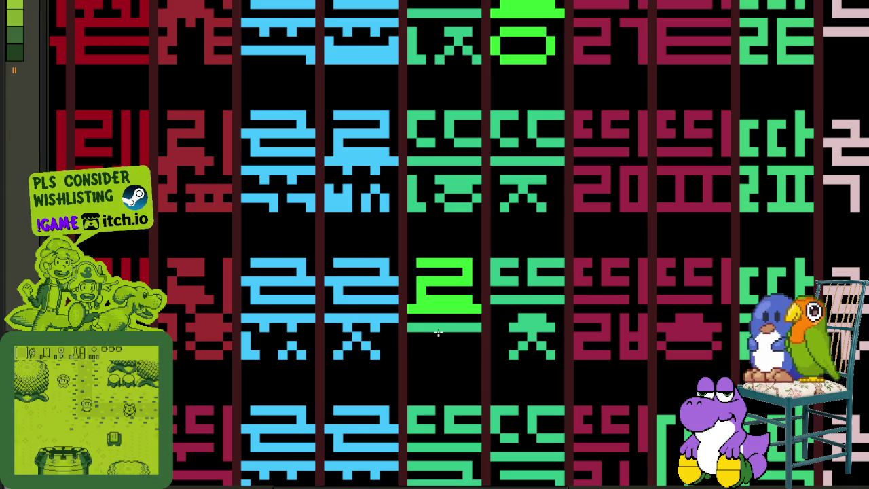
key("ctrl+y")
mouse_move(410, 318)
left_mouse_down()
mouse_move(476, 318)
mouse_move(475, 307)
left_mouse_up()
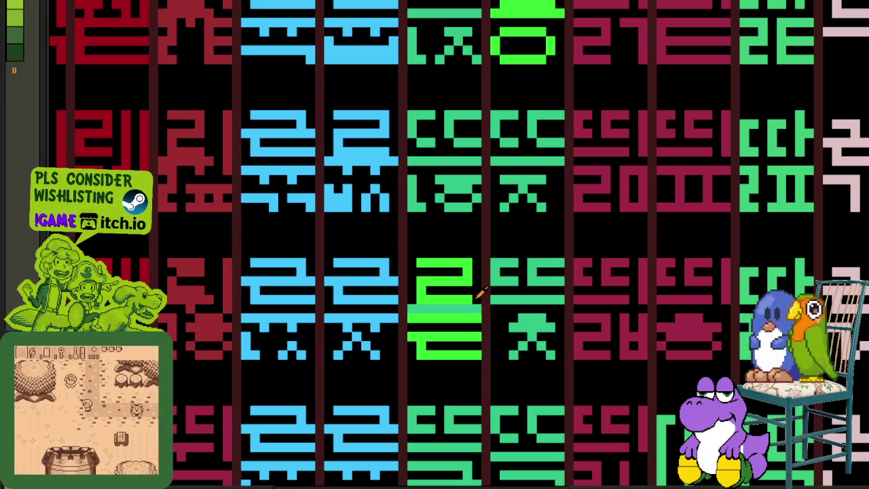
scroll(554, 320, "down", 3)
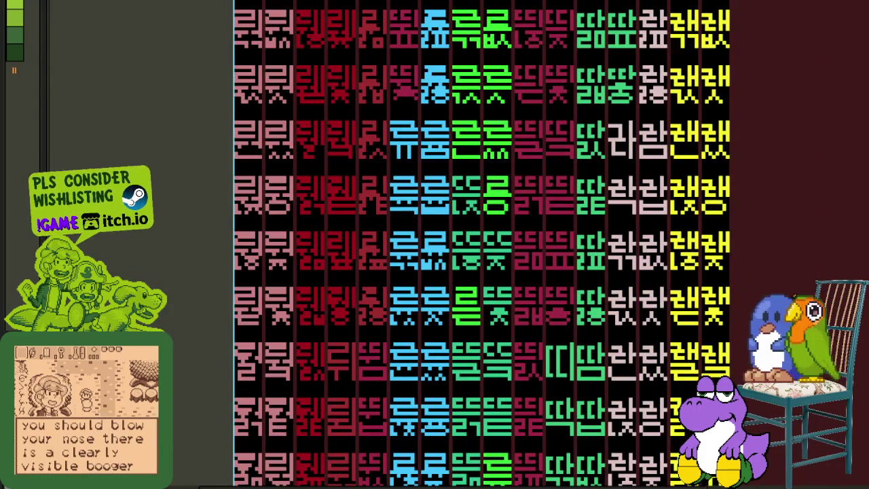
scroll(646, 293, "right", 5)
key("ctrl+s")
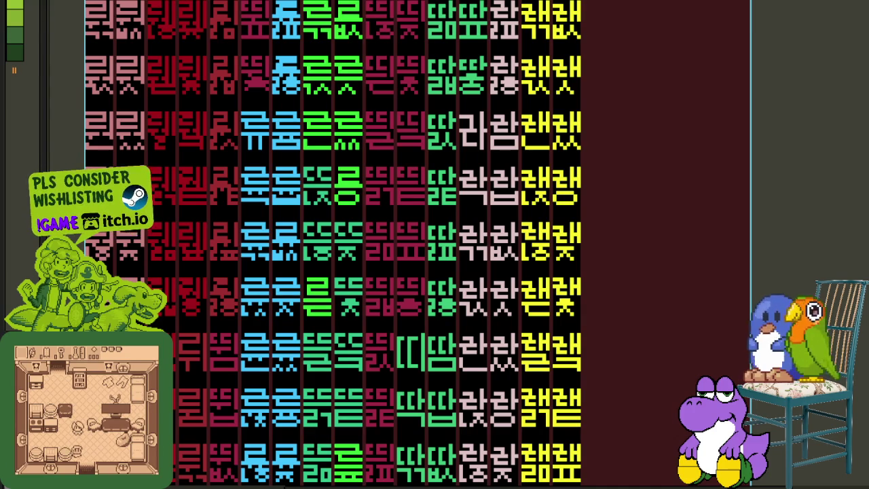
Save the colour-coded Hangul glyph sheet with Ctrl+S
scroll(849, 266, "down", 3)
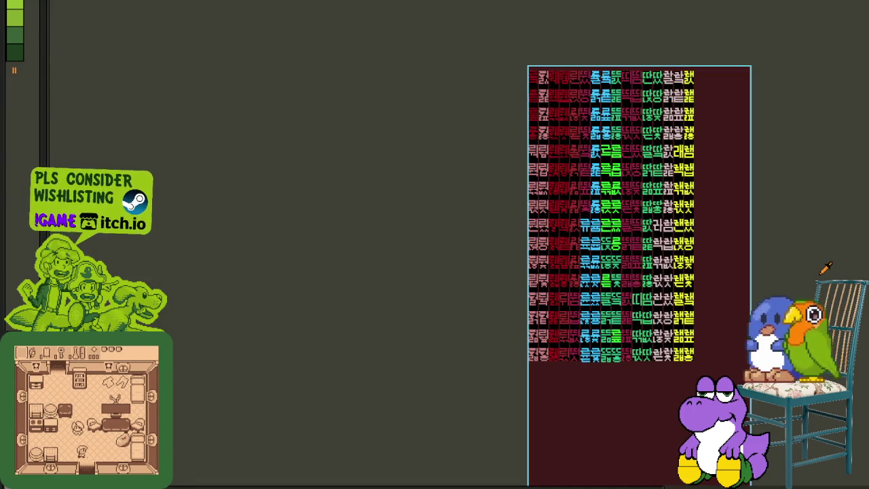
key("ctrl+s")
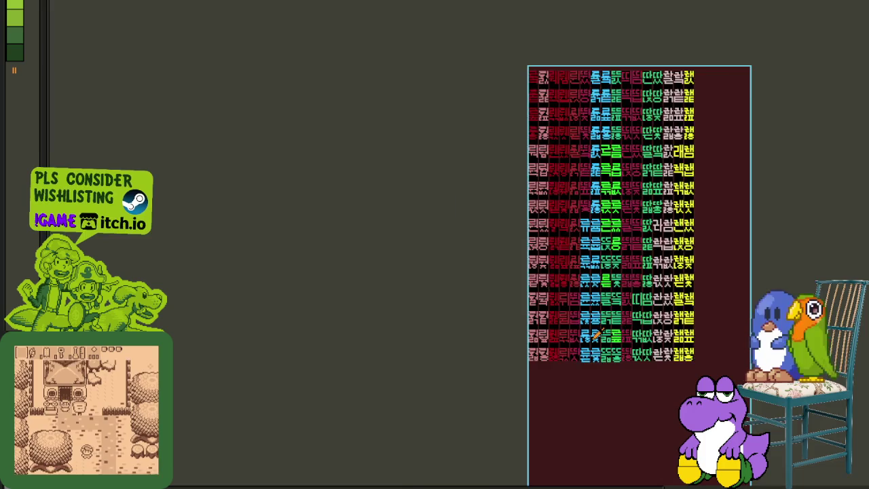
scroll(635, 355, "up", 3)
Zoom in and out on the canvas to inspect the green glyph cells
scroll(505, 333, "up", 2)
scroll(506, 339, "up", 3)
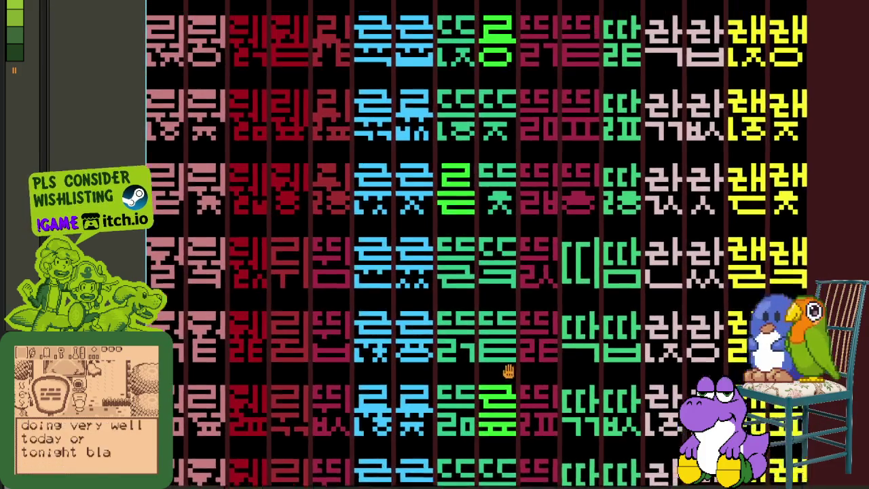
scroll(595, 269, "up", 2)
scroll(536, 394, "up", 2)
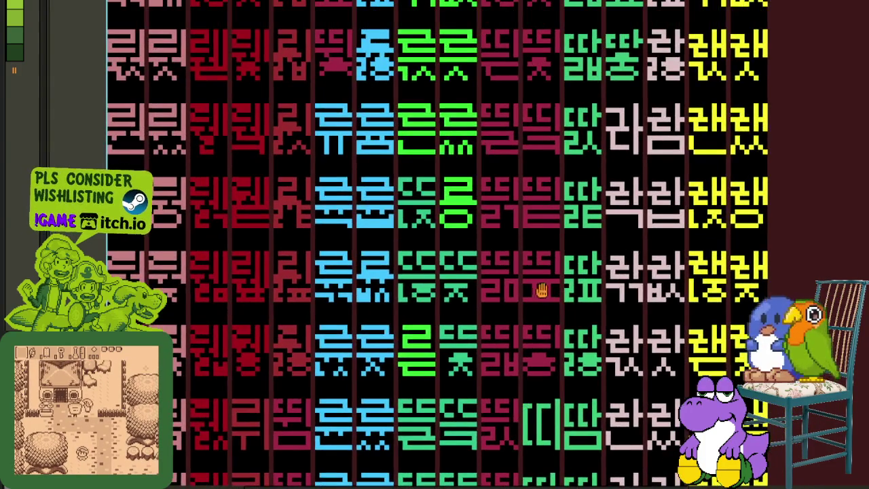
scroll(543, 387, "up", 2)
scroll(548, 398, "up", 1)
scroll(533, 391, "up", 2)
scroll(502, 408, "up", 2)
scroll(489, 388, "up", 2)
scroll(479, 407, "up", 2)
scroll(475, 408, "down", 2)
scroll(468, 326, "down", 2)
scroll(472, 210, "down", 2)
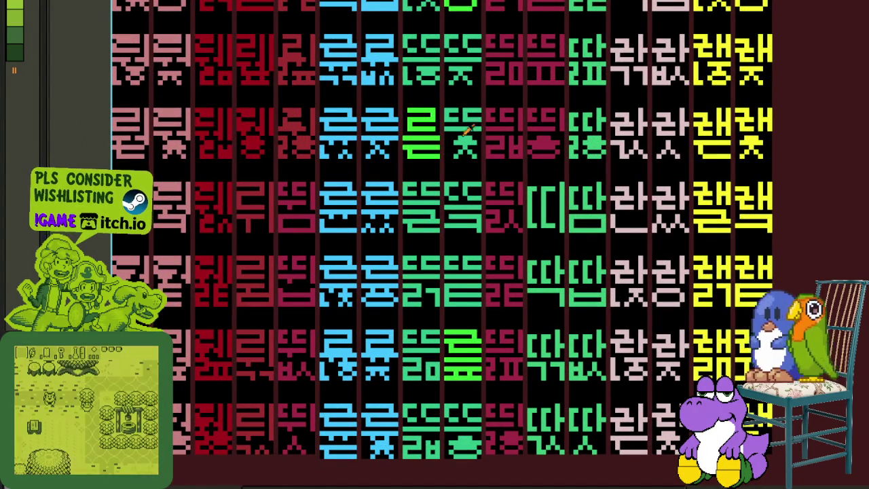
scroll(482, 237, "up", 3)
scroll(481, 258, "up", 2)
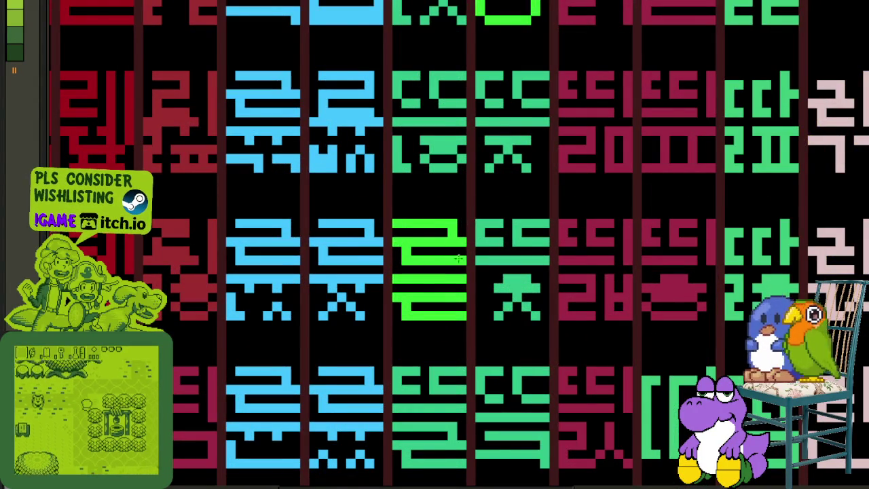
scroll(446, 255, "down", 3)
scroll(490, 171, "up", 2)
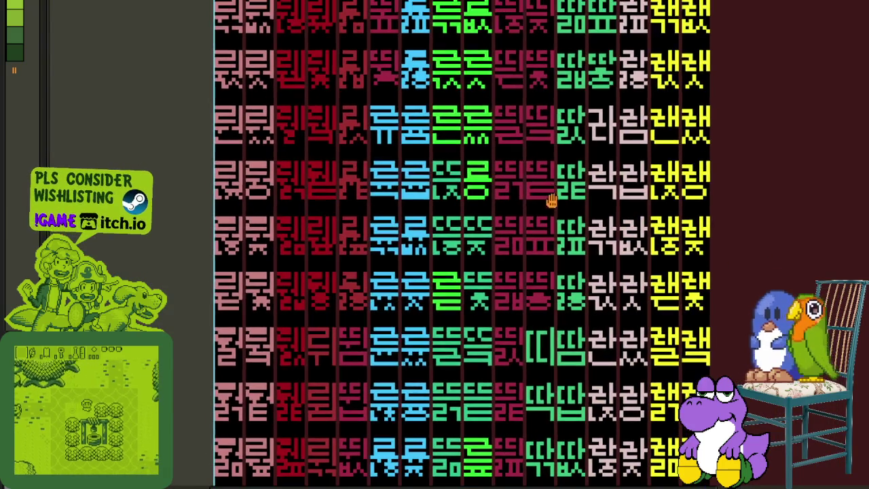
scroll(491, 171, "up", 3)
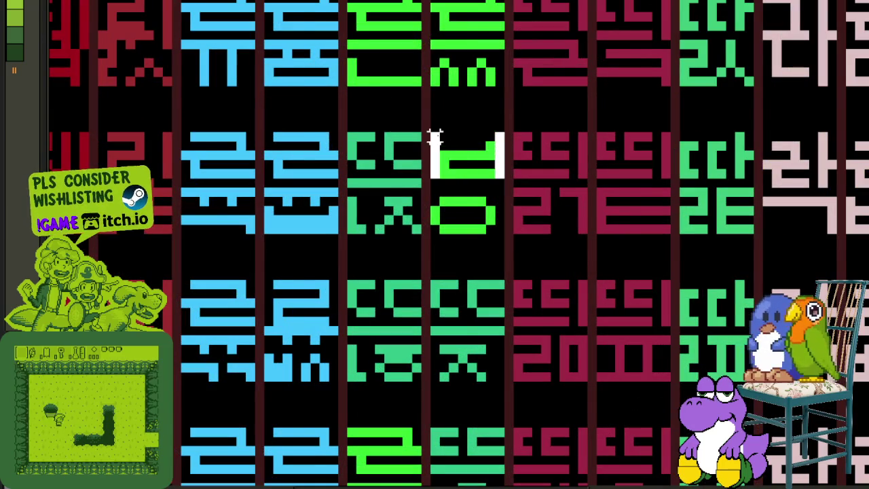
Save the glyph sheet again
scroll(450, 149, "down", 1)
scroll(445, 442, "down", 5)
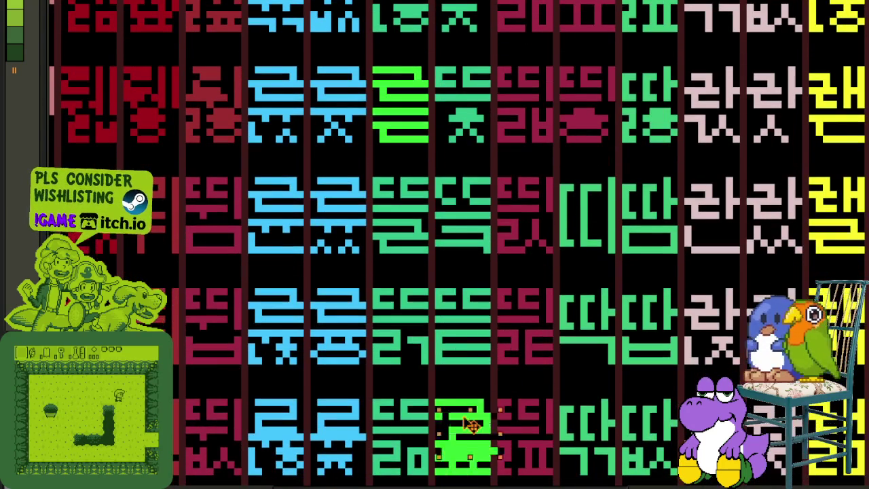
scroll(465, 204, "up", 3)
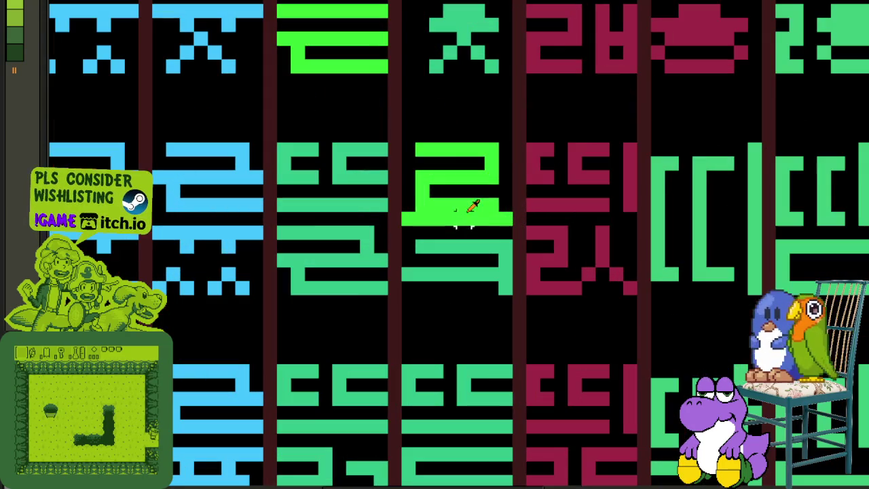
scroll(479, 247, "down", 3)
scroll(728, 249, "down", 2)
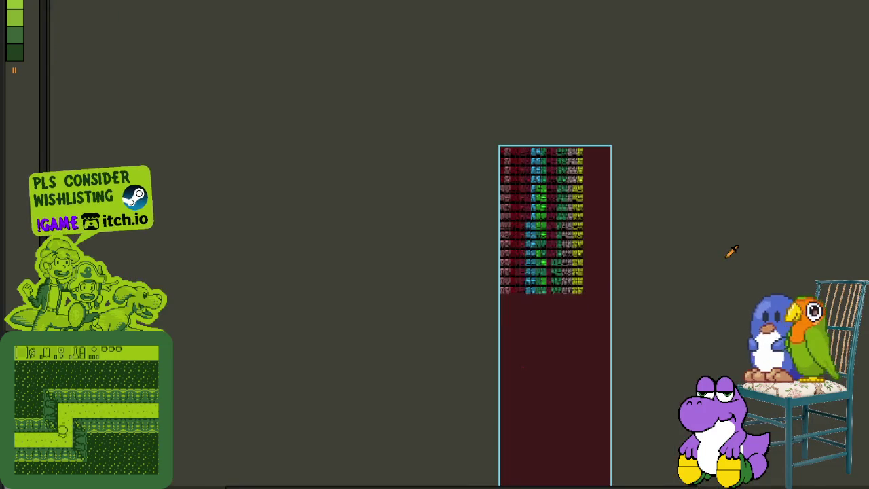
scroll(612, 255, "up", 4)
key("ctrl+s")
Select the two 라 glyph columns, then drop the selection
scroll(436, 233, "down", 2)
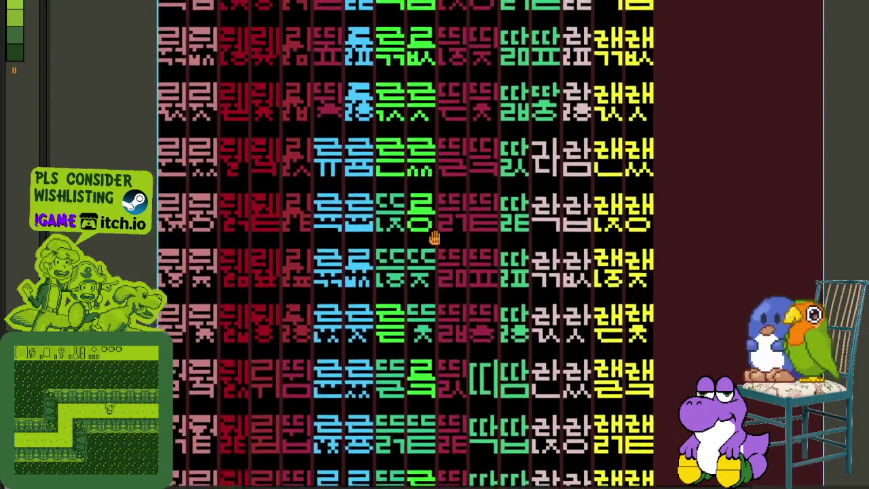
scroll(479, 218, "down", 3)
scroll(479, 217, "up", 1)
scroll(480, 245, "up", 2)
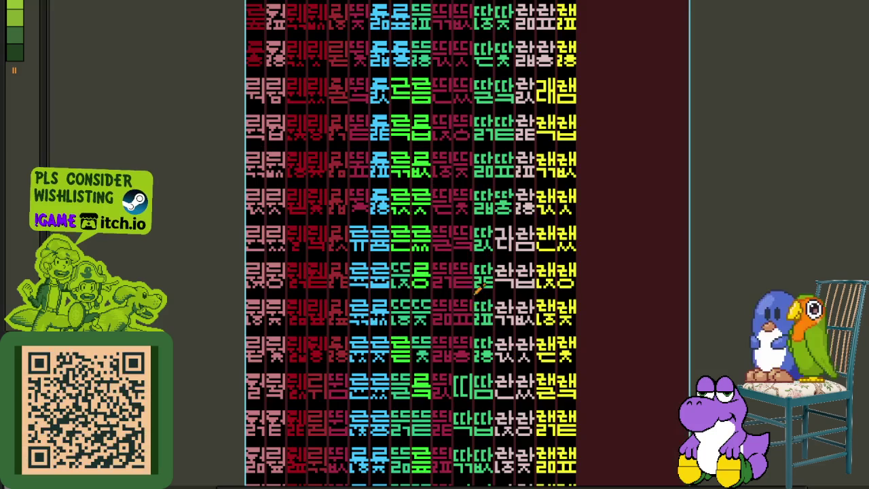
scroll(475, 366, "up", 2)
left_click_drag(440, 241, 506, 367)
left_click(671, 297)
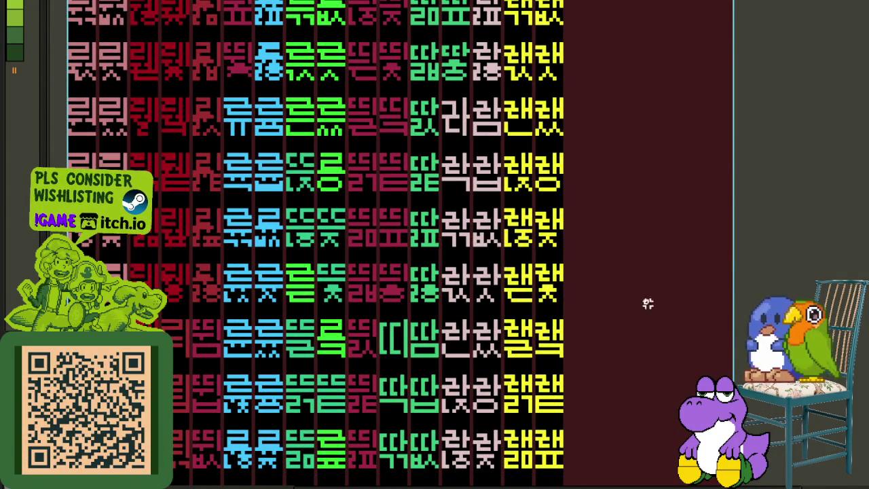
Move the bright green ㄹ piece into the cell below and commit it
scroll(656, 295, "down", 1)
scroll(424, 310, "down", 1)
scroll(423, 310, "up", 2)
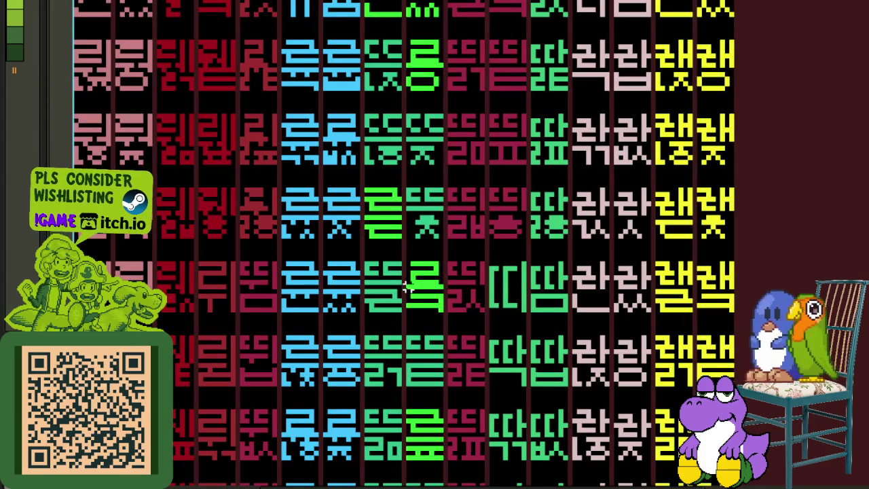
scroll(424, 294, "up", 1)
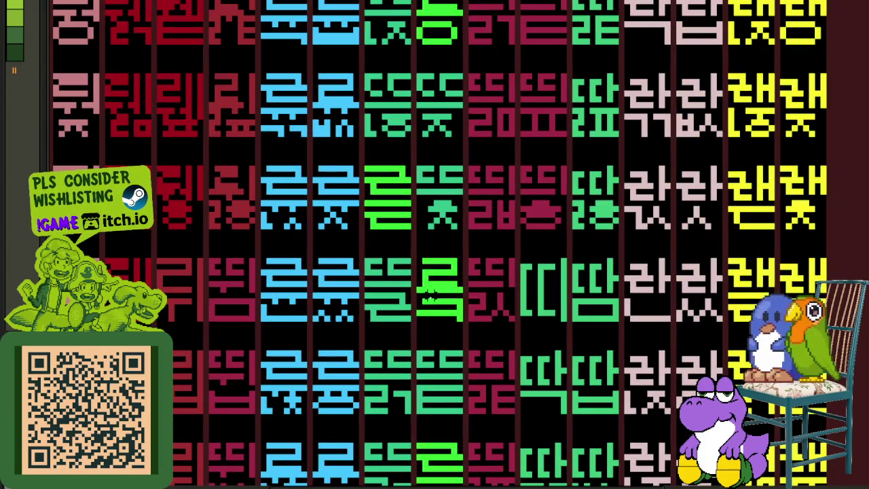
scroll(431, 326, "up", 1)
mouse_move(416, 250)
left_mouse_down()
mouse_move(473, 293)
mouse_move(404, 385)
left_mouse_up()
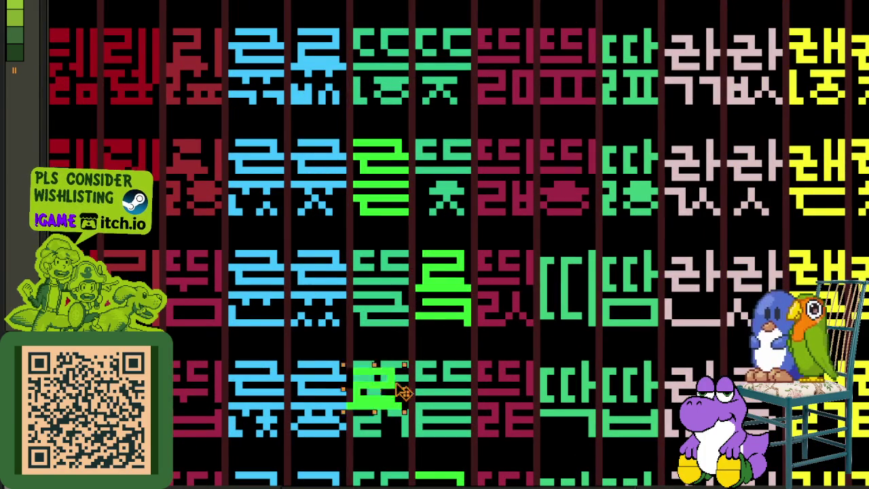
key("ctrl+d")
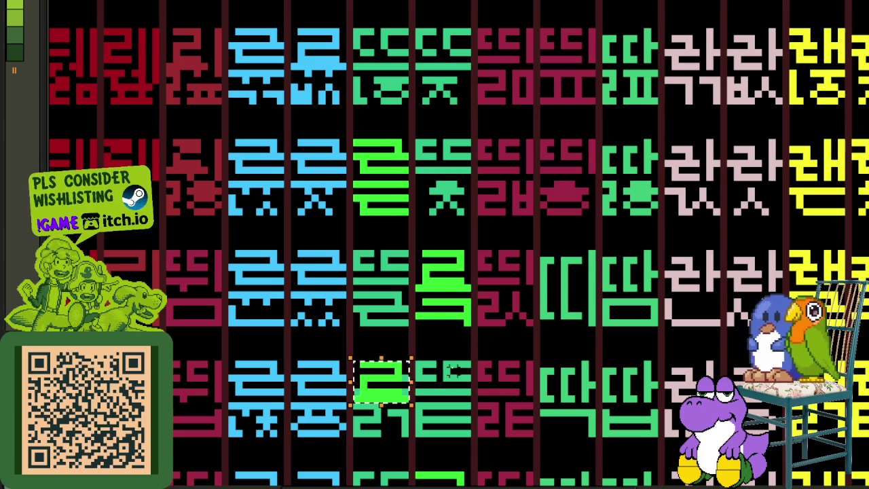
Fill both final-consonant strokes of that cell bright green
scroll(445, 339, "up", 1)
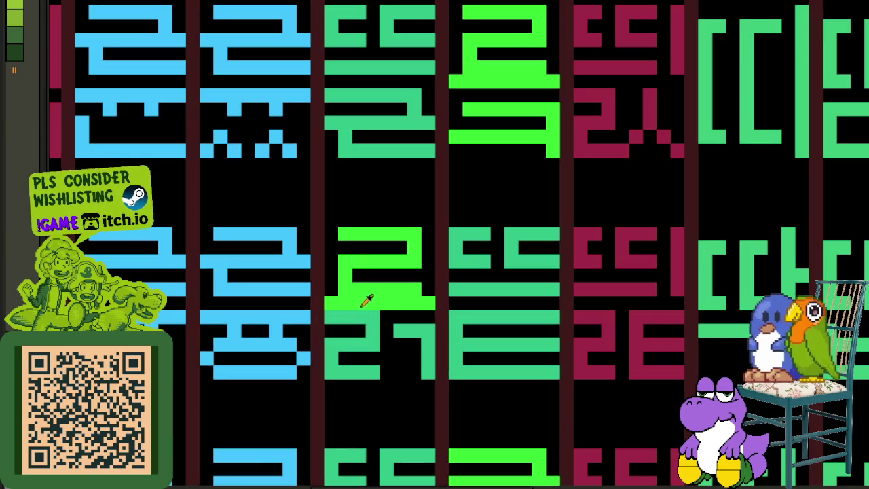
left_click(330, 318)
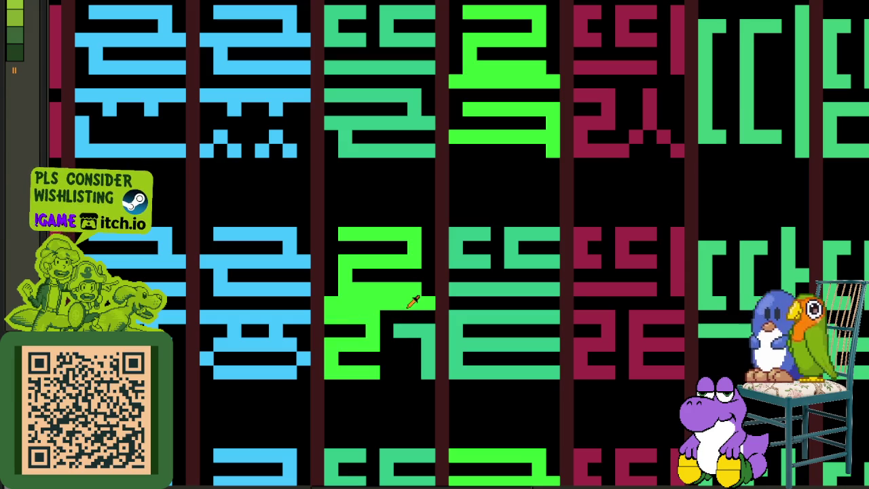
left_click(410, 333)
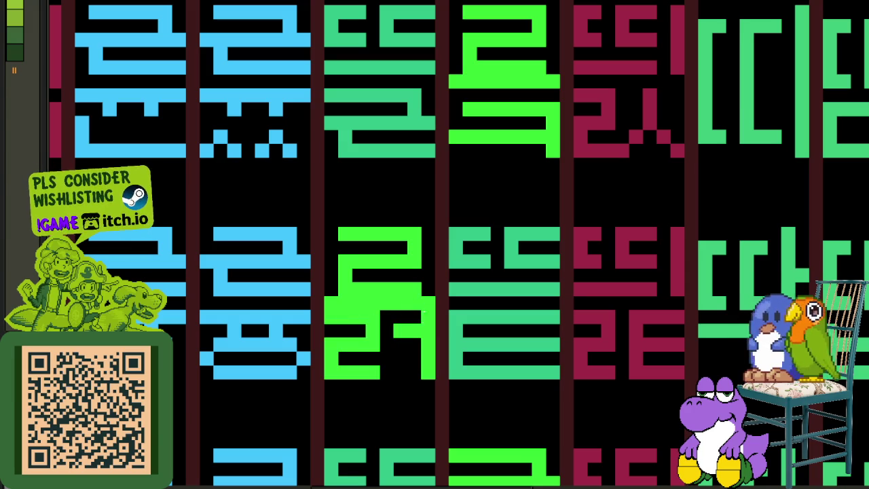
Copy the bright green ㄹ onto the neighbouring cell's top and add two bright green bars below
left_click_drag(428, 303, 322, 226)
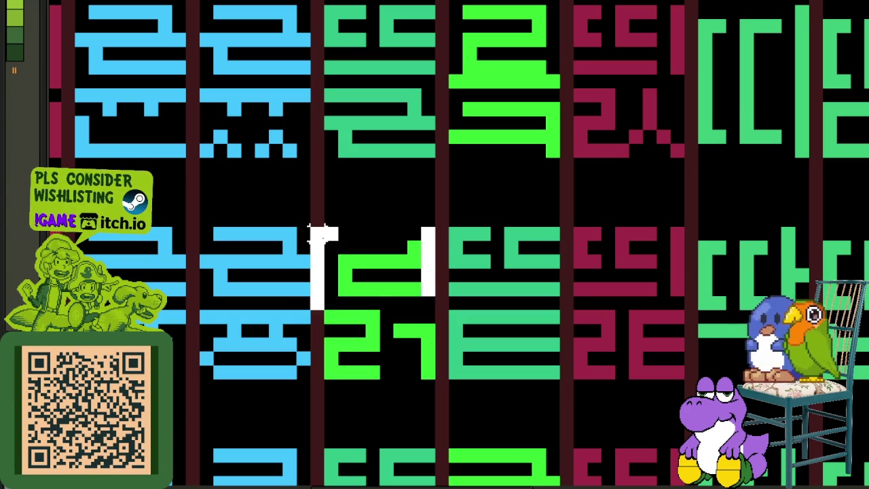
left_click_drag(375, 275, 500, 271)
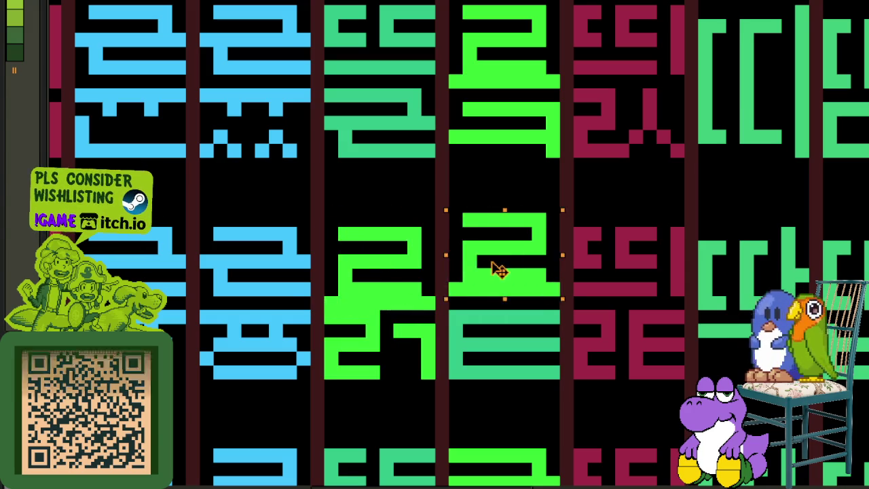
key("ctrl+d")
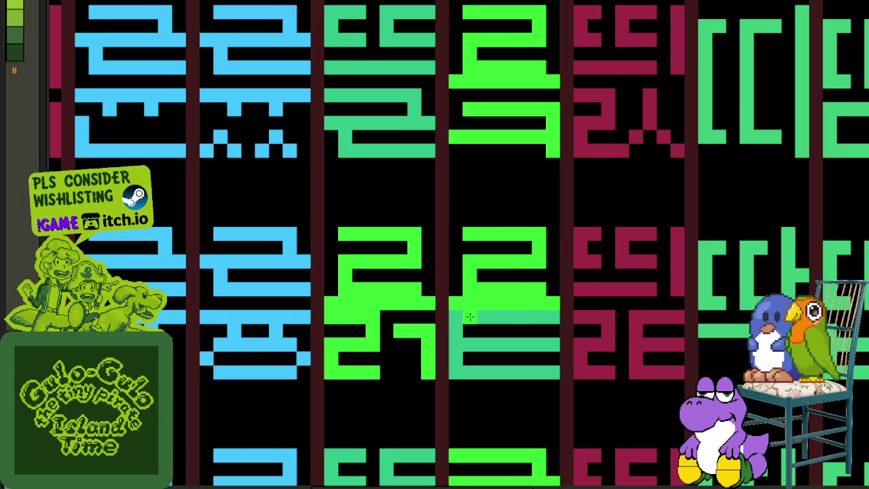
left_click_drag(470, 317, 535, 312)
mouse_move(470, 344)
left_mouse_down()
mouse_move(524, 347)
mouse_move(520, 371)
mouse_move(471, 367)
left_mouse_up()
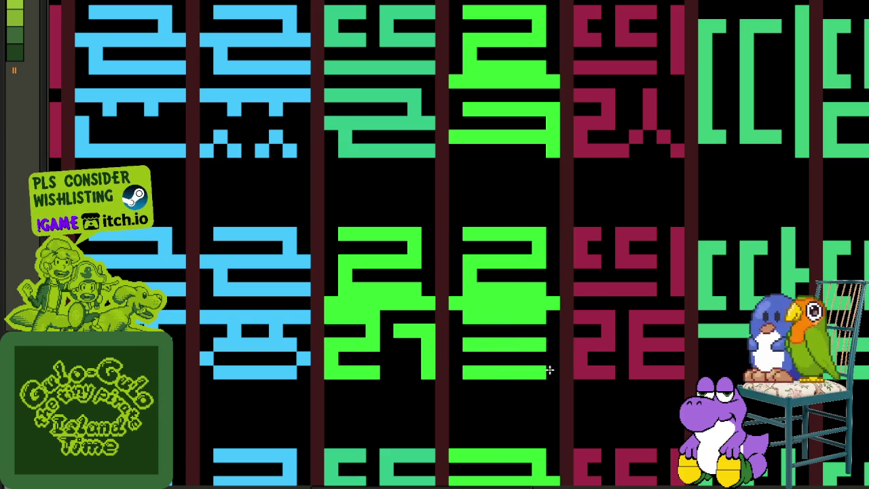
scroll(473, 365, "down", 2)
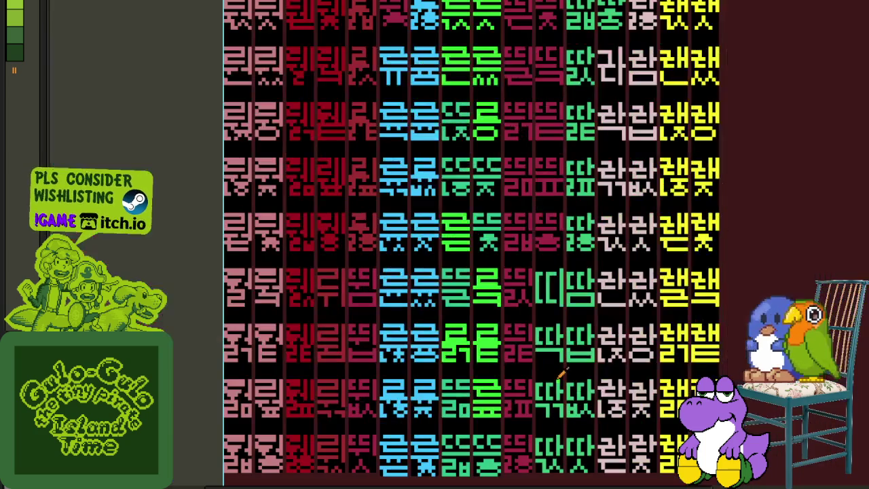
Bring the sheet's lower rows into view and move the selected green glyph pixels into place
left_click_drag(643, 391, 511, 288)
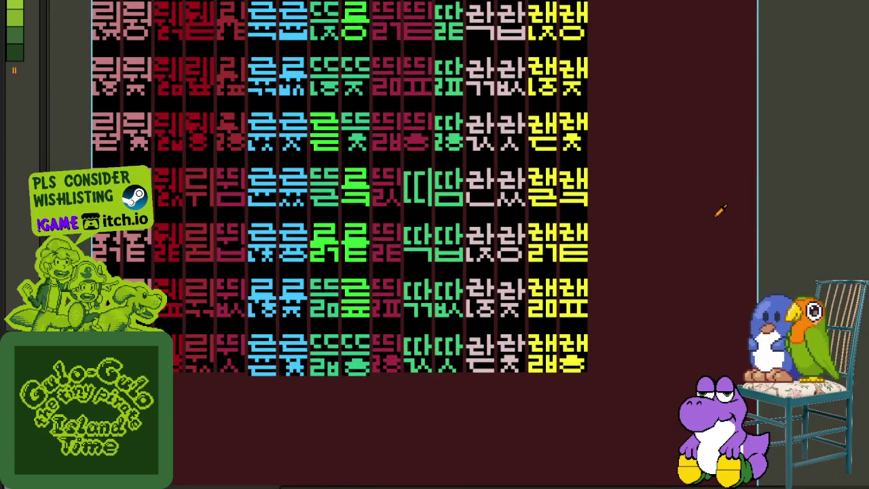
left_click_drag(402, 309, 479, 265)
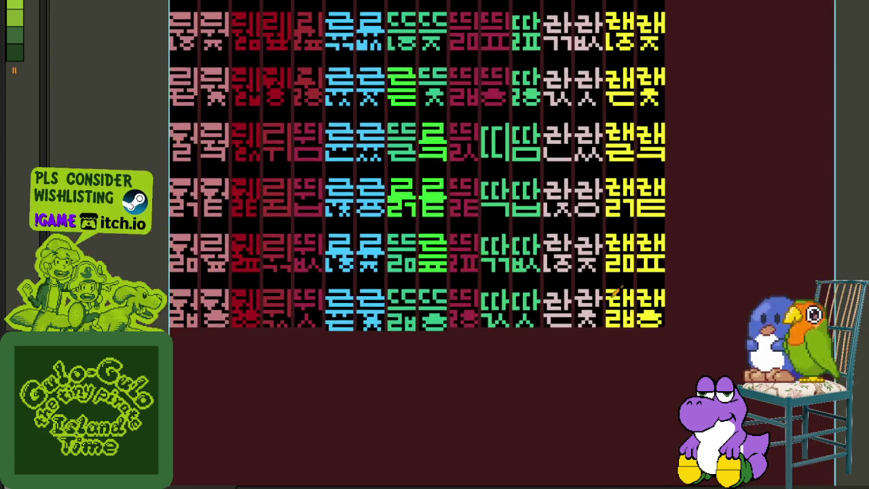
scroll(606, 278, "down", 1)
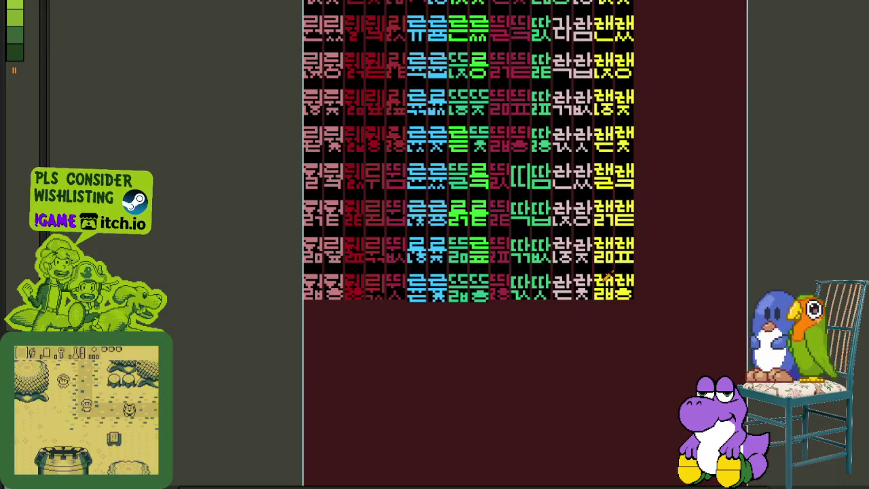
scroll(517, 258, "up", 2)
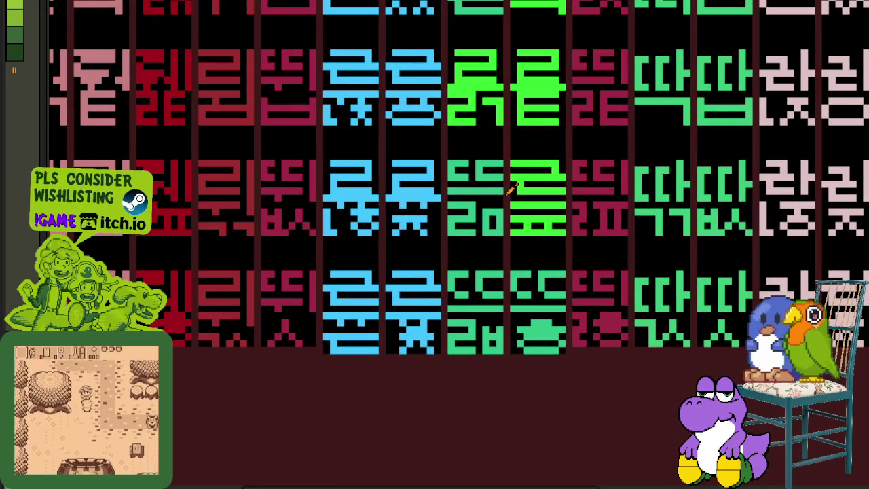
scroll(530, 180, "down", 1)
scroll(493, 193, "up", 3)
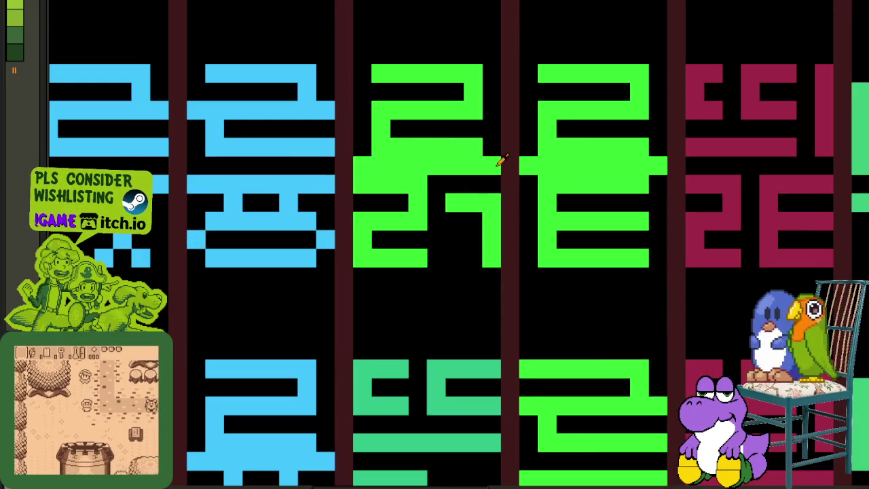
mouse_move(502, 161)
left_mouse_down()
mouse_move(354, 64)
mouse_move(432, 224)
mouse_move(457, 338)
mouse_move(454, 234)
left_mouse_up()
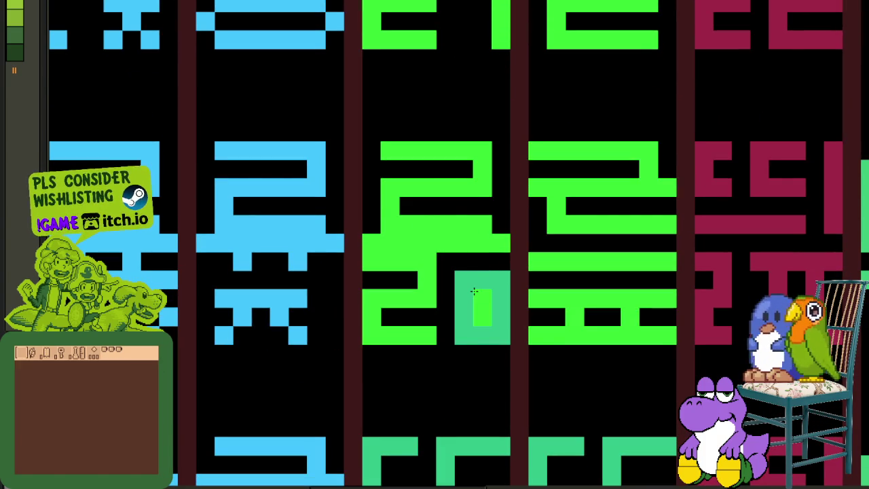
Save the syllable sheet and pan around to review it
scroll(480, 305, "down", 1)
scroll(479, 305, "down", 2)
scroll(832, 288, "down", 2)
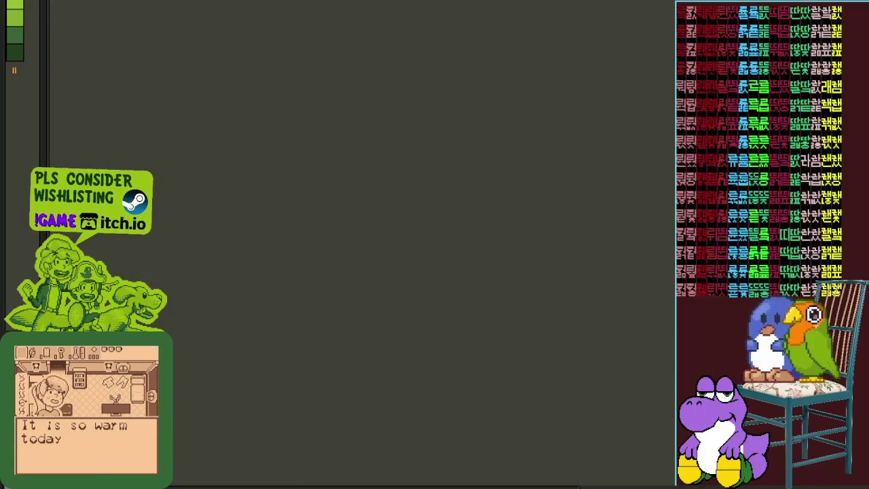
scroll(831, 253, "right", 3)
key("ctrl+s")
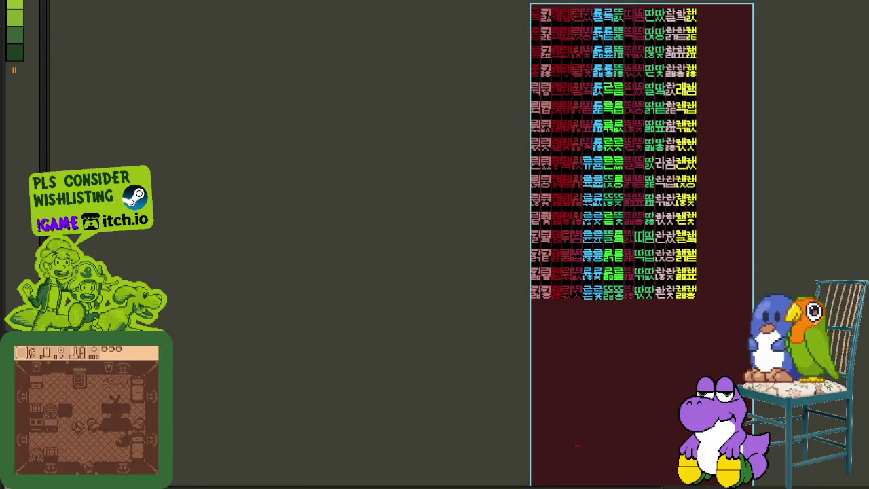
scroll(741, 260, "right", 2)
scroll(670, 248, "right", 3)
scroll(621, 231, "up", 2)
scroll(479, 276, "up", 1)
scroll(425, 287, "left", 2)
scroll(424, 210, "up", 2)
scroll(430, 227, "up", 1)
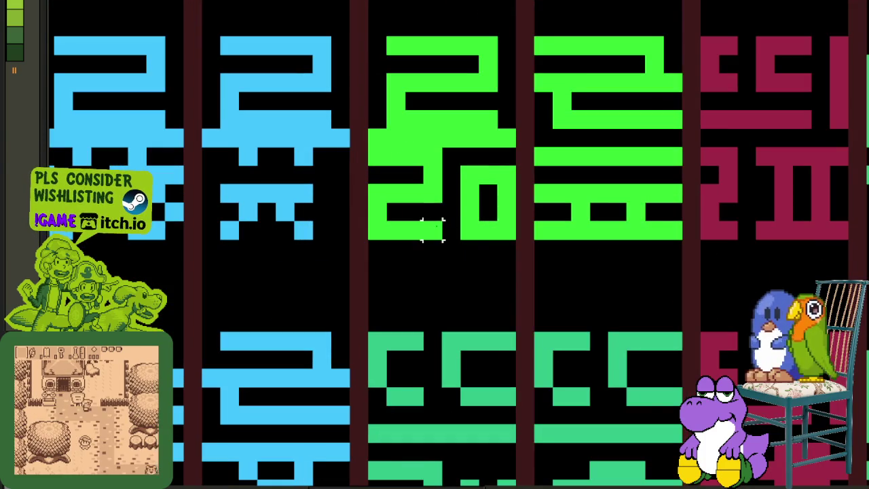
Copy the green glyph's bright green ㄹ into the teal cell below, nudge it into place, deselect
mouse_move(442, 139)
left_mouse_down()
mouse_move(377, 58)
mouse_move(374, 204)
mouse_move(414, 233)
left_mouse_up()
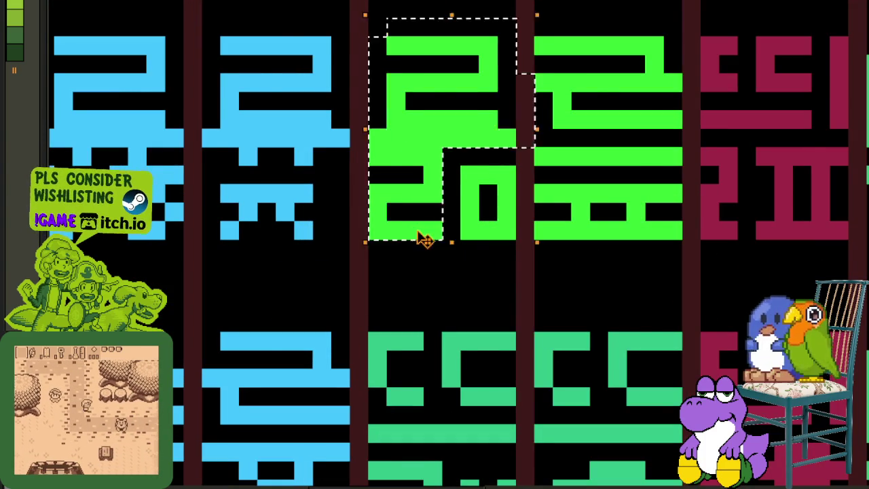
scroll(414, 225, "down", 3)
left_click_drag(417, 197, 408, 338)
scroll(408, 337, "up", 2)
left_click_drag(447, 281, 453, 263)
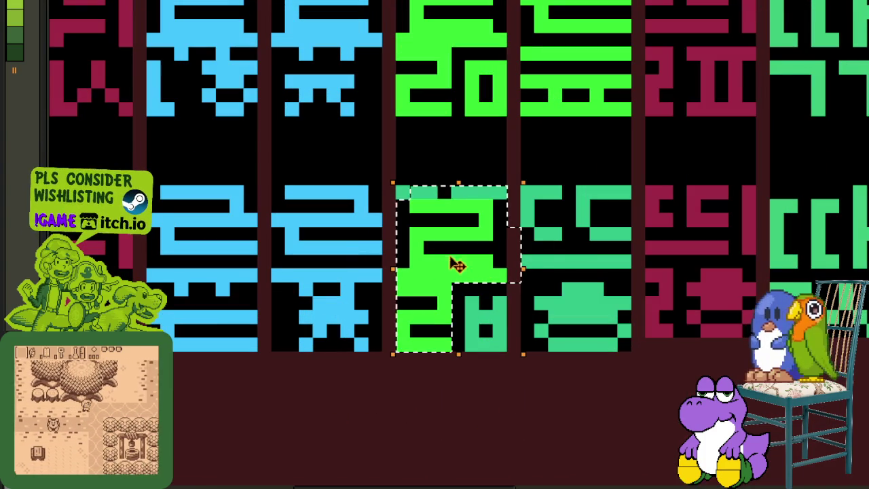
key("ctrl+d")
scroll(466, 246, "down", 1)
scroll(417, 244, "up", 1)
left_click_drag(413, 238, 514, 303)
key("ctrl+d")
Toggle the layers timeline with Tab to check the layers, then hide it
scroll(450, 247, "down", 1)
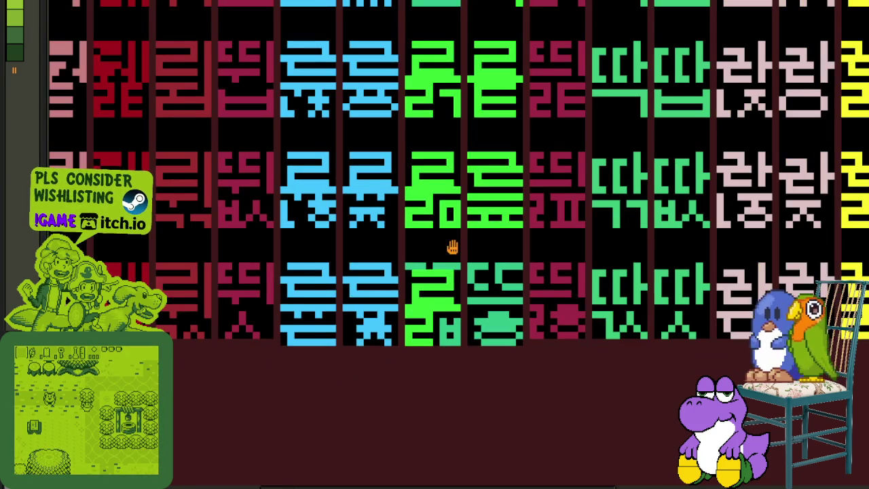
scroll(385, 159, "up", 1)
scroll(401, 176, "down", 1)
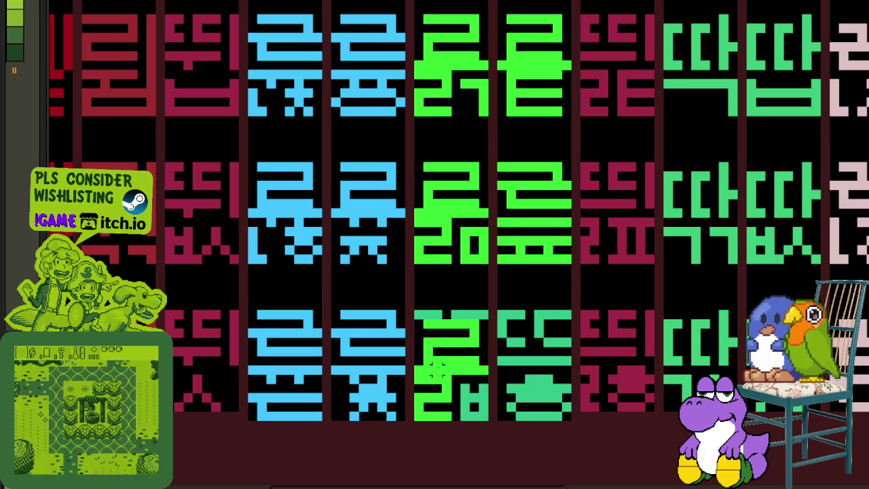
key("Tab")
key("Tab")
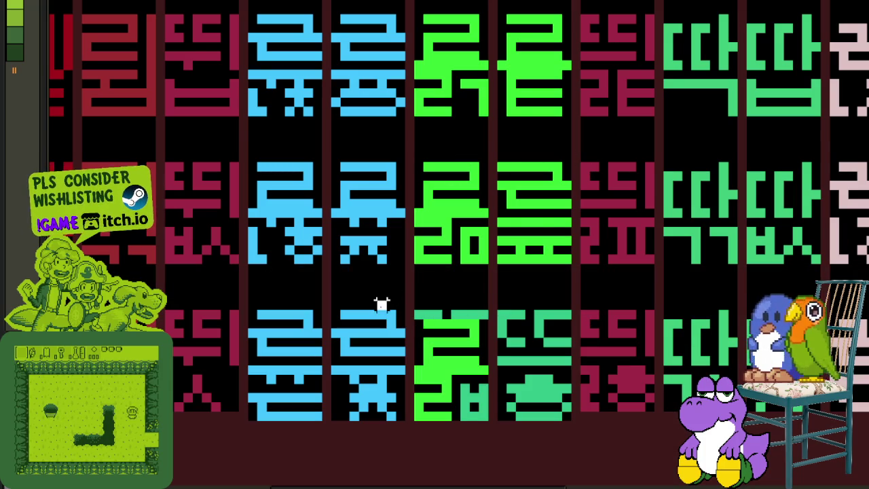
key("Tab")
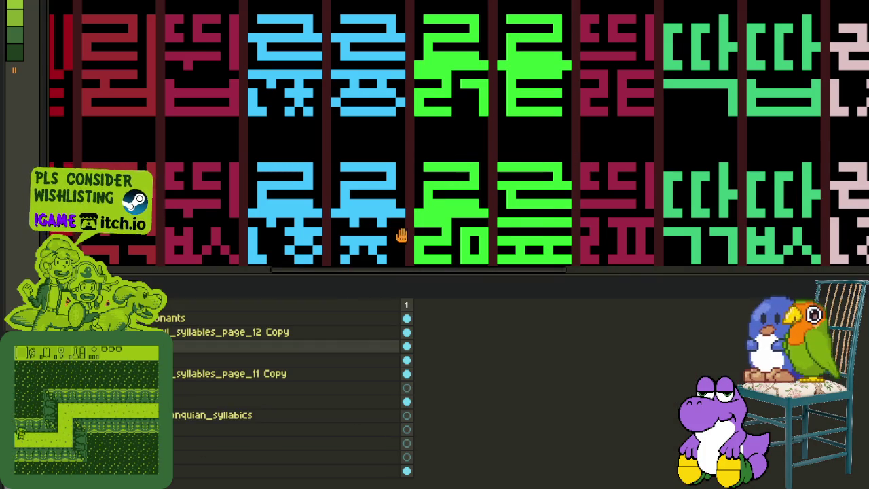
left_click_drag(401, 237, 323, 57)
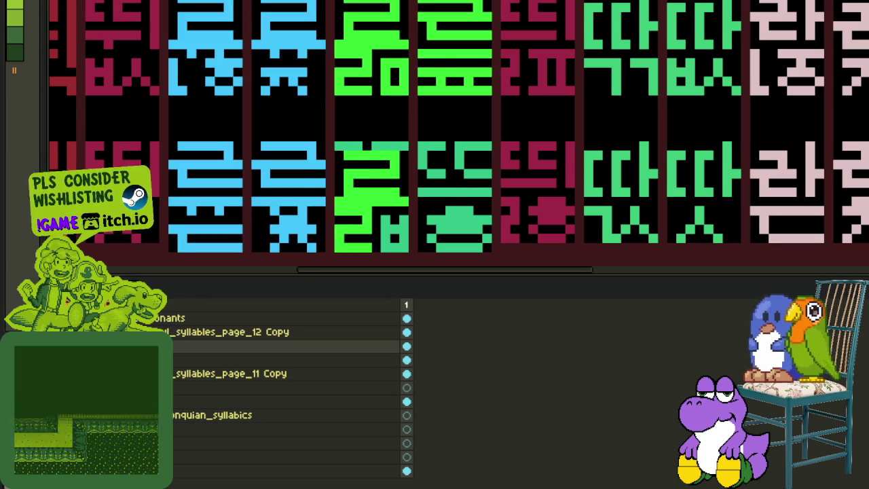
key("Tab")
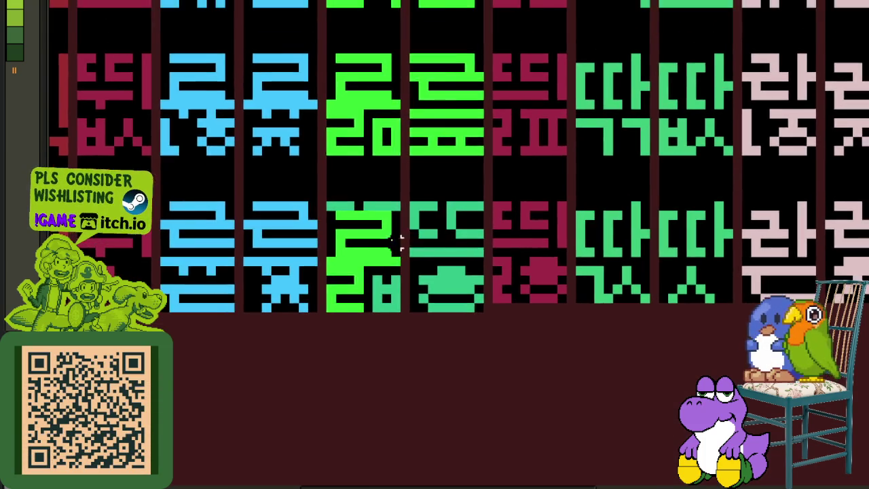
Move the pasted green ㄹ block up-left into place
scroll(366, 241, "up", 1)
left_click_drag(292, 280, 430, 199)
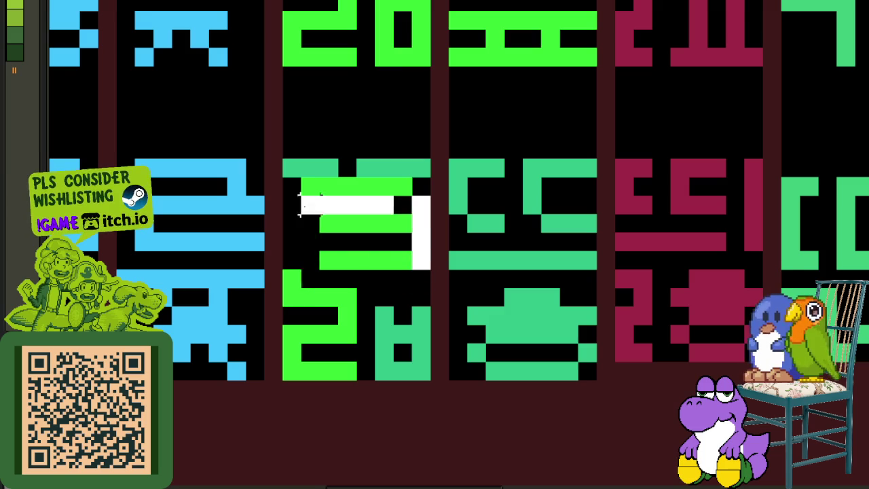
left_click_drag(311, 214, 293, 194)
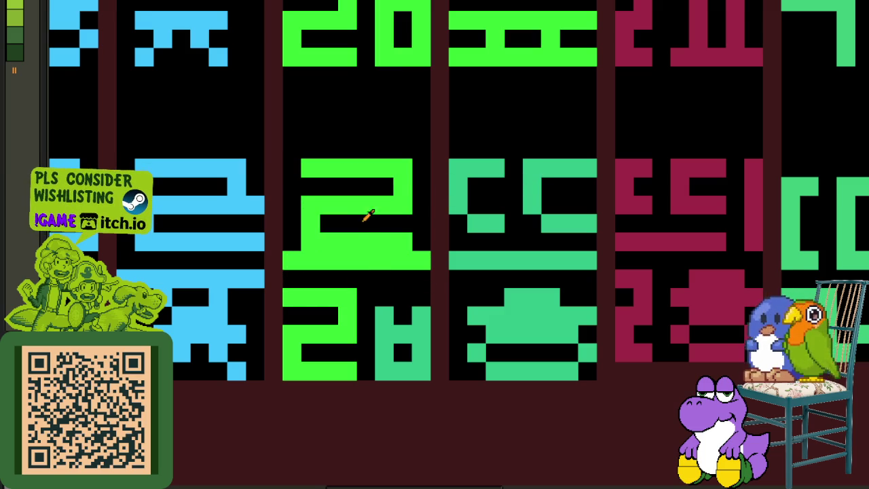
Fill the glyph's teal part bright green, fix a misplaced pixel block, and save
left_click(381, 315)
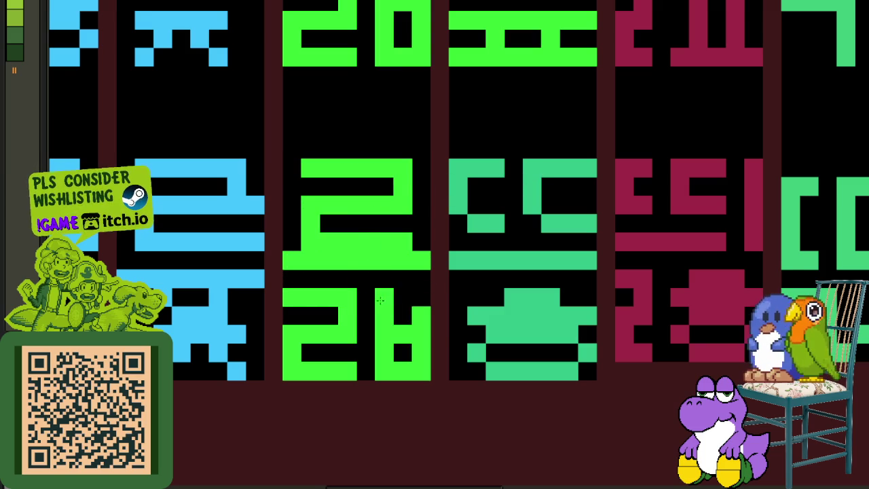
left_click_drag(381, 300, 421, 295)
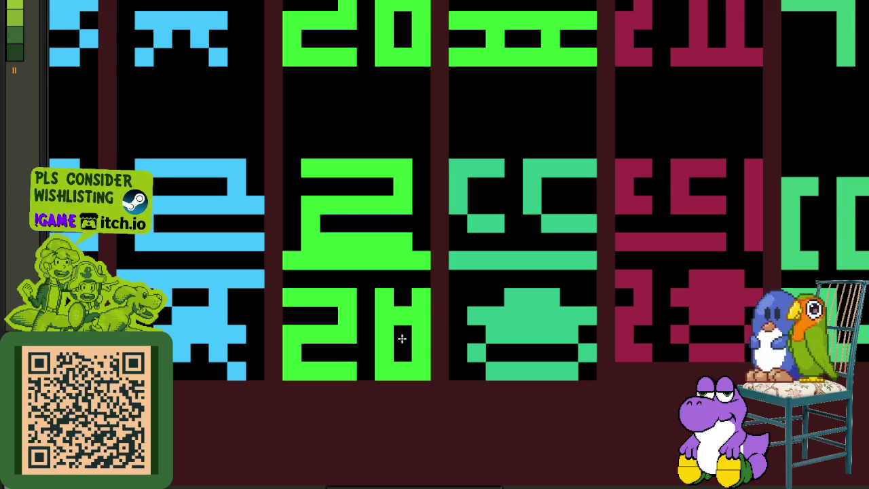
scroll(402, 338, "down", 1)
scroll(430, 356, "down", 1)
key("ctrl+s")
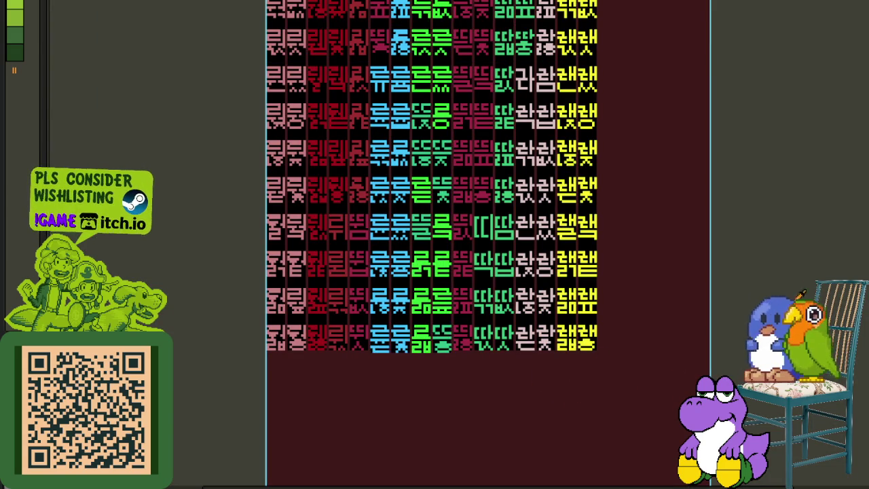
Copy the green ㄹ onto the neighbouring teal glyph's top
key("ctrl")
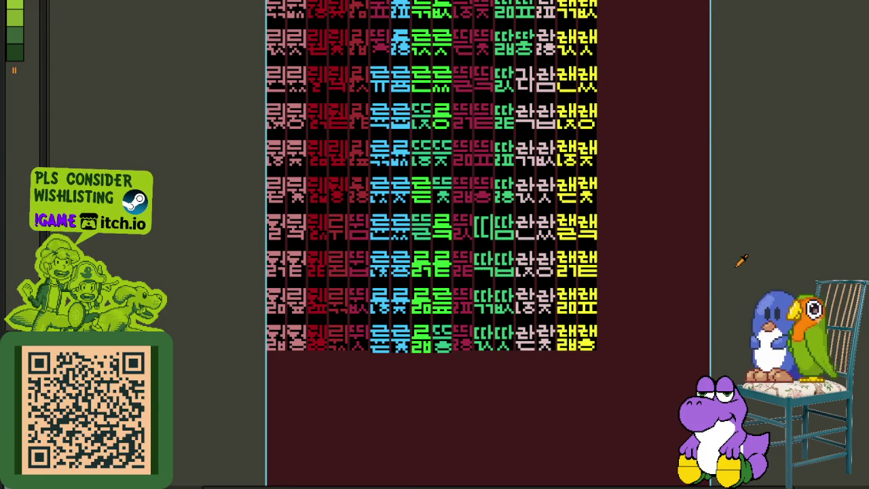
scroll(483, 346, "up", 3)
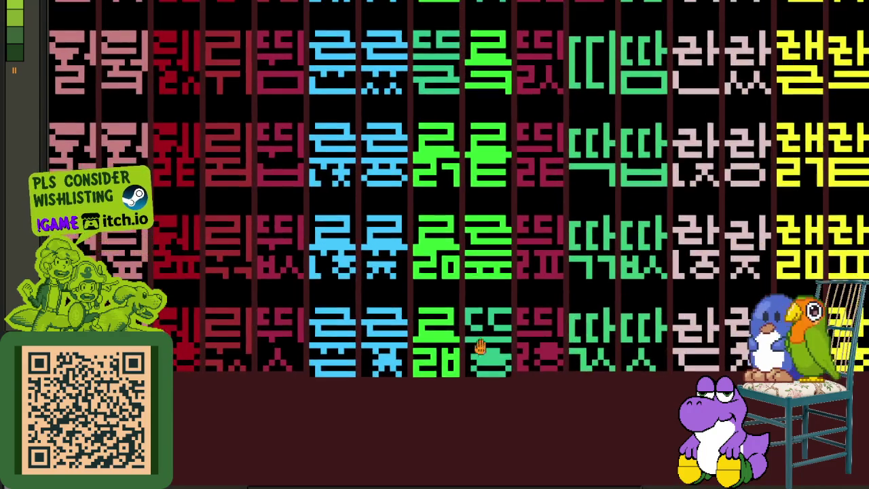
scroll(482, 345, "up", 2)
left_click(444, 328)
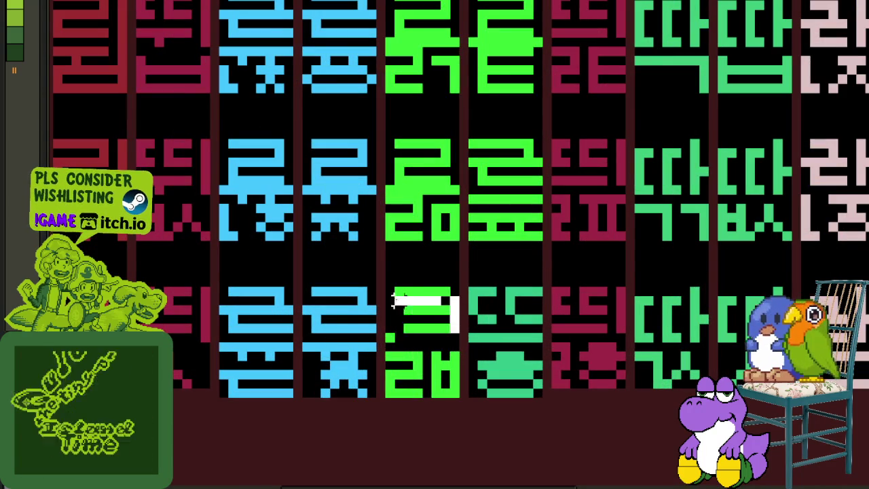
left_click_drag(434, 318, 498, 317)
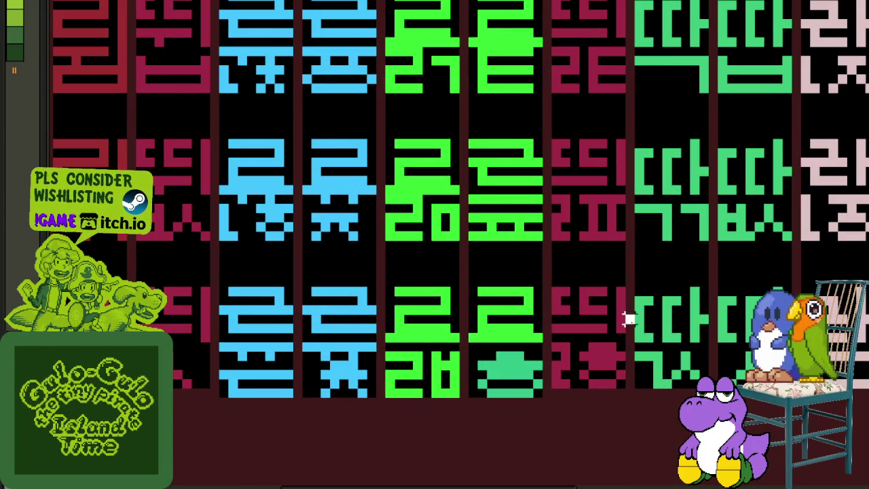
Save the syllable sheet
scroll(525, 360, "up", 3)
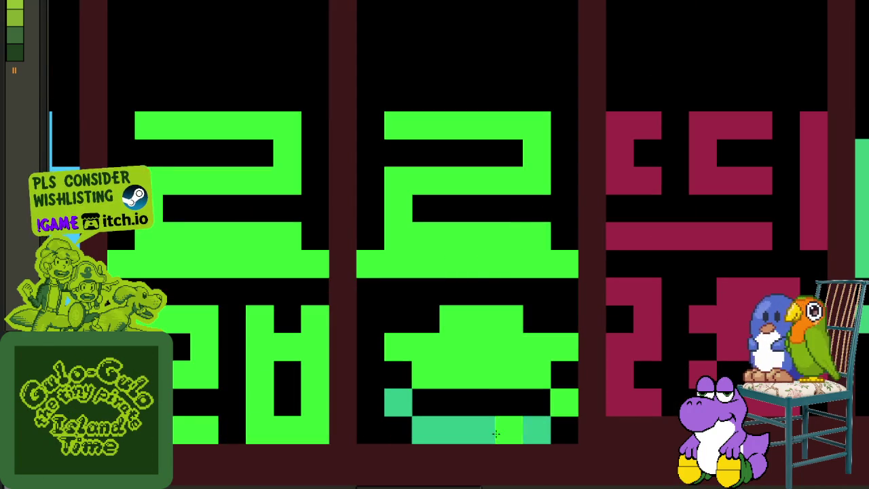
scroll(530, 379, "down", 5)
scroll(530, 379, "down", 2)
scroll(611, 340, "down", 2)
scroll(709, 285, "down", 2)
scroll(687, 304, "down", 2)
key("ctrl+s")
scroll(532, 254, "up", 3)
scroll(561, 262, "up", 1)
scroll(538, 320, "up", 1)
scroll(586, 237, "up", 1)
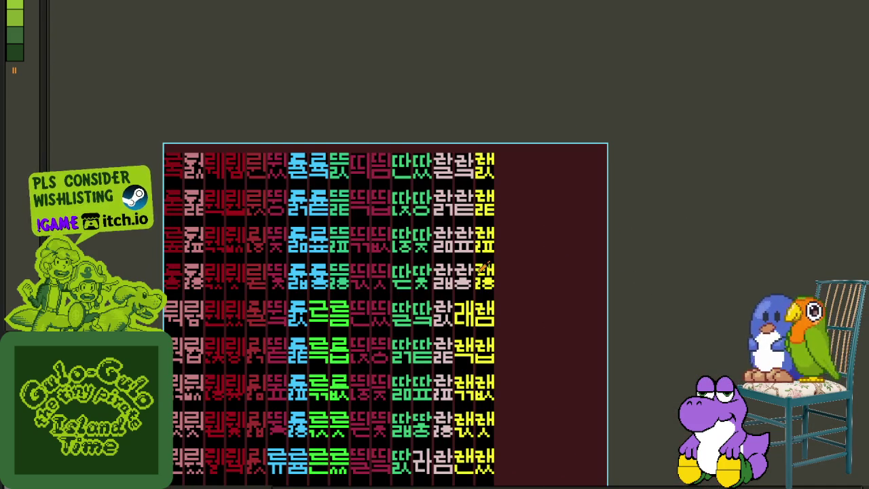
Move the green ㄹ onto the teal glyph higher up and commit it
scroll(476, 313, "up", 1)
scroll(464, 356, "up", 1)
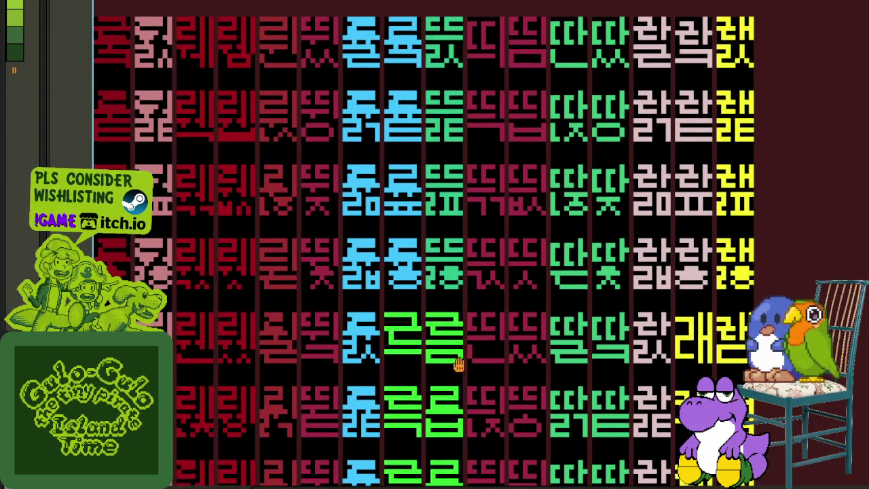
scroll(464, 356, "up", 1)
scroll(435, 380, "up", 1)
mouse_move(434, 389)
left_mouse_down()
mouse_move(504, 355)
mouse_move(488, 170)
left_mouse_up()
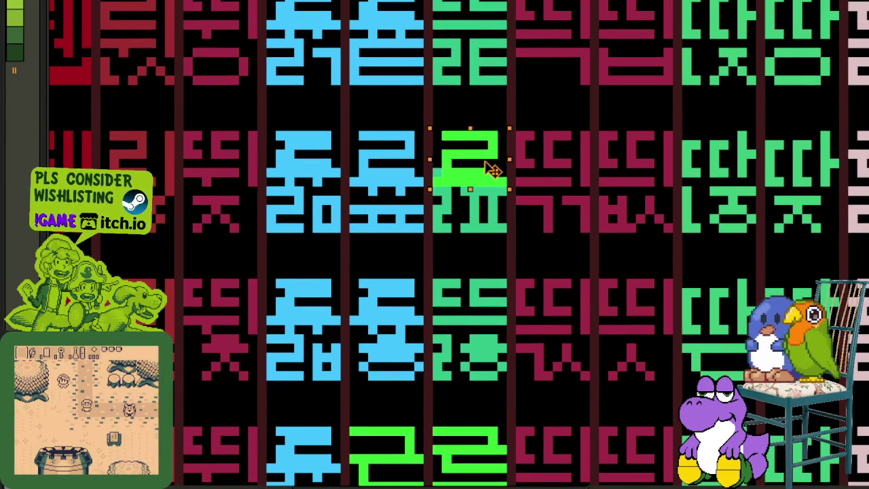
mouse_move(488, 170)
left_mouse_down()
mouse_move(493, 3)
mouse_move(490, 298)
left_mouse_up()
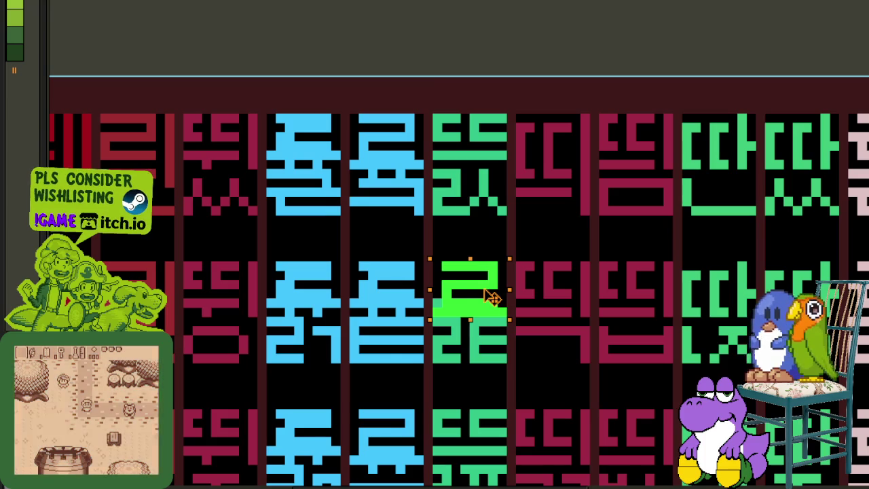
key("ctrl+d")
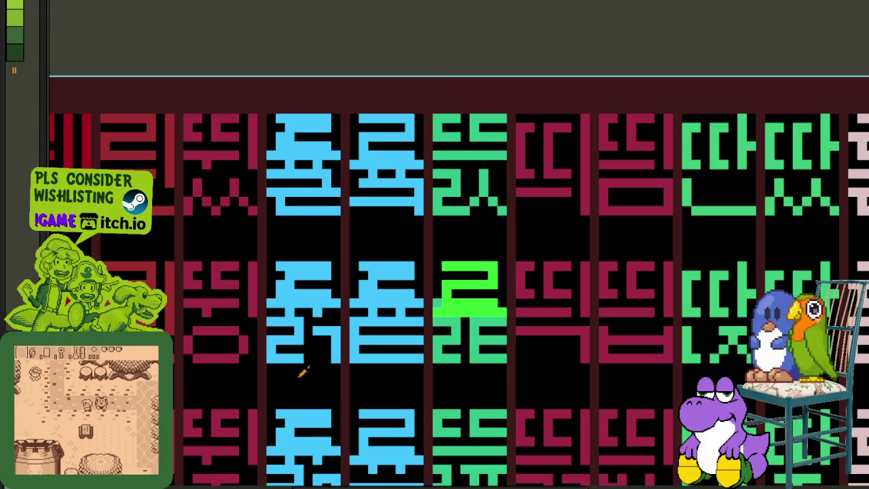
Erase stray pixels on both glyph edges and repaint the ㄹ's bottom bar bright green
scroll(414, 312, "up", 2)
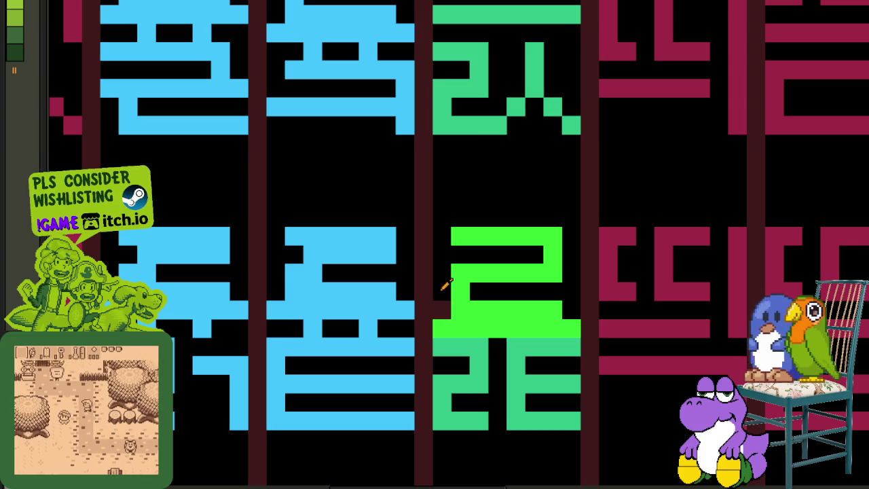
left_click_drag(441, 369, 436, 430)
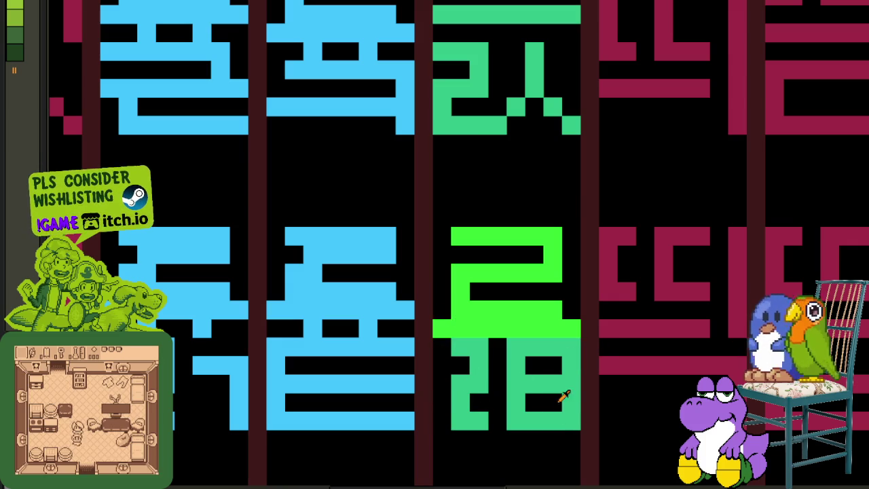
left_click_drag(569, 412, 574, 357)
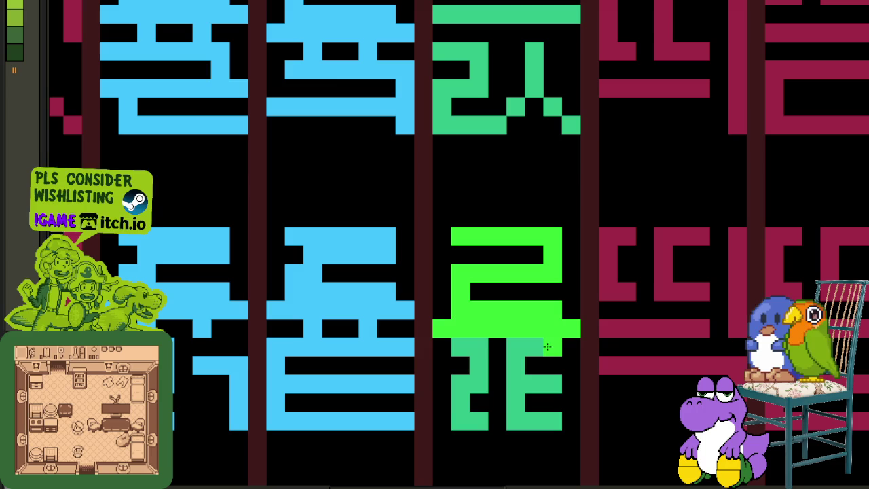
left_click_drag(558, 325, 468, 380)
scroll(471, 349, "down", 3)
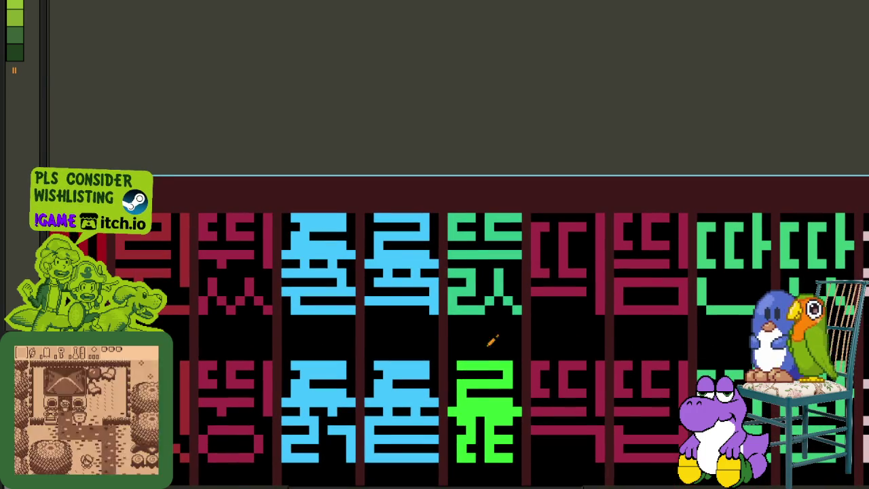
Copy the lower glyph's green ㄹ top onto the upper green glyph
left_click_drag(523, 415, 448, 358)
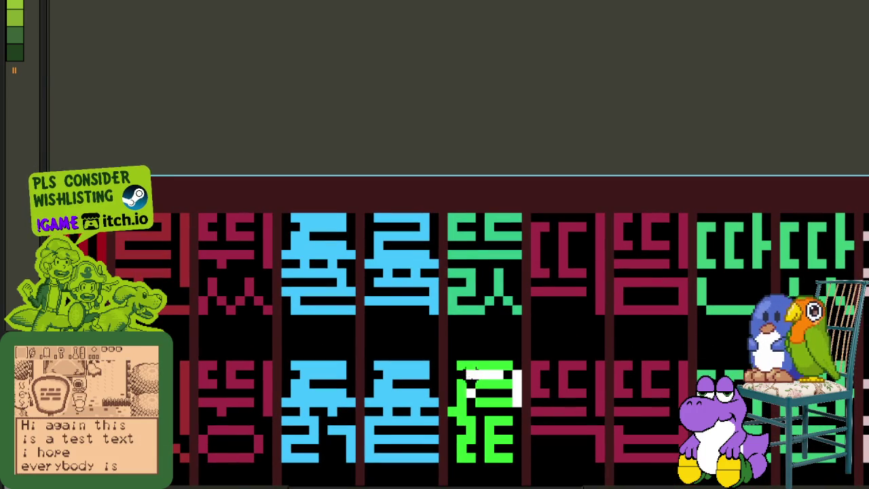
left_click_drag(475, 398, 484, 252)
key("ctrl+d")
scroll(472, 262, "up", 2)
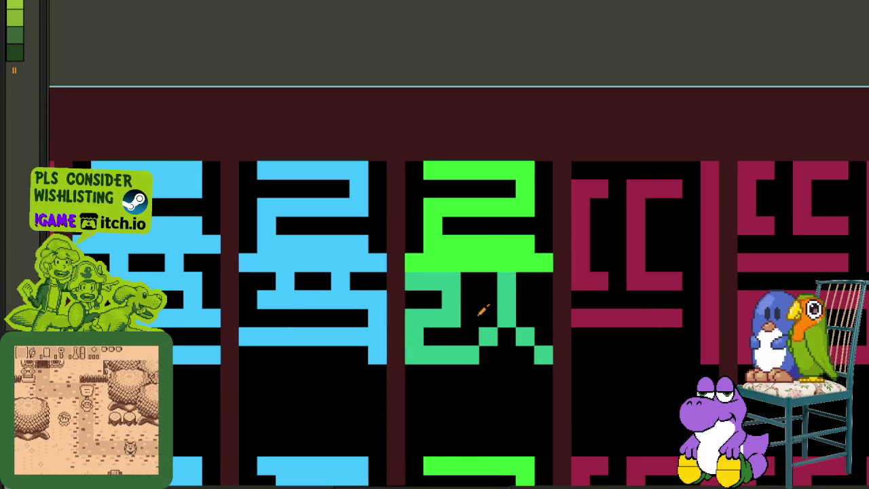
Draw and erase pixel blocks to reshape the glyph's lower right strokes
right_click(470, 354)
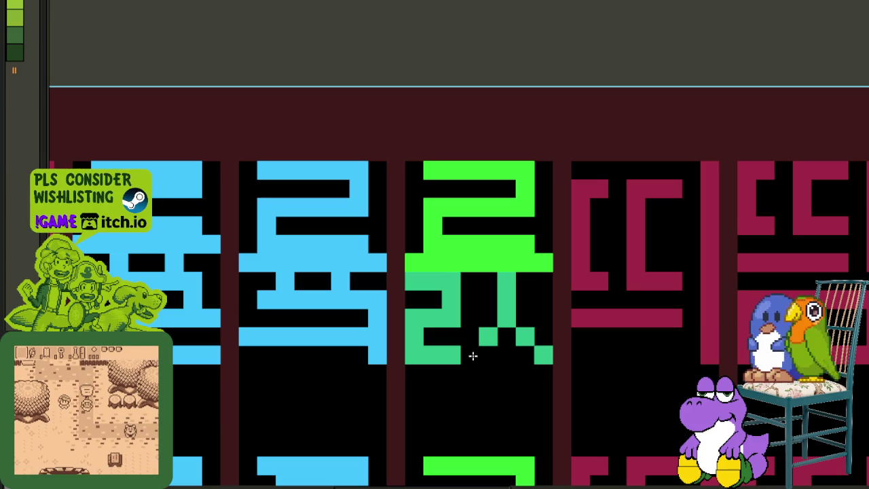
left_click(525, 355)
right_click(544, 355)
right_click(513, 287)
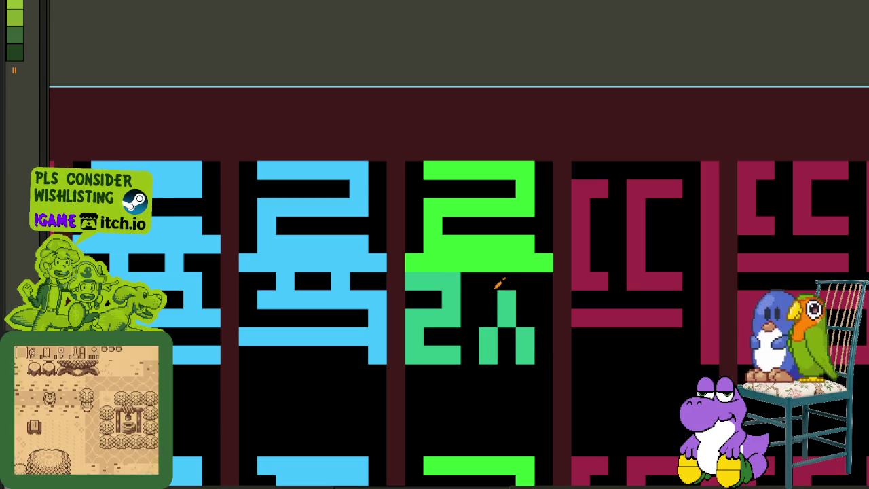
right_click(493, 320)
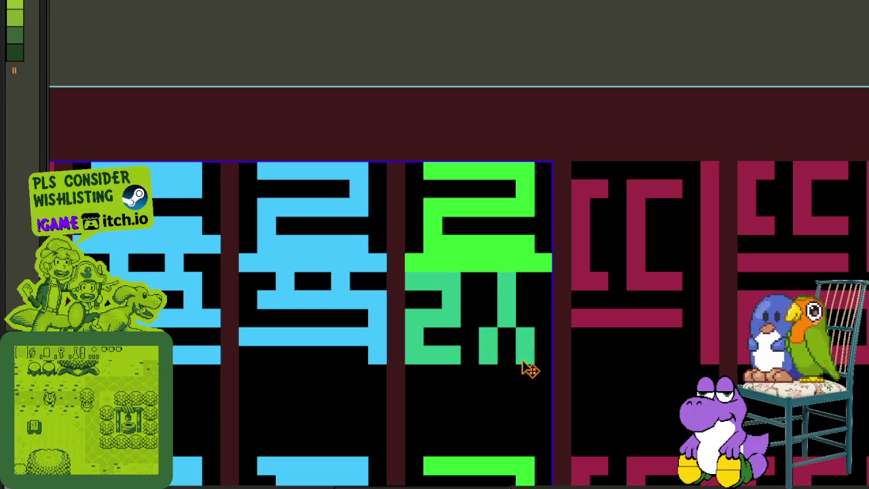
left_click(543, 354)
right_click(489, 356)
left_click(503, 356)
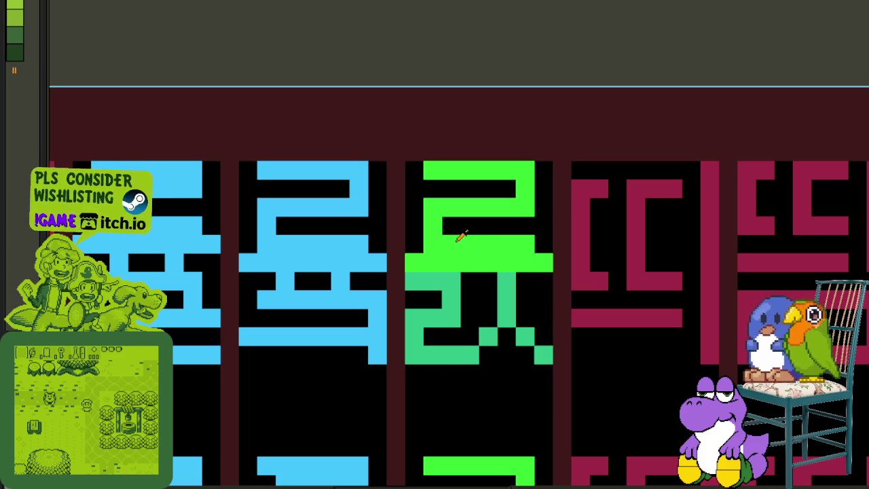
Paint the lower strokes bright green, including a diagonal stroke to the bottom right
left_click(450, 278)
right_click(495, 299)
mouse_move(506, 281)
left_mouse_down()
mouse_move(506, 319)
mouse_move(543, 355)
left_mouse_up()
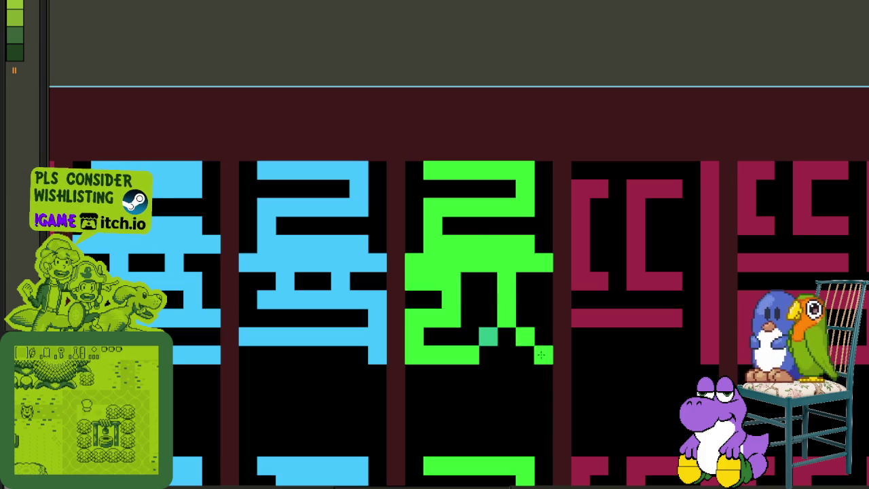
scroll(540, 346, "down", 2)
scroll(543, 333, "down", 1)
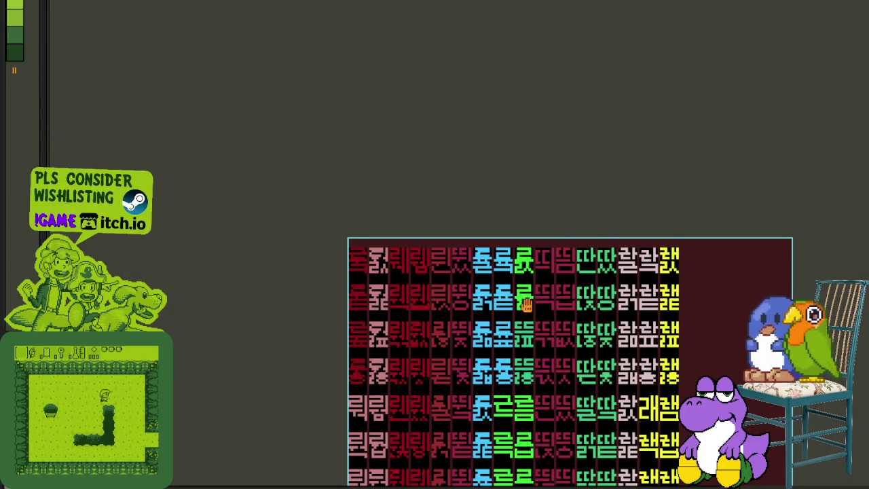
Save the sheet, then copy a green cell's bright green ㄹ top onto the glyph below
key("ctrl+s")
scroll(554, 289, "up", 3)
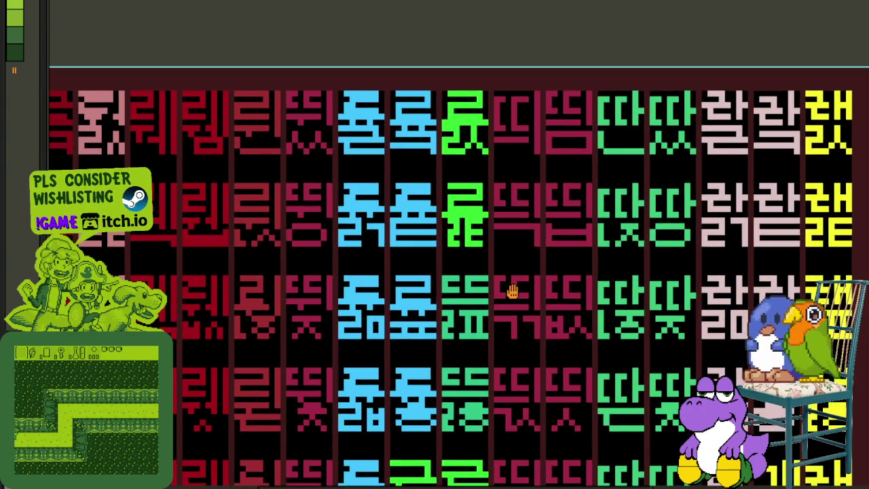
left_click(462, 196)
scroll(485, 304, "up", 1)
scroll(485, 304, "up", 1)
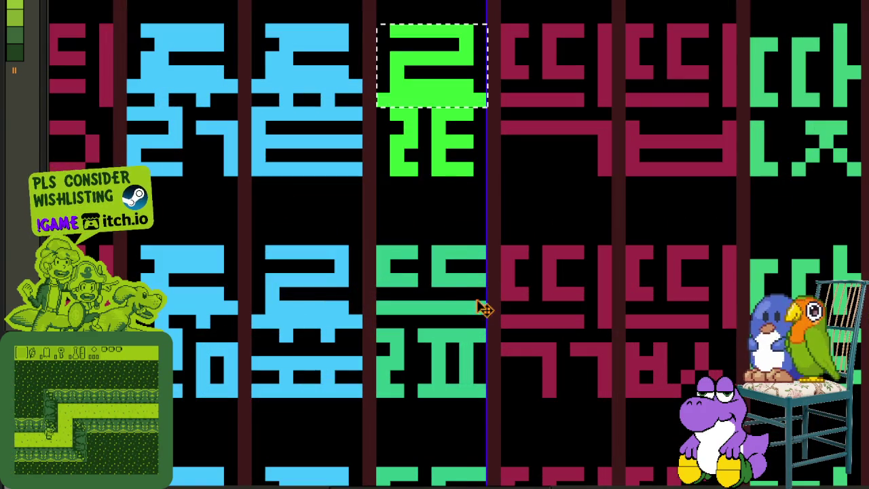
left_click_drag(392, 136, 406, 294)
key("ctrl+d")
Recolour that glyph's teal lower part bright green
scroll(454, 348, "up", 1)
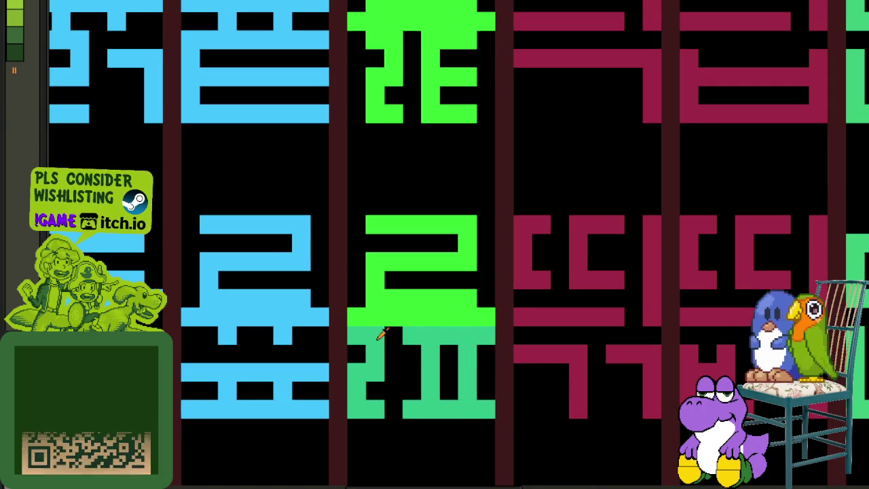
mouse_move(390, 312)
left_mouse_down()
mouse_move(371, 371)
mouse_move(445, 380)
left_mouse_up()
scroll(520, 173, "down", 3)
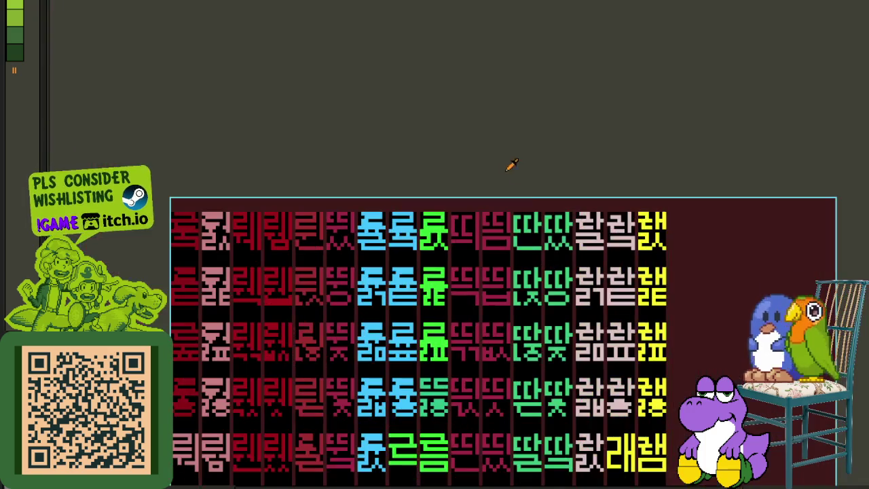
left_click_drag(479, 418, 521, 320)
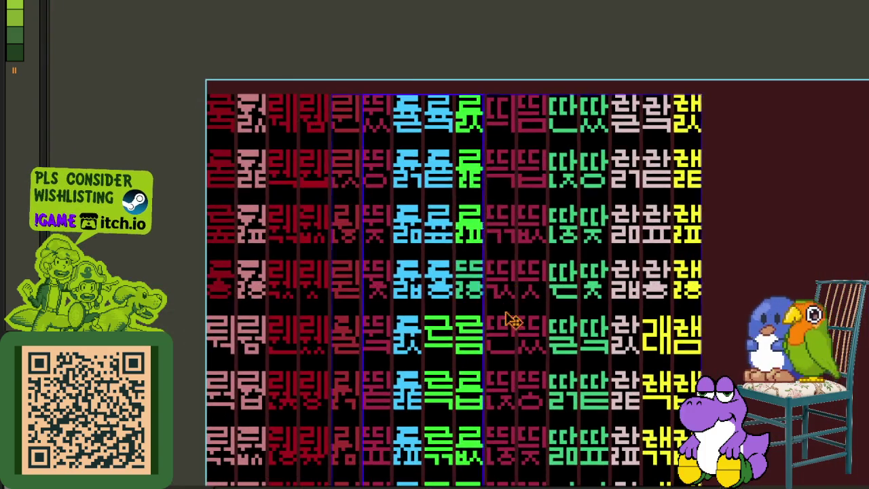
On the next ㄹ-topped cell, fill the darker green lower shape bright green
scroll(465, 268, "up", 1)
scroll(481, 270, "up", 2)
scroll(469, 258, "up", 2)
left_click(460, 249)
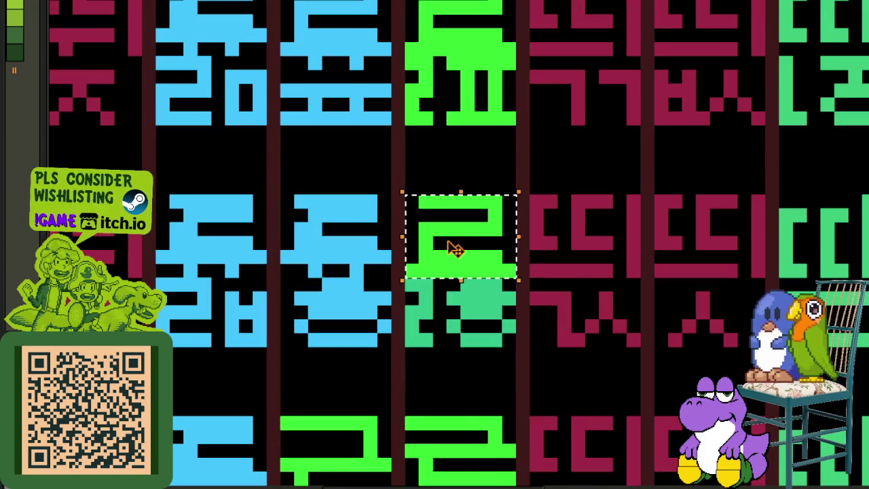
key("ctrl+d")
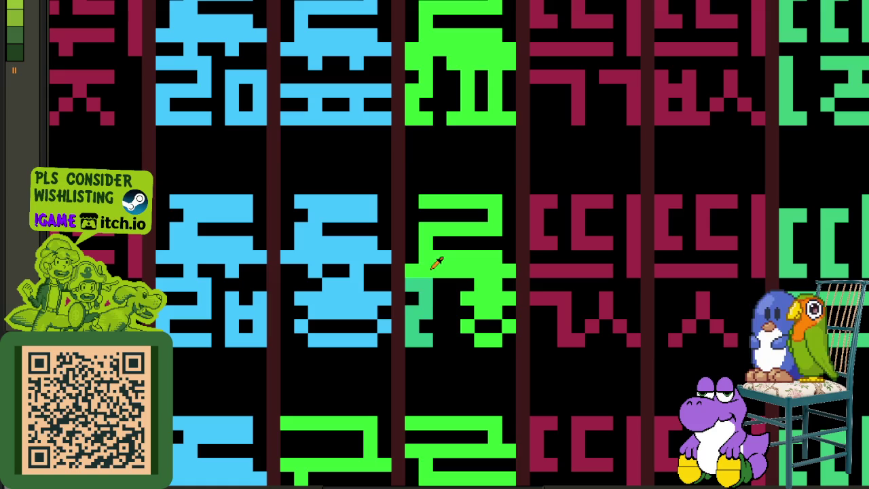
left_click(424, 294)
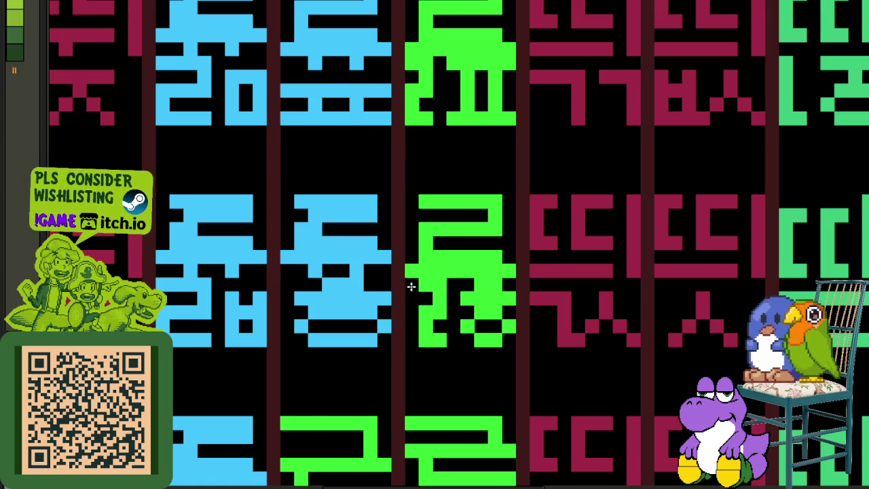
scroll(411, 287, "down", 5)
scroll(446, 245, "up", 1)
scroll(449, 247, "up", 1)
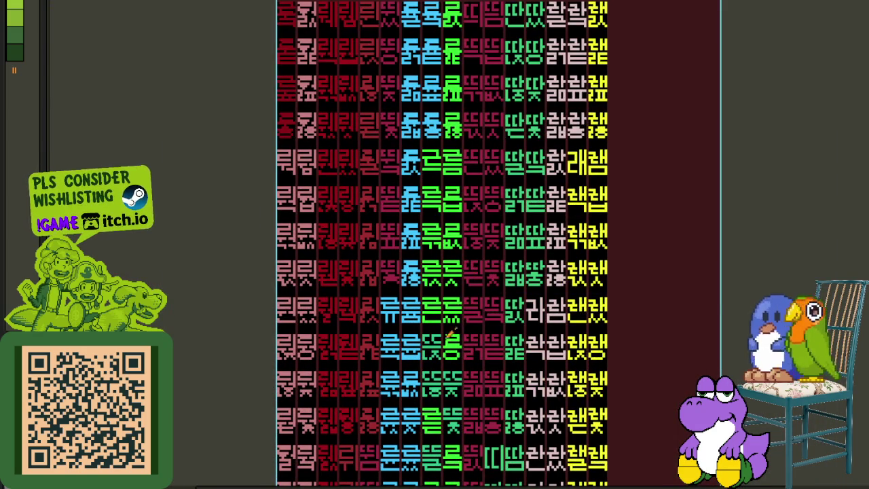
Paste a copy of the green ㄹ top over the cell's teal ㄷㄷ top
scroll(437, 354, "up", 1)
scroll(448, 326, "up", 2)
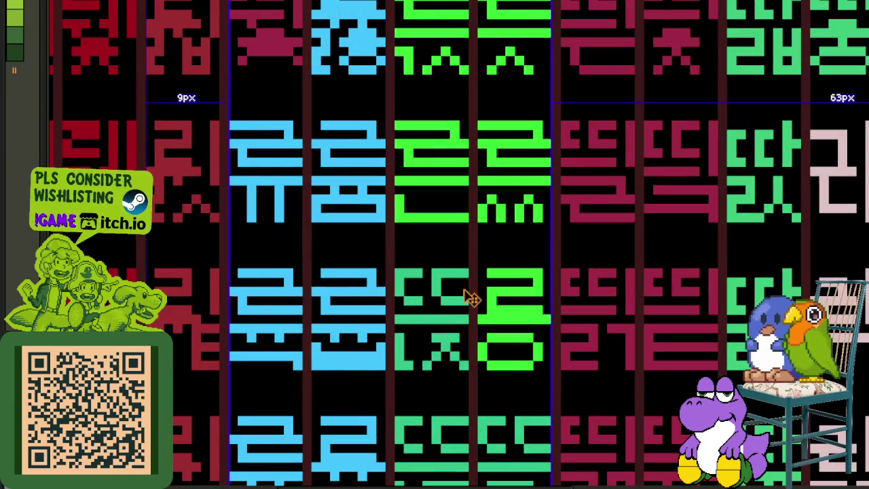
scroll(467, 291, "up", 1)
key("ctrl+v")
mouse_move(544, 274)
left_mouse_down()
mouse_move(388, 334)
mouse_move(367, 330)
left_mouse_up()
mouse_move(334, 377)
left_mouse_down()
mouse_move(419, 383)
mouse_move(442, 409)
left_mouse_up()
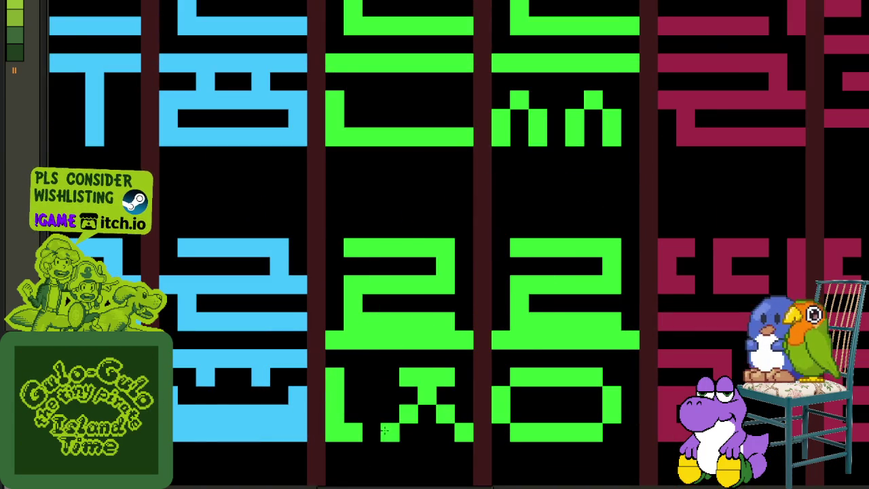
Save the sprite sheet with Ctrl+S
scroll(478, 353, "down", 3)
scroll(478, 353, "down", 2)
scroll(461, 436, "down", 1)
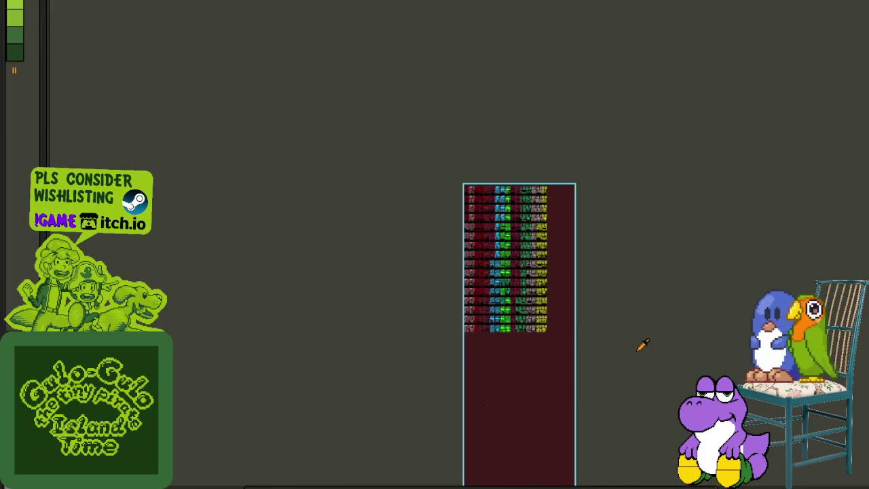
scroll(641, 346, "up", 2)
scroll(640, 346, "up", 3)
key("ctrl+s")
Settle the pasted ㄹ in place and fill the two teal lower strokes bright green
scroll(514, 335, "up", 1)
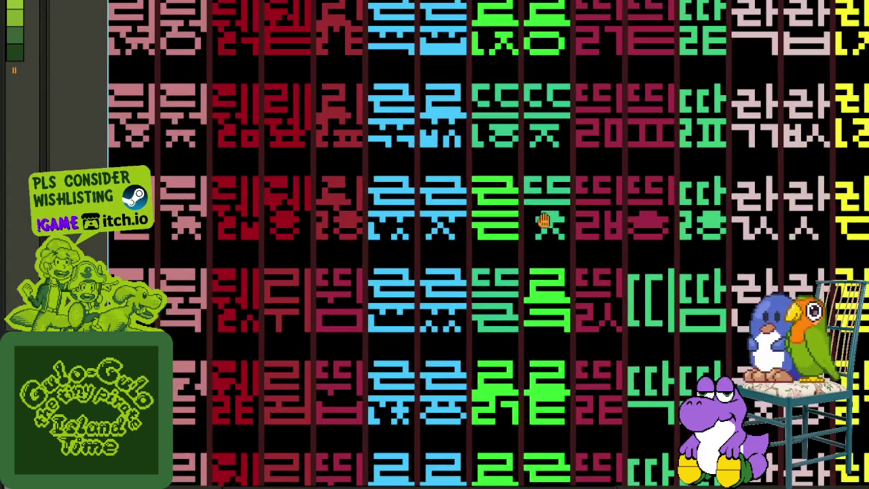
scroll(515, 335, "up", 1)
scroll(506, 313, "up", 1)
scroll(494, 277, "up", 1)
key("ctrl+z")
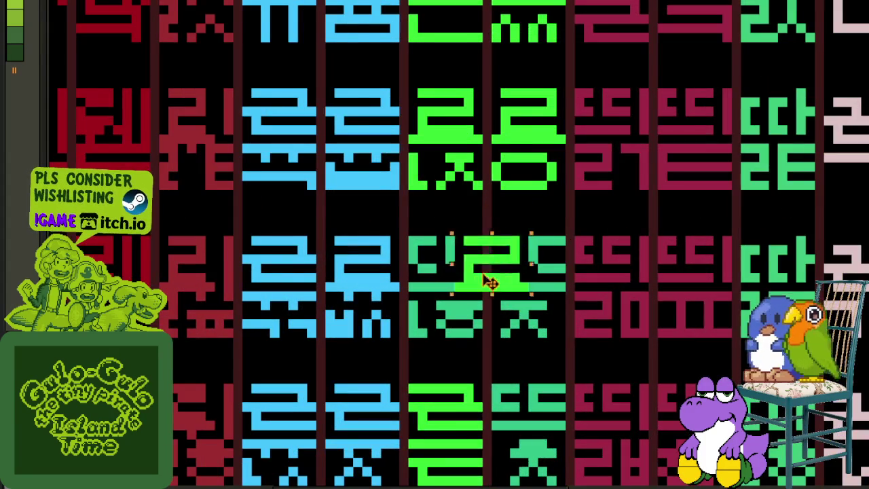
scroll(500, 272, "up", 1)
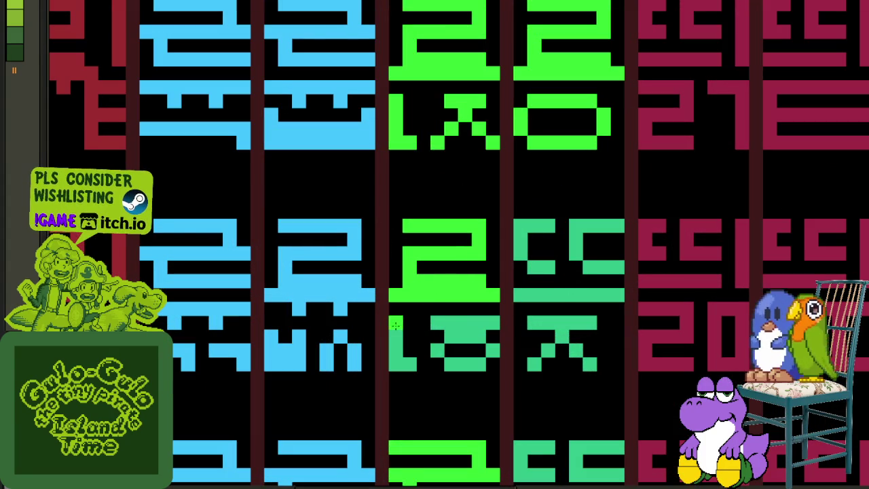
left_click(395, 326)
left_click(444, 325)
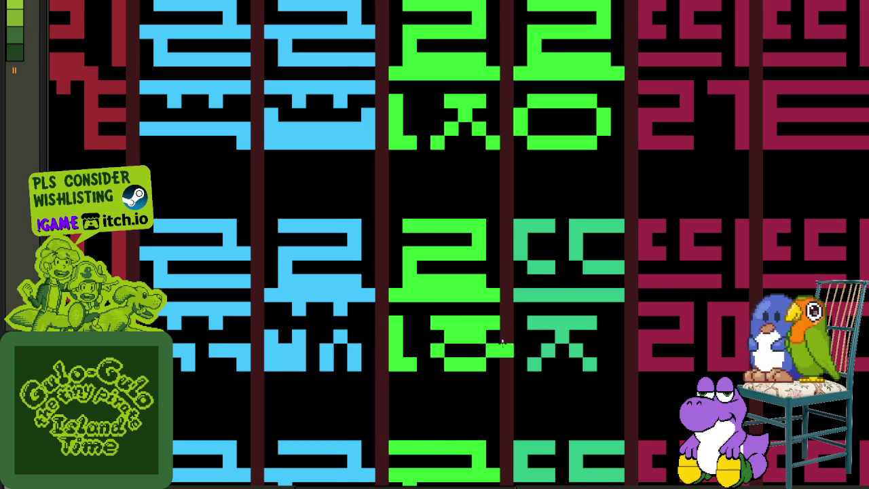
scroll(501, 348, "down", 4)
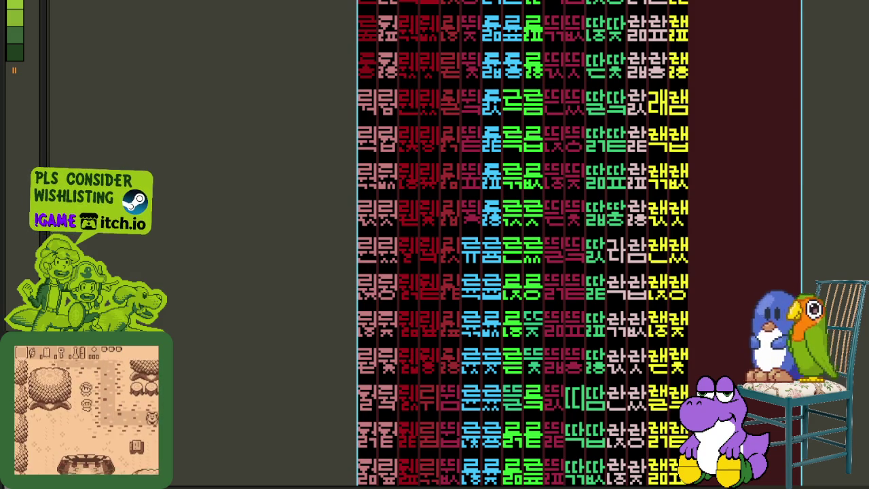
Copy the green ㄹ glyph top over the next teal ㄷㄷ tile and drop it in place
left_click_drag(849, 360, 717, 296)
scroll(369, 262, "up", 2)
scroll(368, 262, "up", 2)
scroll(359, 278, "up", 2)
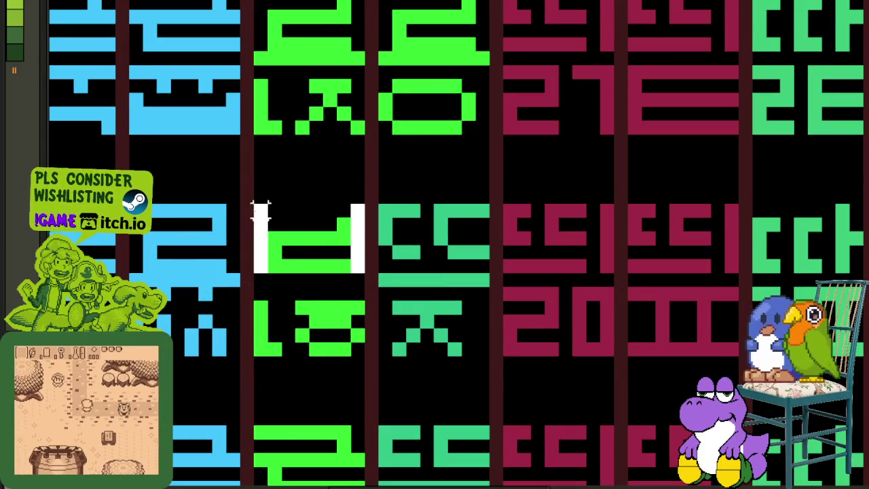
left_click_drag(252, 204, 365, 287)
mouse_move(305, 243)
left_mouse_down()
mouse_move(445, 252)
mouse_move(434, 321)
mouse_move(320, 445)
mouse_move(382, 339)
left_mouse_up()
scroll(445, 252, "down", 3)
scroll(387, 336, "up", 1)
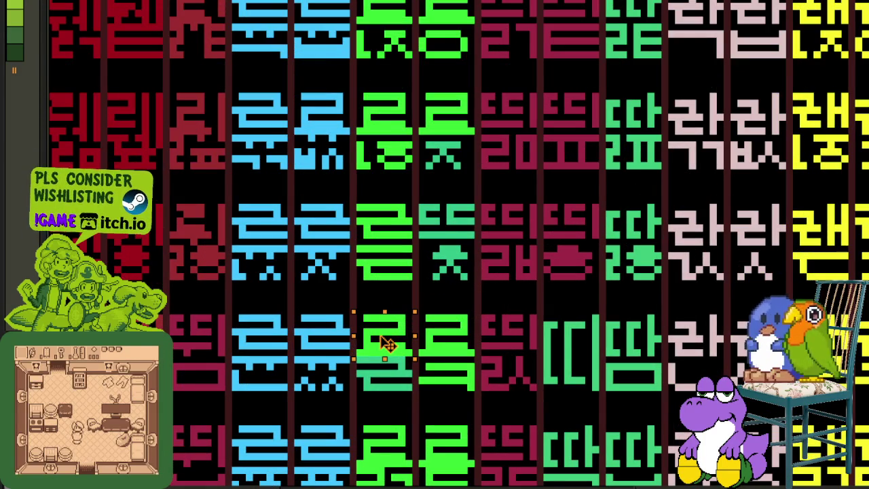
key("ctrl+d")
Recolour the teal ㄹ tile and the teal ㅈ glyph bright green
scroll(380, 354, "up", 3)
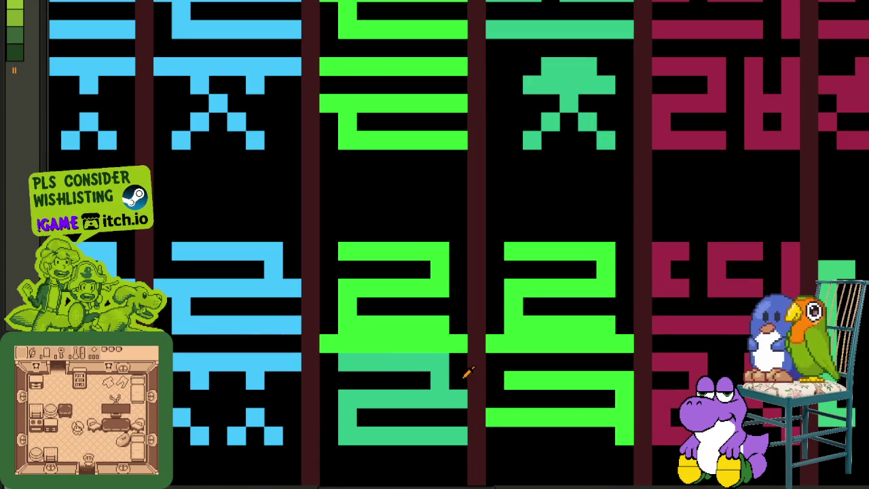
left_click(438, 360)
scroll(439, 367, "down", 3)
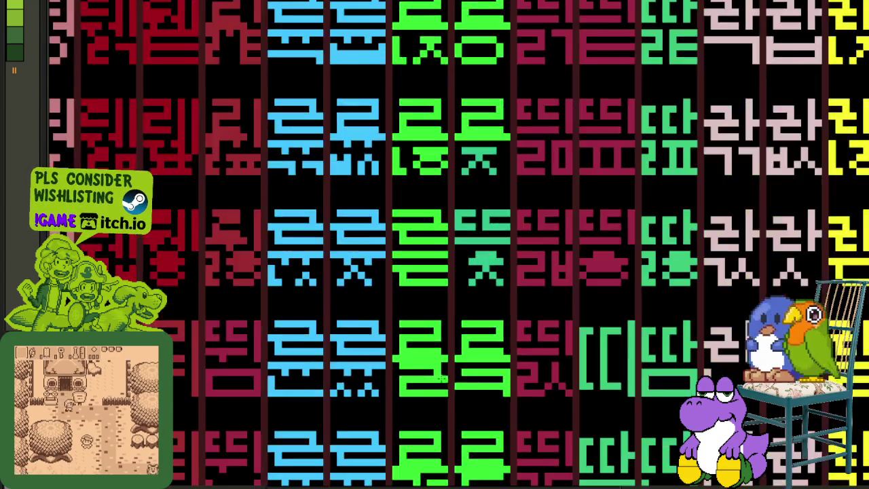
scroll(448, 372, "up", 2)
scroll(452, 345, "up", 2)
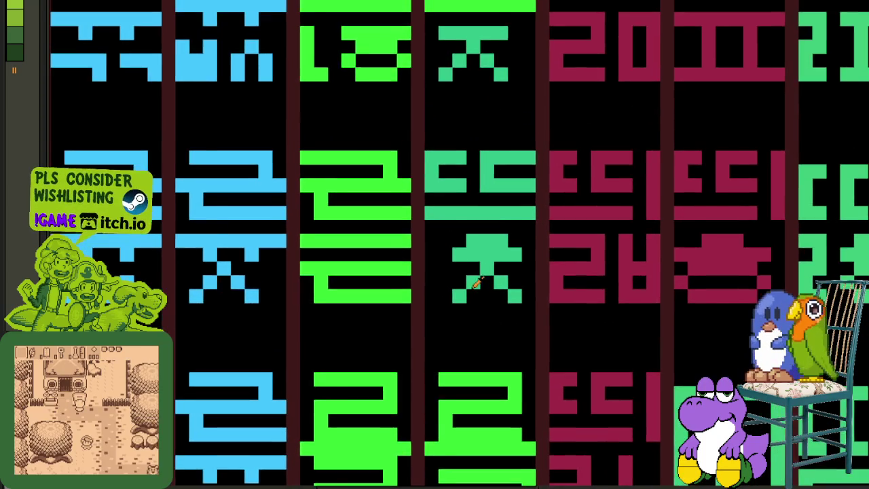
scroll(478, 228, "up", 1)
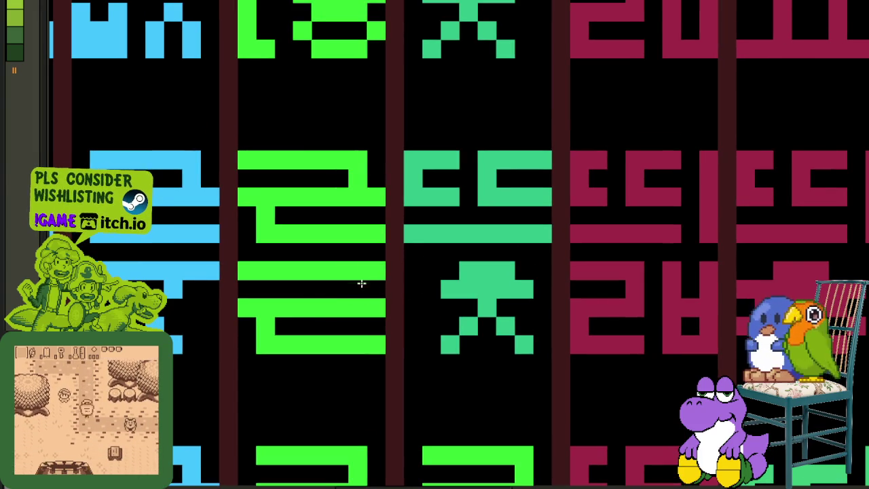
left_click(469, 289)
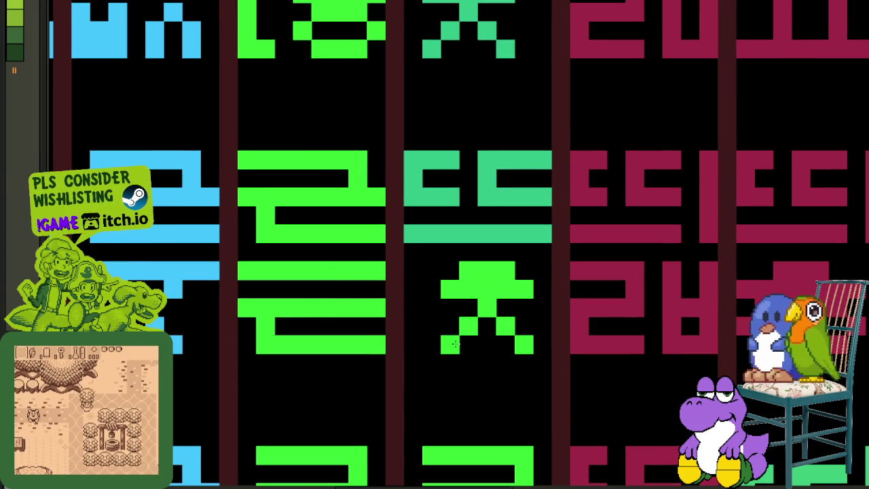
Rework the glyph's top rows with a copy of the left ㄹ, then fill stray pixels green
left_click_drag(445, 289, 520, 284)
left_click_drag(440, 263, 534, 299)
left_click_drag(488, 252, 487, 271)
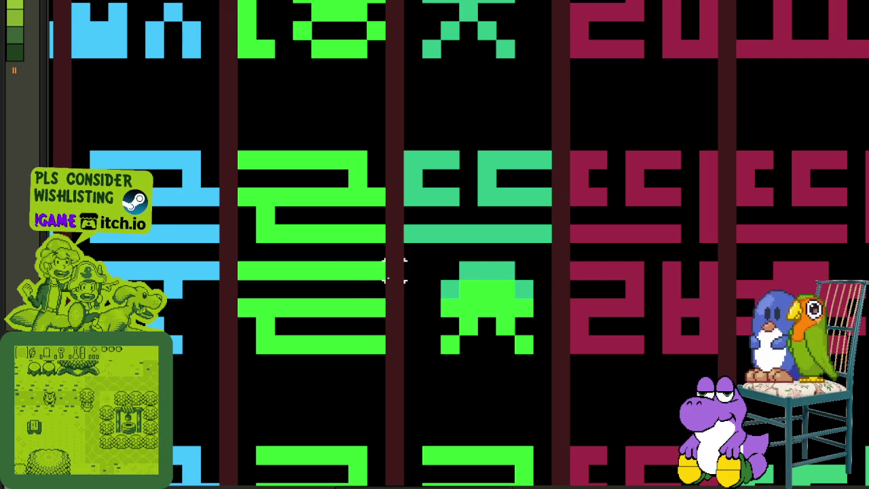
left_click_drag(376, 271, 238, 148)
mouse_move(295, 202)
left_mouse_down()
mouse_move(479, 215)
mouse_move(479, 198)
left_mouse_up()
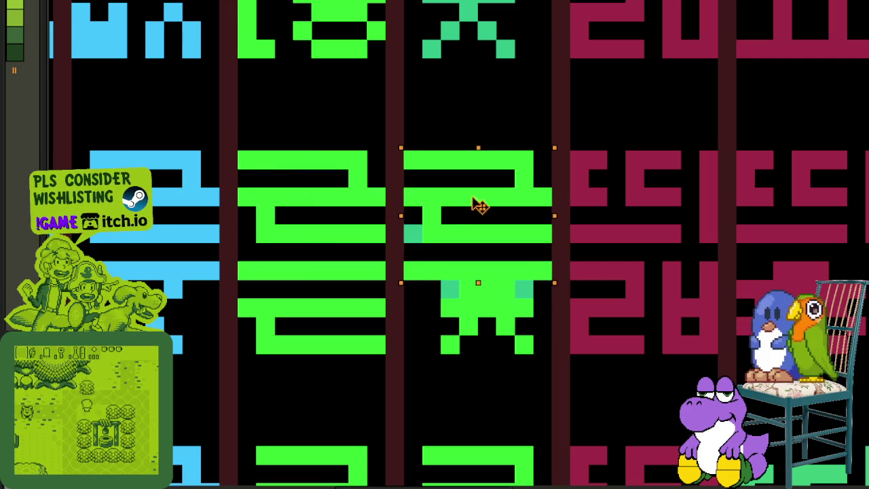
left_click(440, 274)
left_click(440, 274)
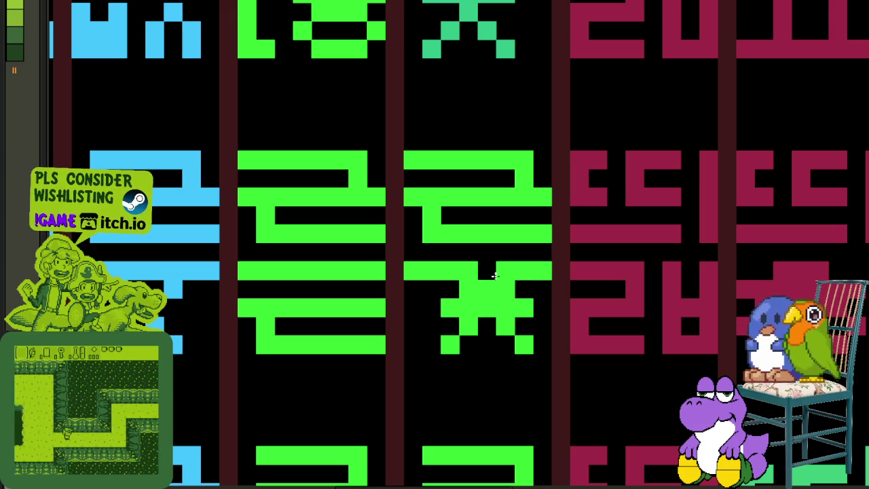
left_click(495, 276)
scroll(501, 237, "down", 3)
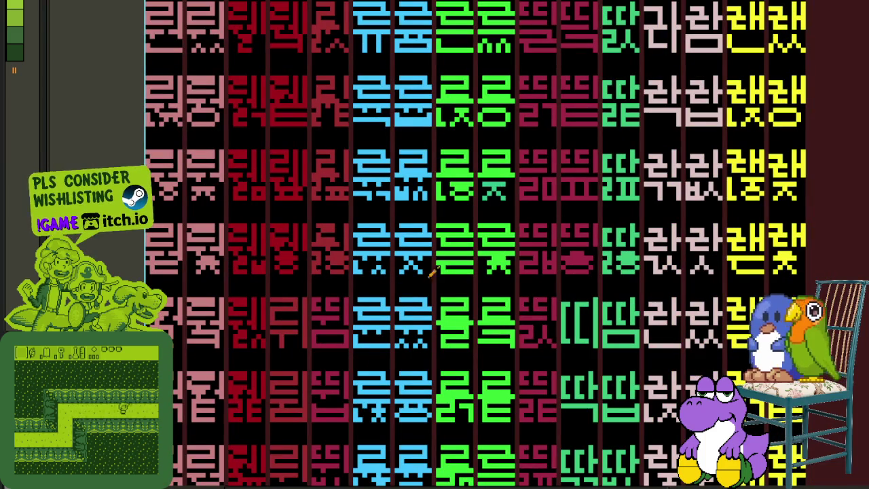
Pencil the next teal ㅈ's top bar and centre bright green beneath its ㄹ top
scroll(464, 273, "down", 1)
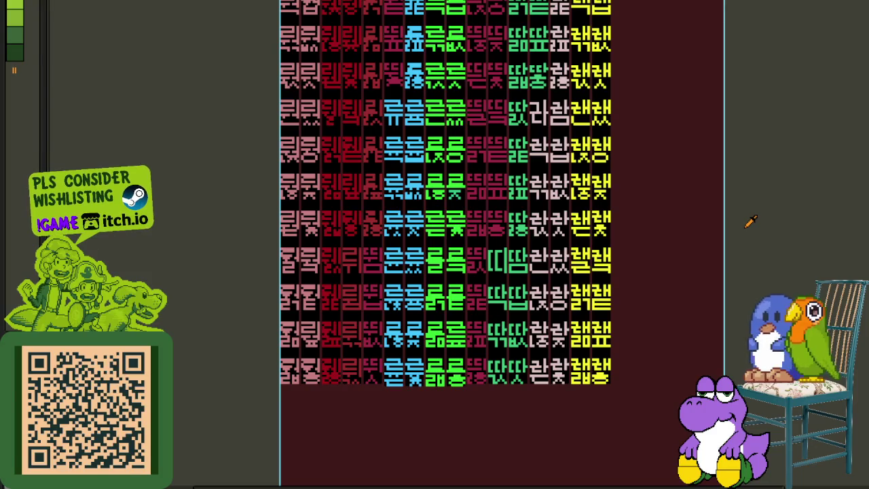
scroll(750, 204, "up", 1)
scroll(475, 211, "up", 1)
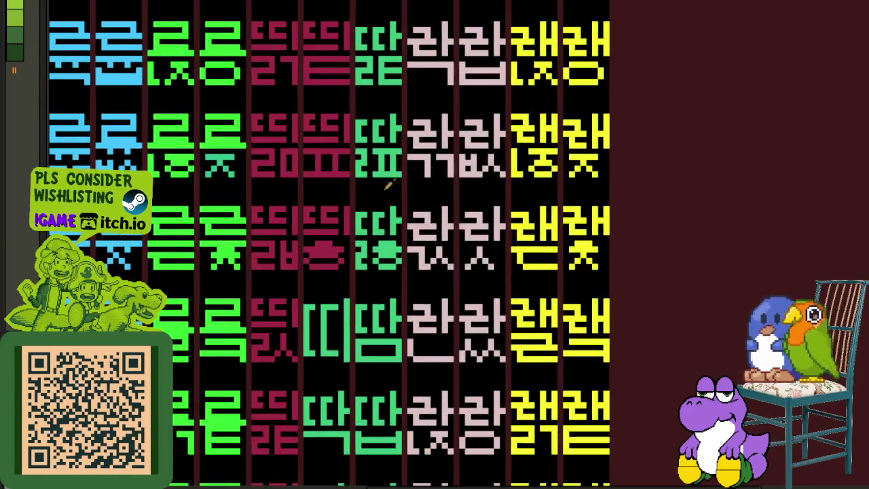
scroll(479, 231, "up", 1)
scroll(483, 237, "up", 1)
left_click_drag(566, 252, 576, 285)
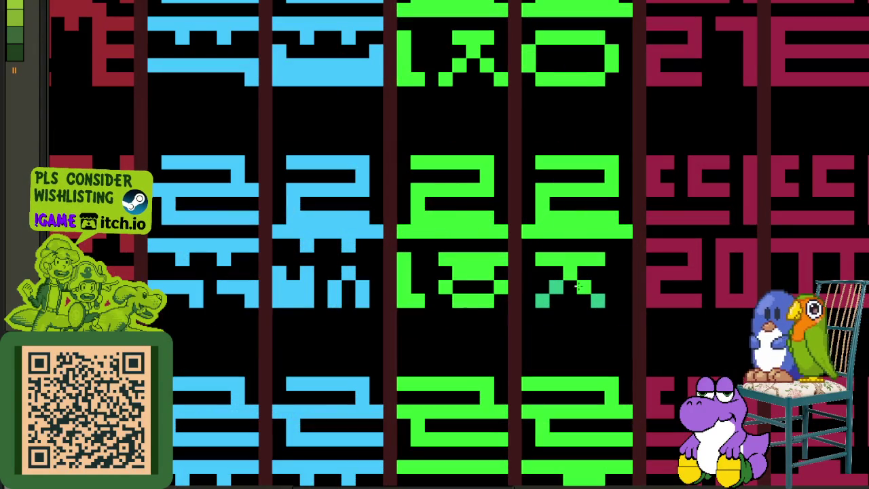
scroll(549, 292, "down", 2)
scroll(597, 326, "down", 2)
scroll(677, 362, "up", 1)
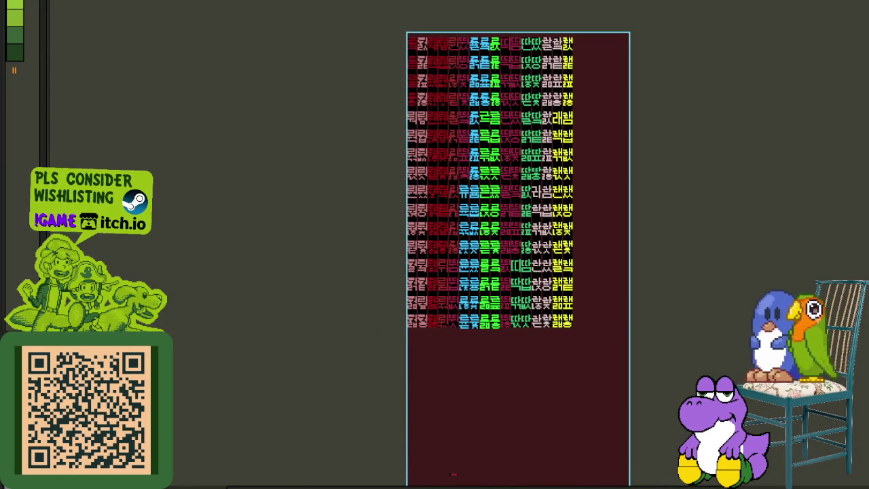
scroll(597, 292, "up", 2)
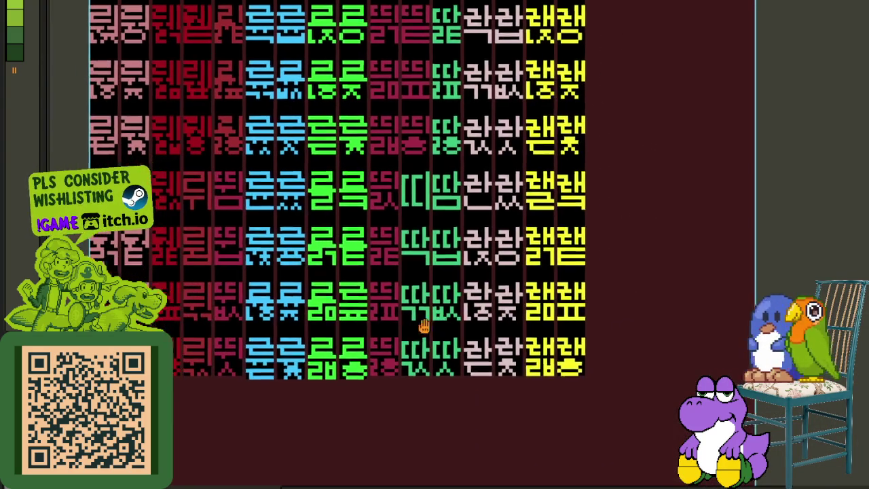
scroll(380, 349, "up", 1)
scroll(355, 356, "up", 1)
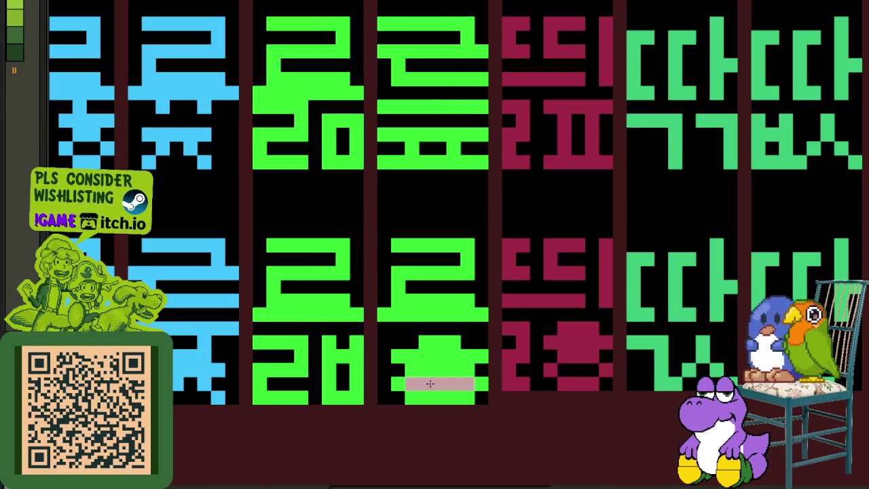
Fill the black backgrounds of the bottom and right green ㄹ cells pink
left_click(420, 339)
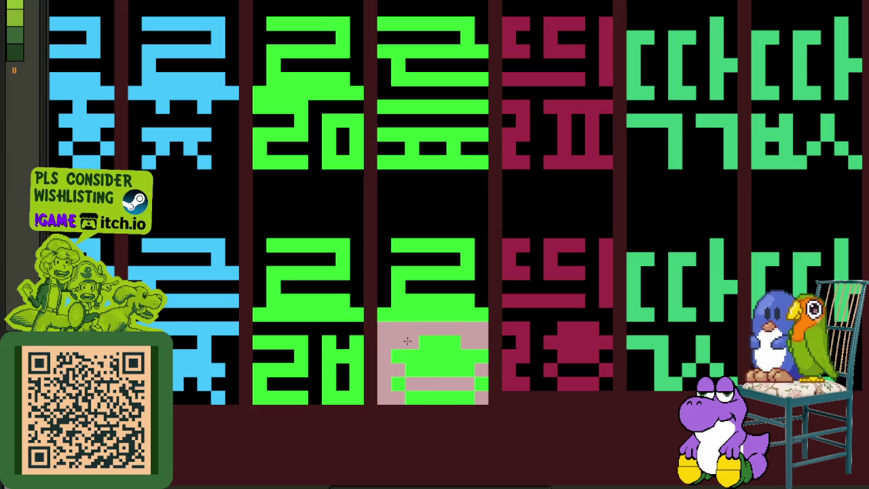
left_click(340, 360)
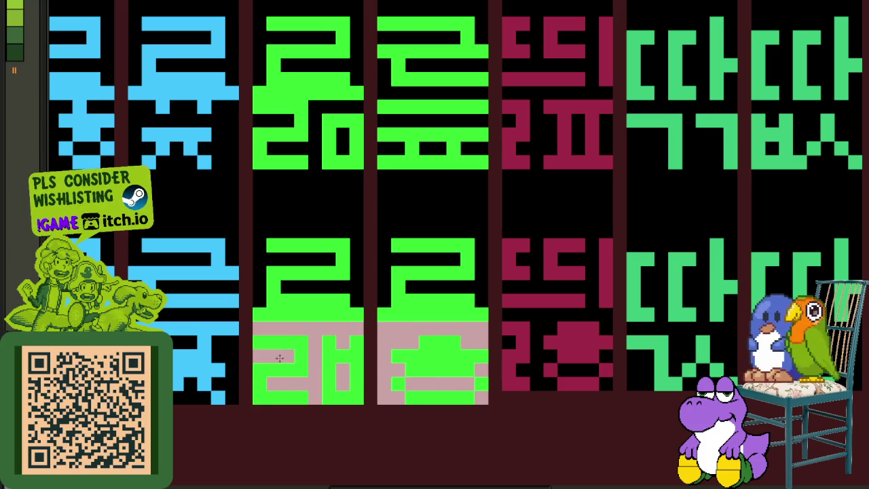
left_click(314, 282)
left_click(426, 203)
left_click(465, 148)
left_click(441, 149)
left_click(393, 144)
left_click(405, 121)
left_click_drag(419, 142, 457, 233)
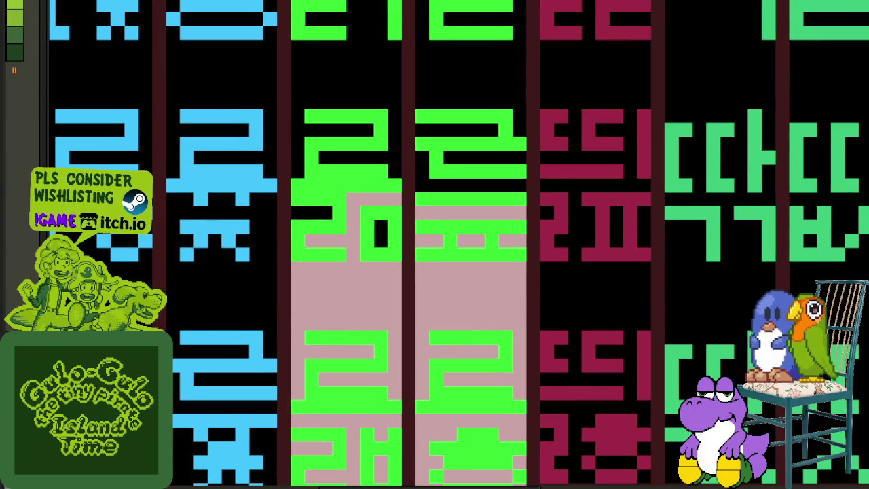
Replace the pink fill with dark red using Replace Color
key("shift+r")
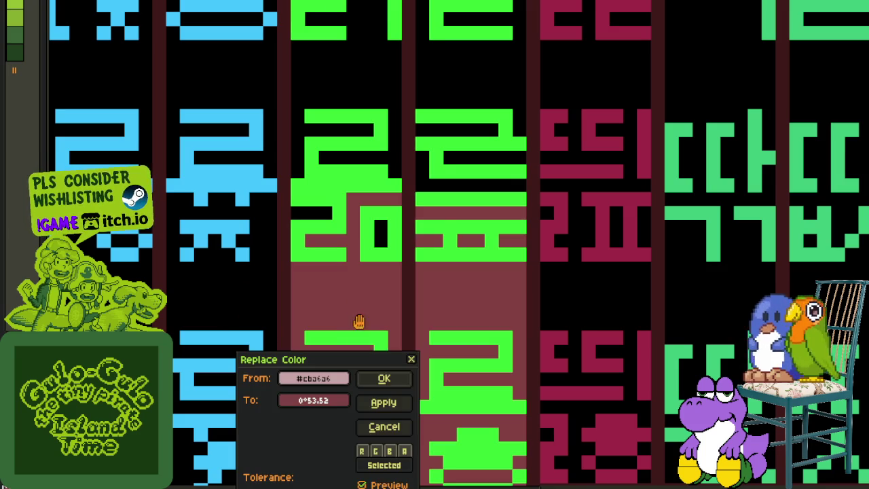
left_click(384, 381)
scroll(421, 326, "down", 3)
scroll(421, 326, "down", 2)
scroll(448, 353, "up", 3)
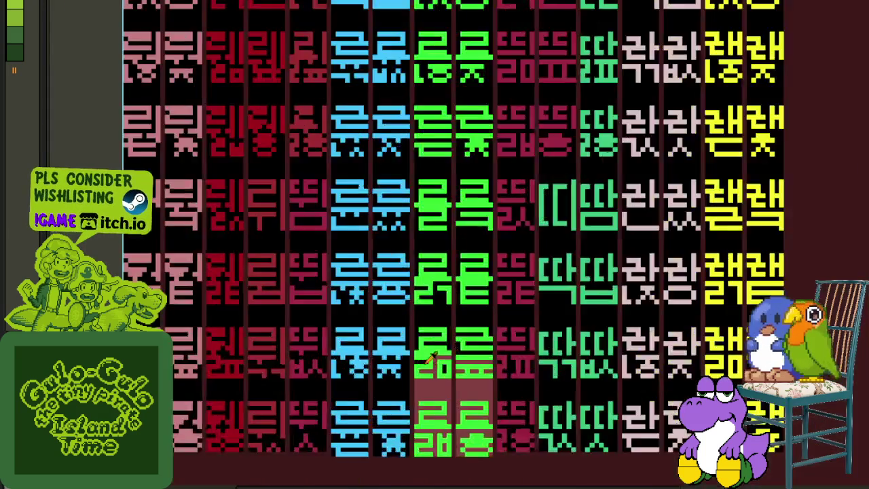
Fill the black gaps between and above the green columns' glyphs dark red
scroll(461, 370, "up", 2)
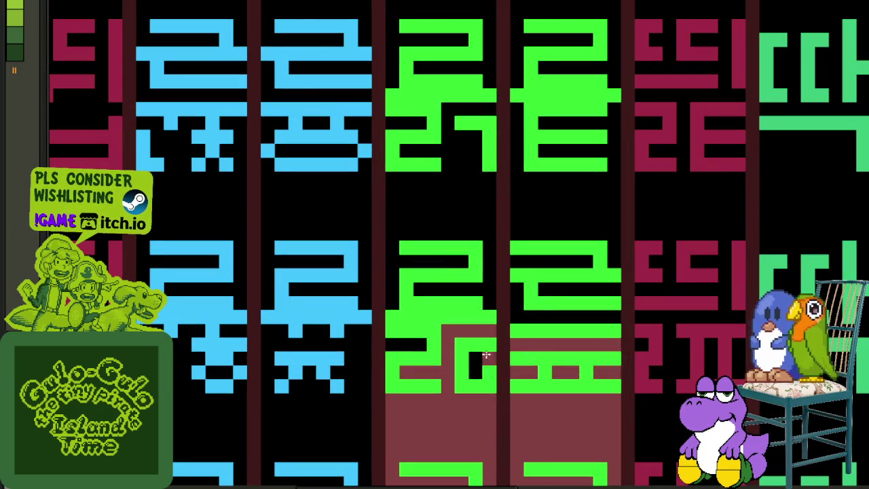
mouse_move(464, 297)
left_mouse_down()
mouse_move(559, 297)
mouse_move(559, 258)
mouse_move(600, 230)
left_mouse_up()
left_click(601, 231)
scroll(601, 231, "up", 3)
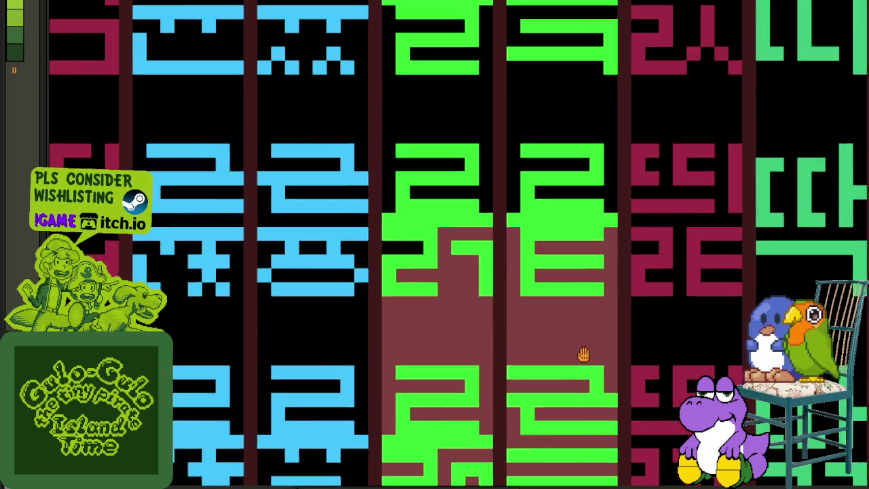
left_click(449, 224)
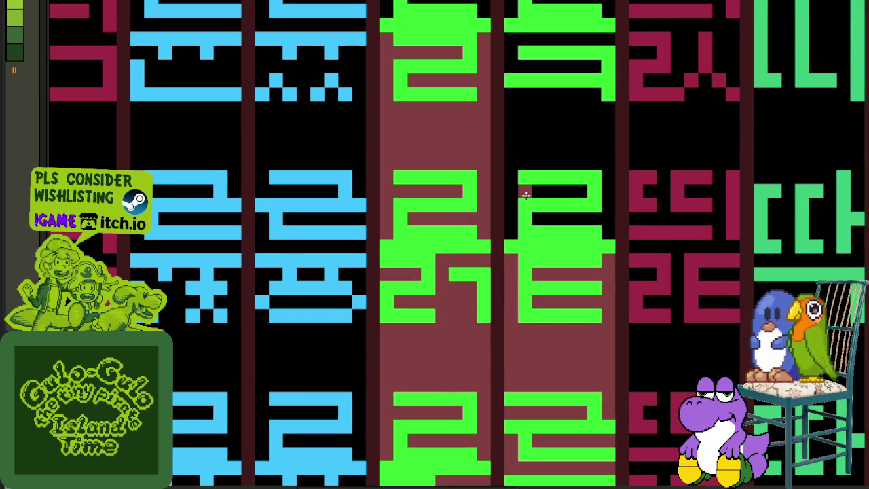
left_click(525, 195)
scroll(512, 299, "up", 4)
left_click(483, 252)
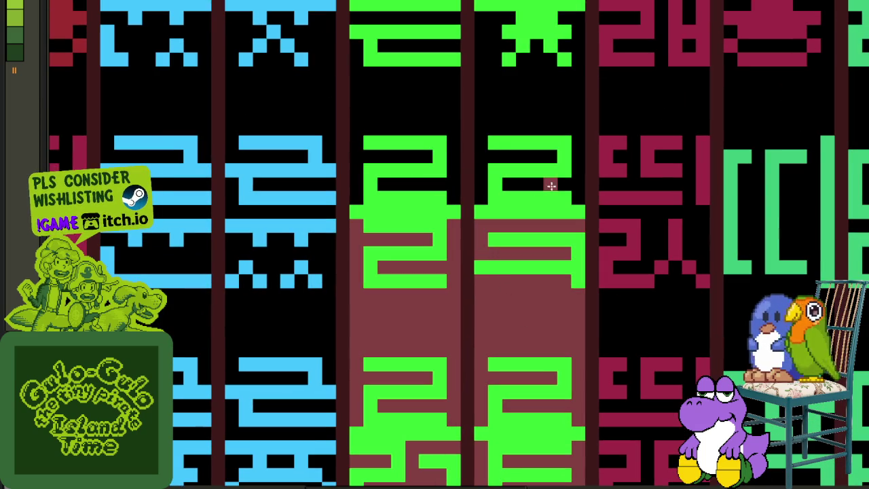
left_click(526, 172)
left_click(420, 173)
Fill the black band and the black inside, beside and above two ㄹ glyphs dark red
scroll(431, 111, "up", 3)
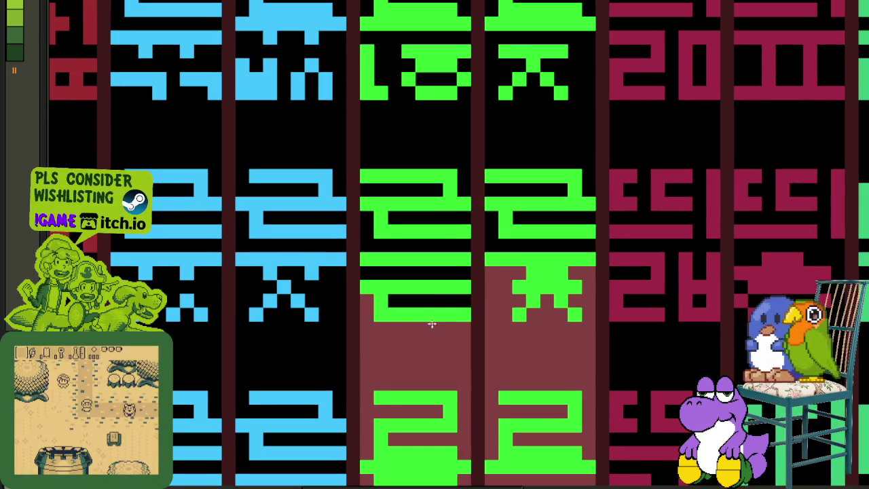
left_click(434, 259)
left_click(435, 246)
left_click(437, 217)
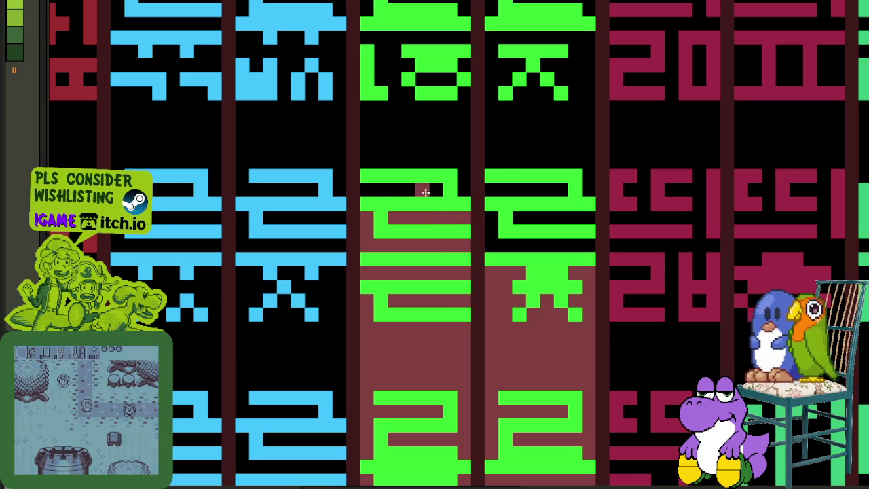
left_click(423, 188)
left_click(436, 148)
left_click(549, 215)
left_click(530, 243)
left_click(564, 156)
Fill above the ㄹ glyphs and inside the ㅇ, ㄷ and ㅅ areas dark red
scroll(487, 319, "up", 3)
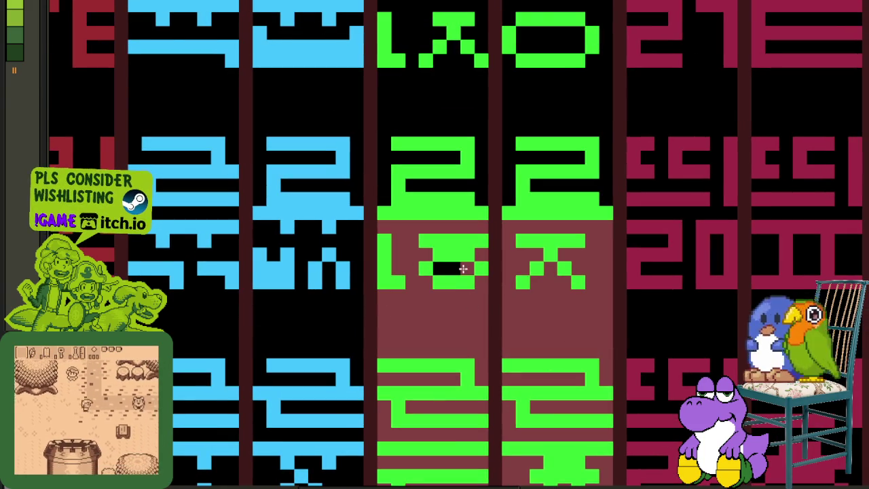
left_click(503, 170)
left_click(506, 167)
scroll(536, 204, "up", 3)
left_click(558, 270)
left_click(520, 173)
left_click(501, 175)
scroll(475, 204, "up", 3)
left_click(454, 292)
left_click(479, 253)
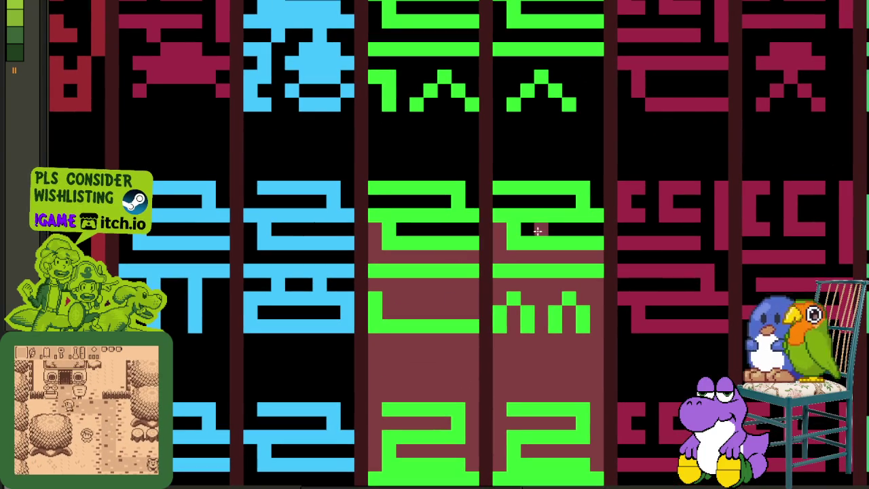
left_click(541, 173)
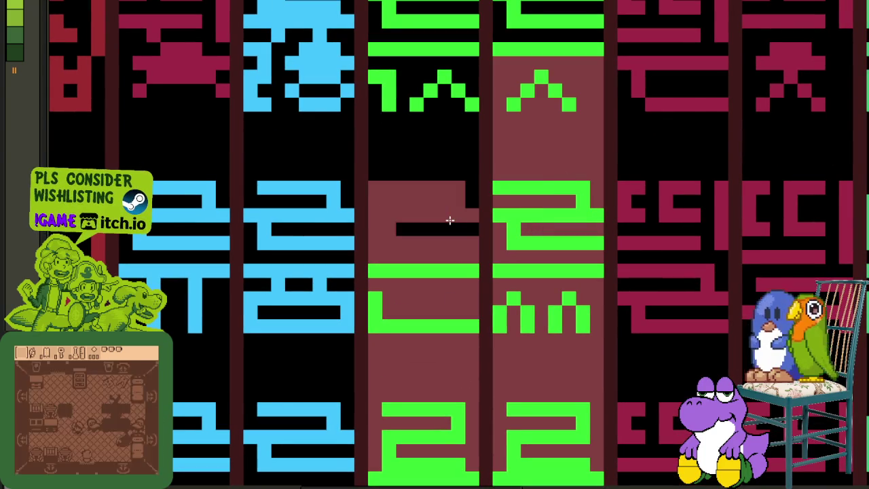
Fill above the ㄹ in the centre-left and right columns and around the left ㄹ dark red
left_click(469, 185)
scroll(455, 190, "up", 3)
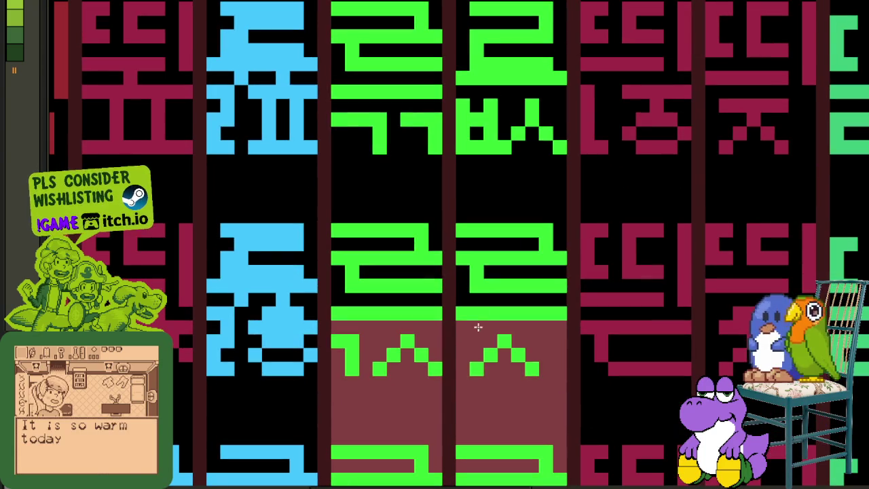
left_click(498, 208)
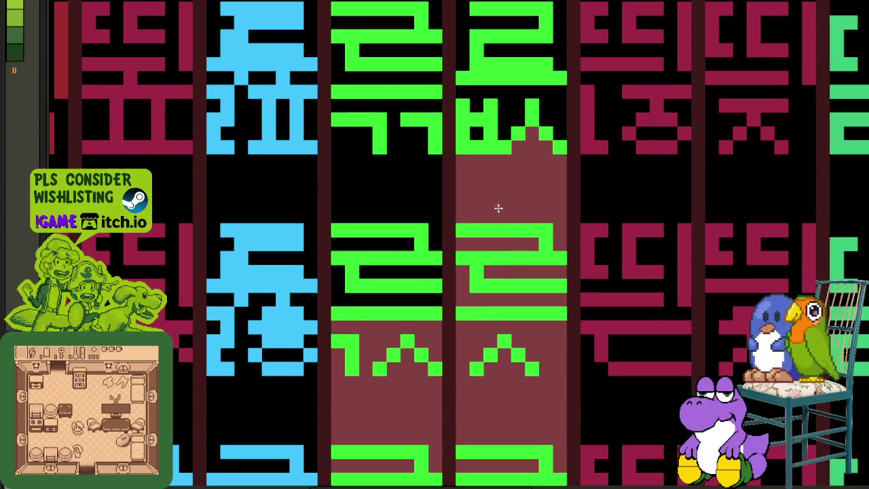
left_click(439, 238)
left_click(412, 274)
left_click(401, 306)
Fill the ㅂ interior, right-column gap and remaining gaps around the left ㄹ dark red
scroll(498, 406, "up", 3)
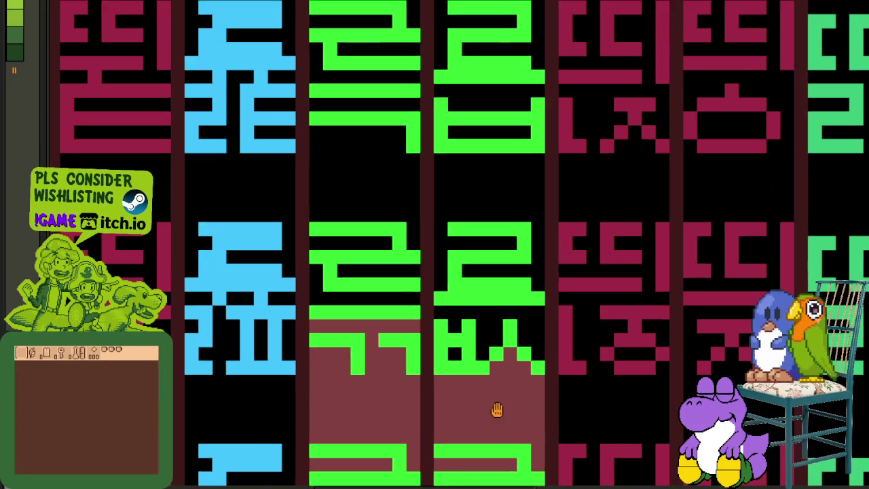
left_click(457, 320)
left_click(499, 271)
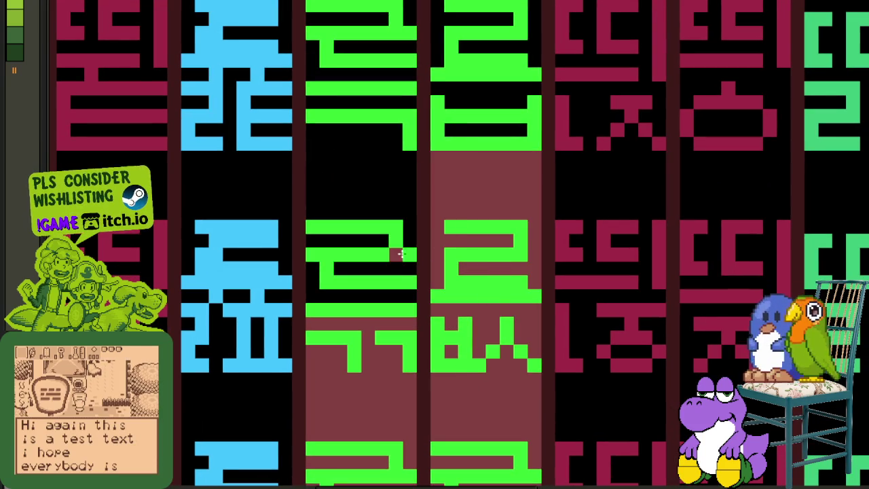
left_click(396, 270)
left_click(384, 296)
left_click(372, 244)
left_click(407, 200)
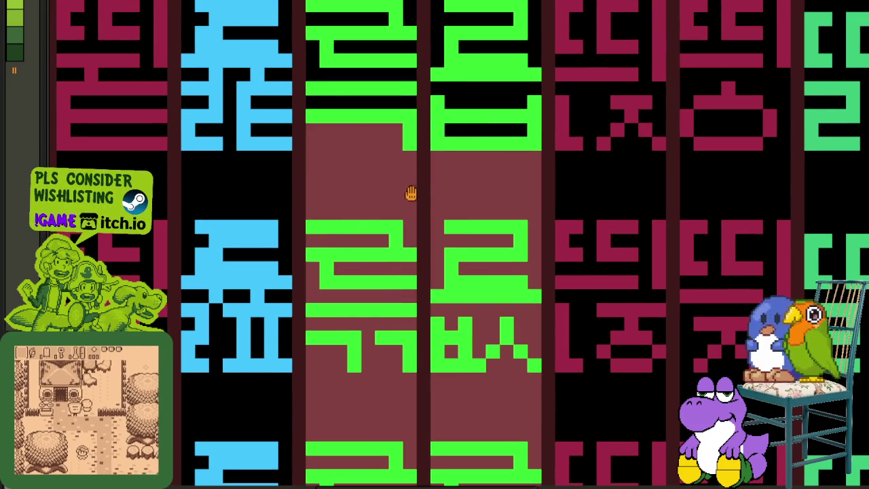
scroll(472, 355, "up", 3)
left_click(479, 353)
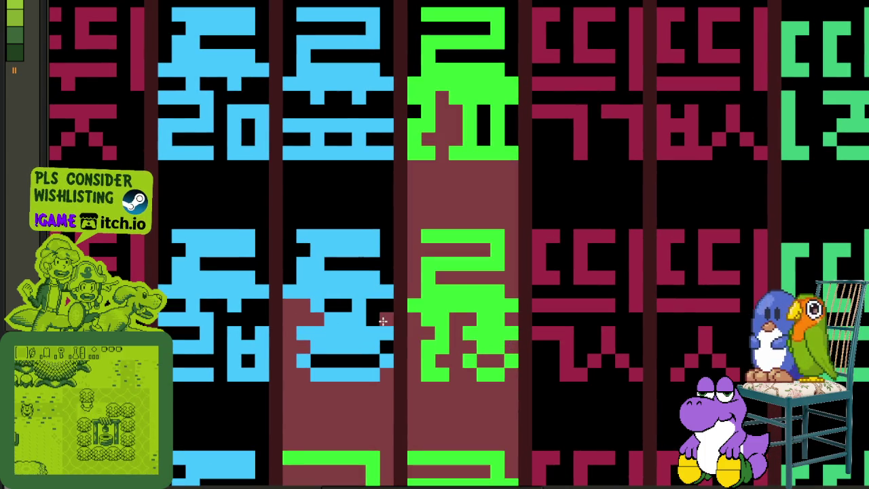
Fill the blue glyph's background dark red and erase its stray red pixels
left_click(360, 360)
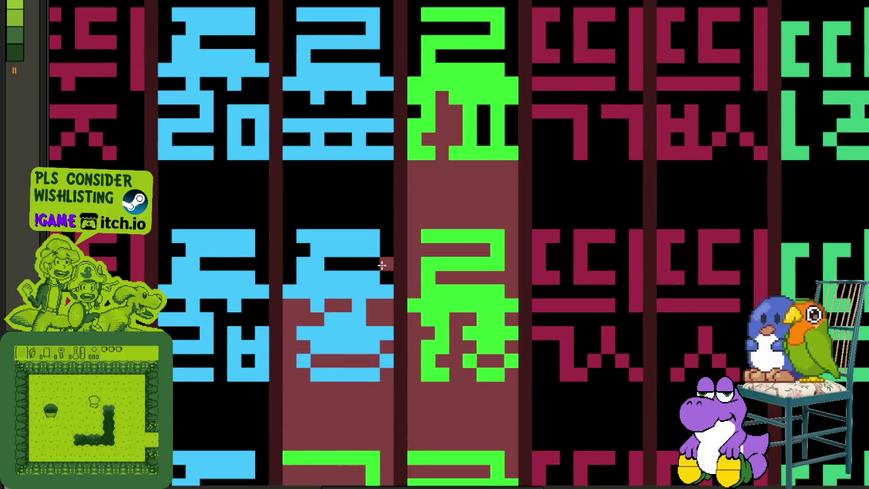
left_click(378, 267)
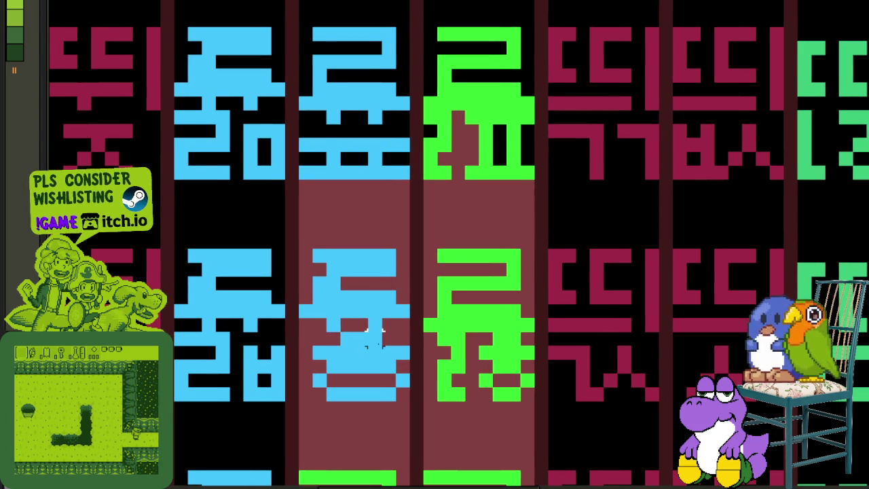
left_click_drag(372, 331, 402, 394)
left_click(380, 333)
left_click_drag(399, 336, 401, 397)
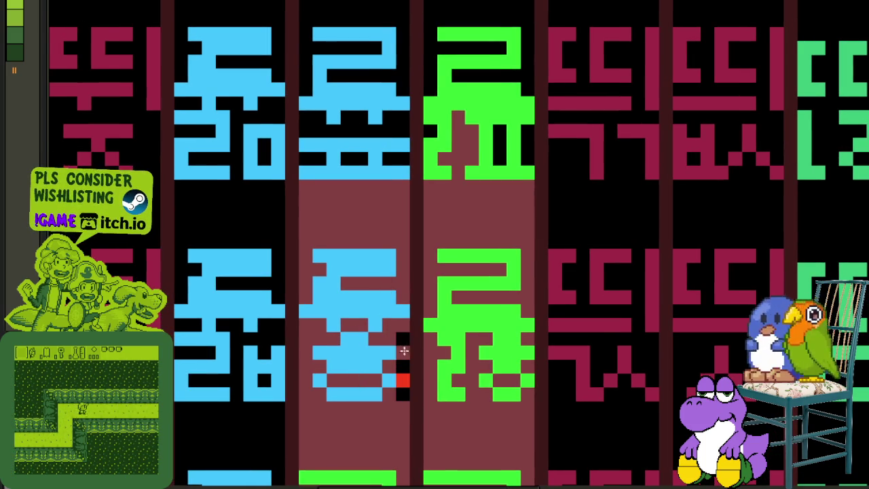
left_click_drag(400, 276, 430, 439)
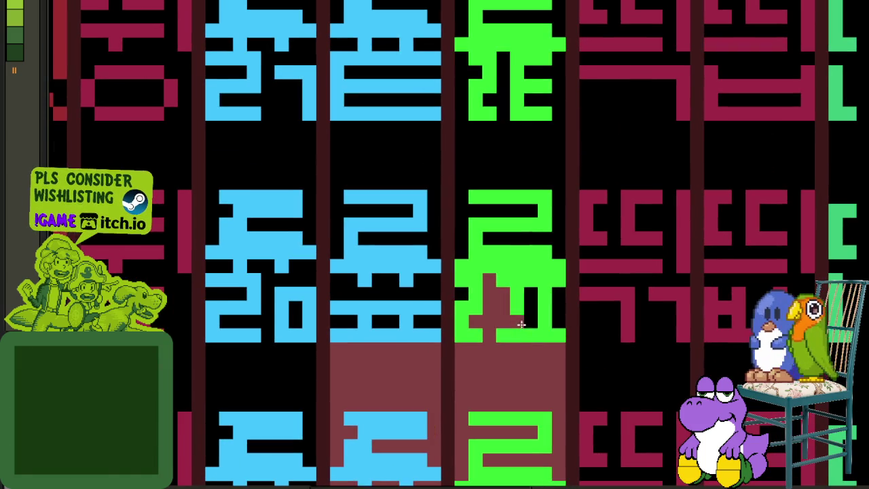
Extend the dark red background fill up the blue and green columns row by row
left_click(557, 241)
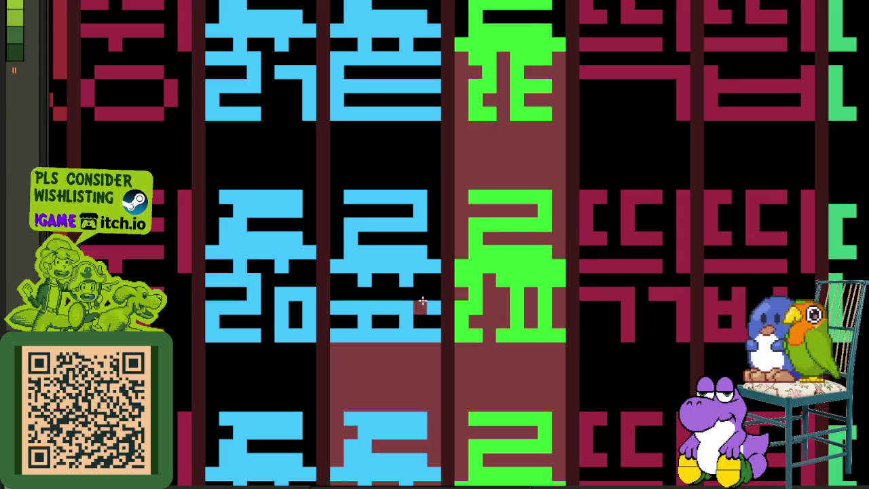
left_click(423, 298)
left_click(387, 242)
left_click_drag(422, 143, 410, 293)
left_click(404, 255)
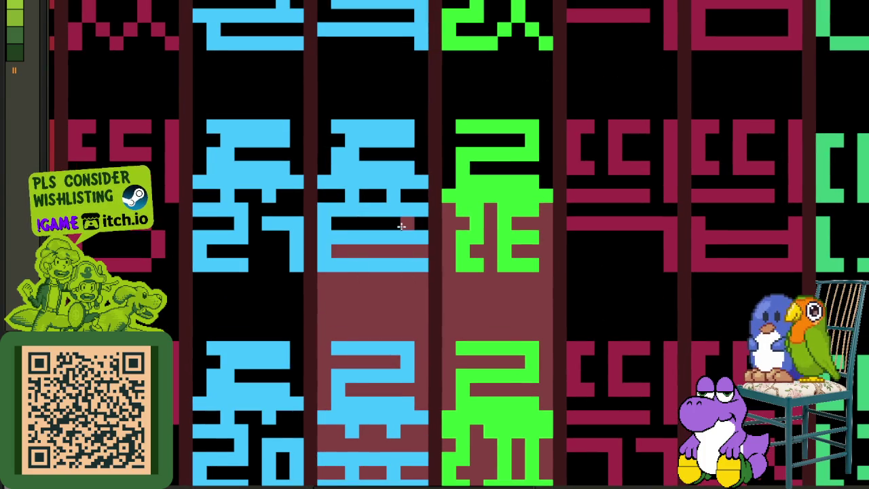
left_click(388, 196)
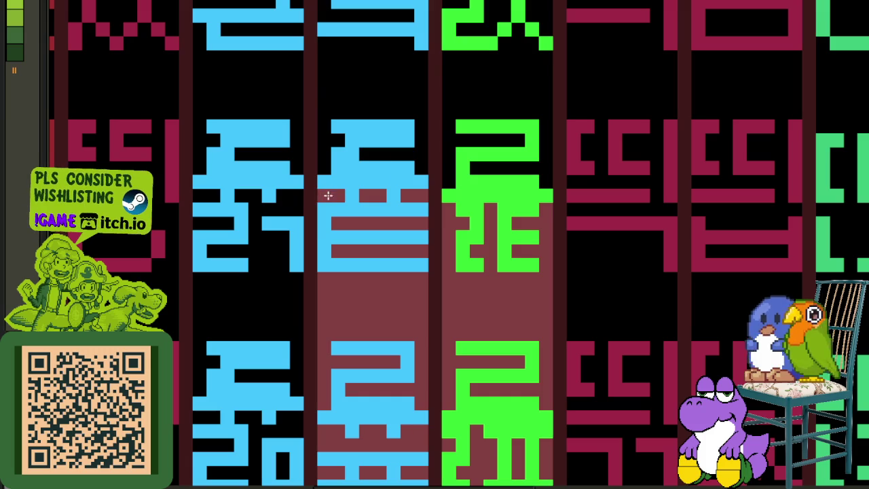
left_click(408, 155)
left_click(458, 142)
Fill the green cell's remaining black patches and maze areas dark red
scroll(476, 258, "down", 1)
scroll(484, 307, "up", 1)
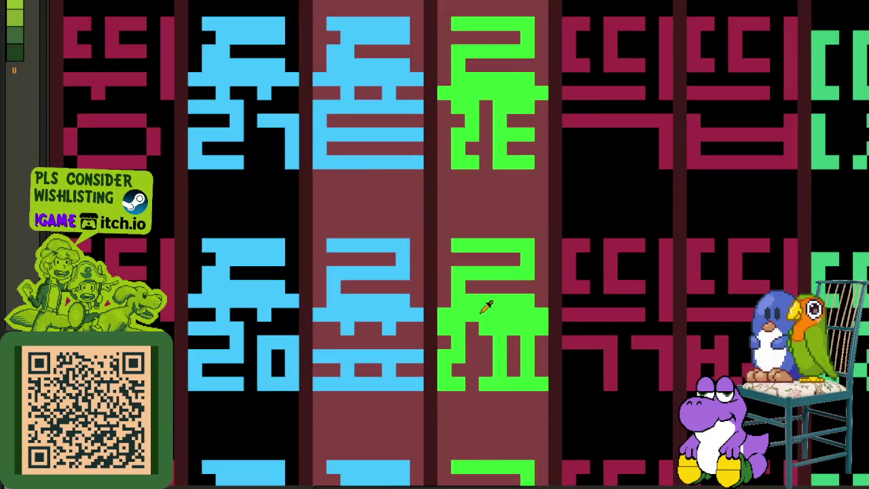
scroll(485, 307, "up", 1)
mouse_move(478, 323)
left_mouse_down()
mouse_move(568, 378)
mouse_move(571, 341)
left_mouse_up()
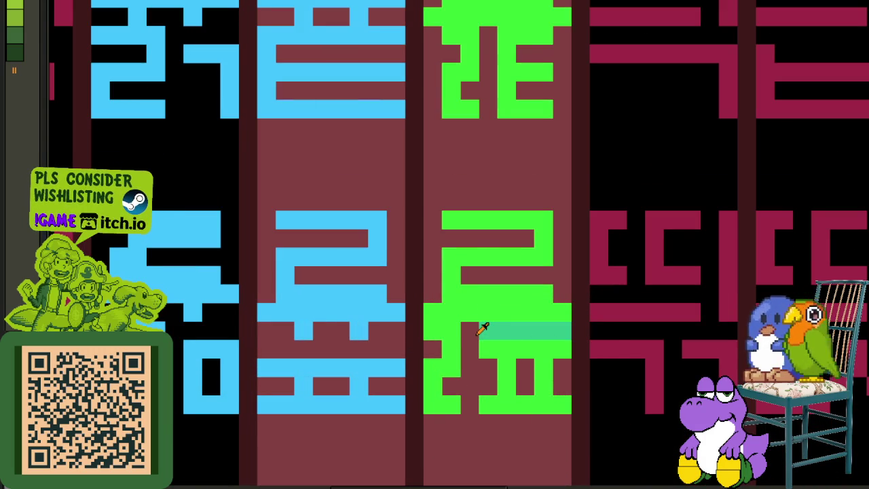
left_click_drag(490, 343, 491, 331)
scroll(491, 330, "down", 1)
scroll(511, 319, "up", 2)
scroll(523, 316, "up", 2)
scroll(534, 311, "up", 1)
left_click(436, 310)
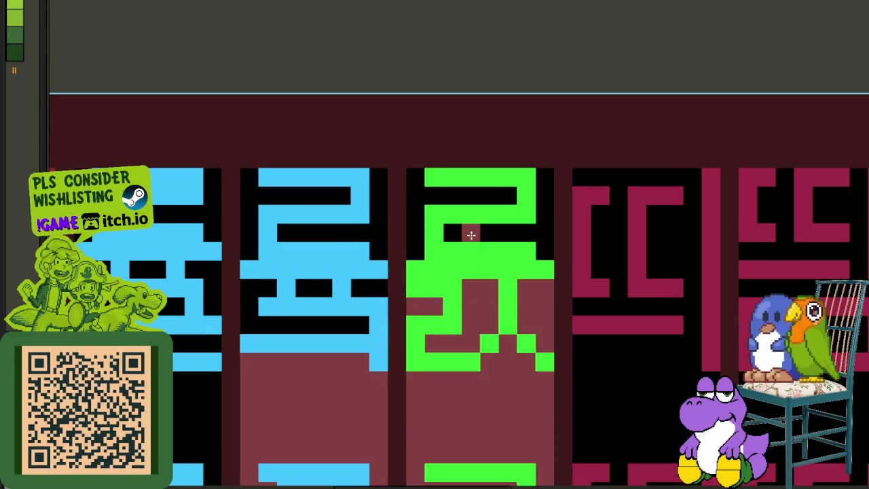
left_click(471, 233)
left_click(468, 197)
Fill the blue cell's remaining black maze regions dark red, then zoom out
left_click(343, 248)
left_click(355, 287)
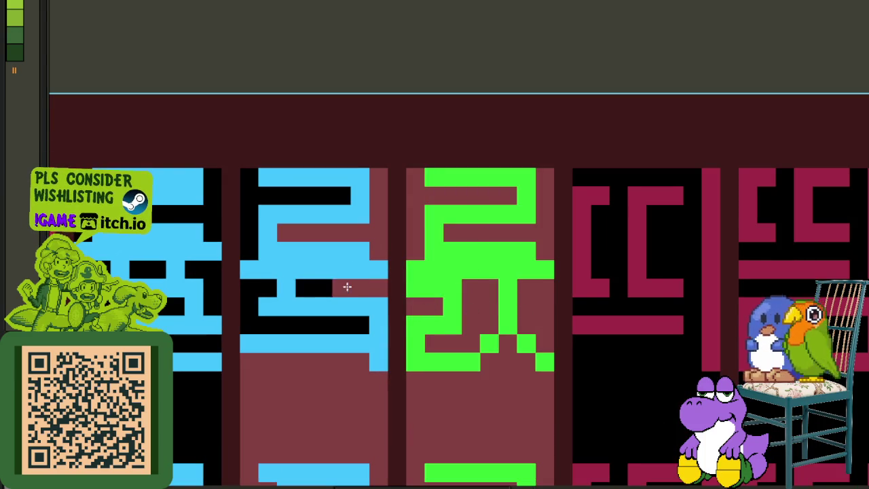
left_click(322, 287)
left_click(321, 324)
left_click(290, 306)
left_click(309, 204)
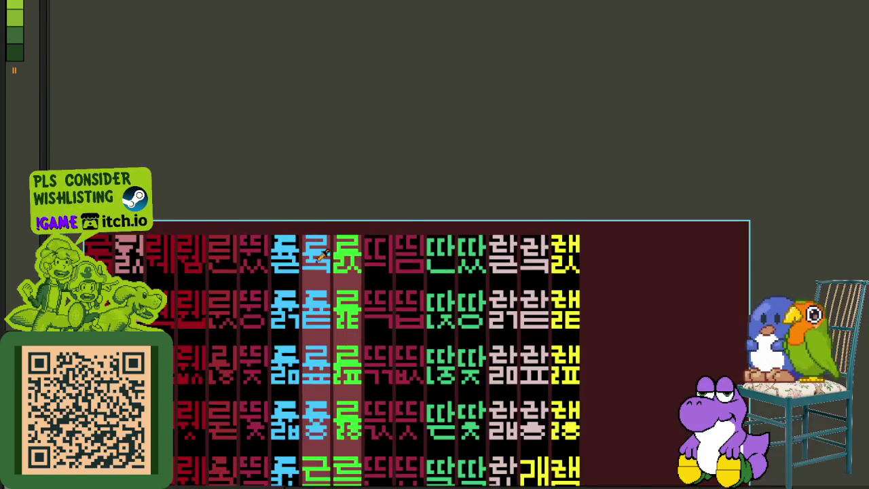
scroll(319, 253, "up", 1)
scroll(339, 246, "up", 1)
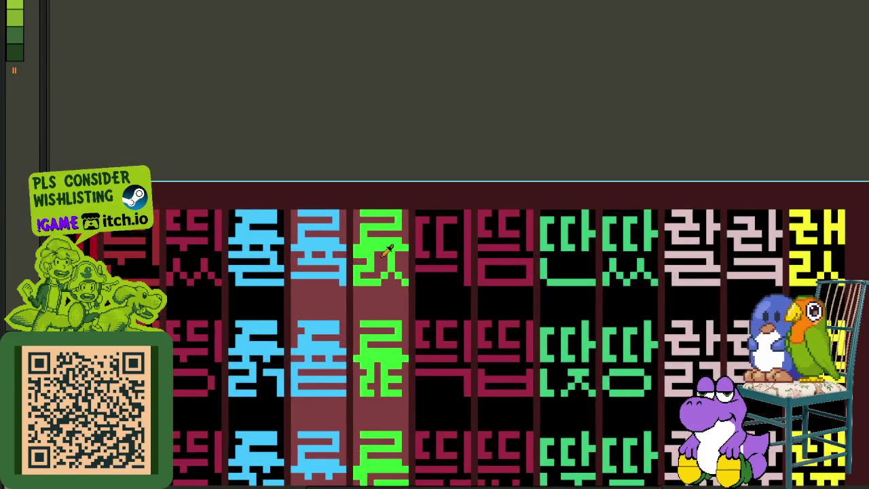
scroll(387, 250, "up", 2)
scroll(383, 252, "down", 4)
scroll(379, 289, "up", 2)
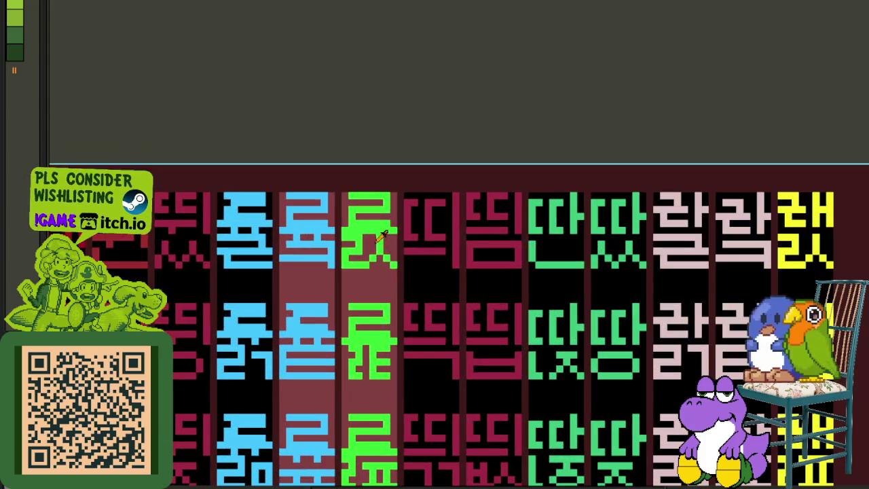
scroll(391, 235, "down", 2)
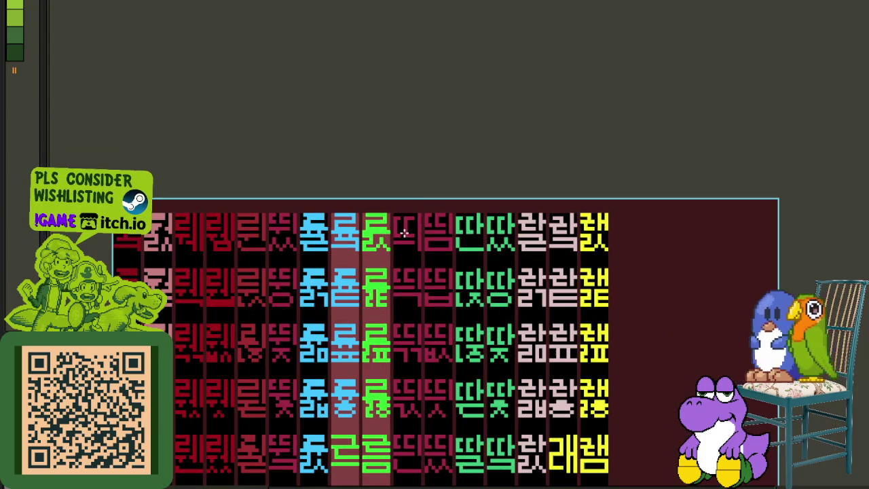
Replace the dark red colour with black #000000 across the sheet
scroll(424, 224, "down", 3)
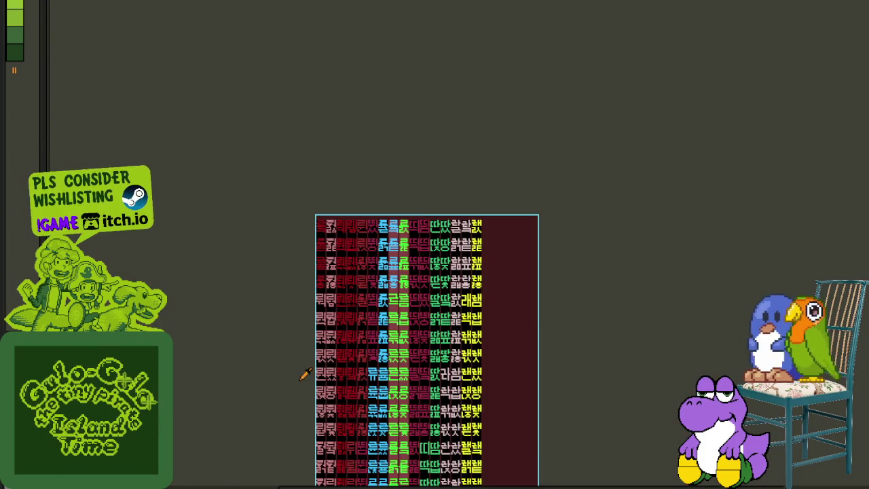
scroll(417, 268, "up", 3)
scroll(448, 296, "up", 1)
key("shift+r")
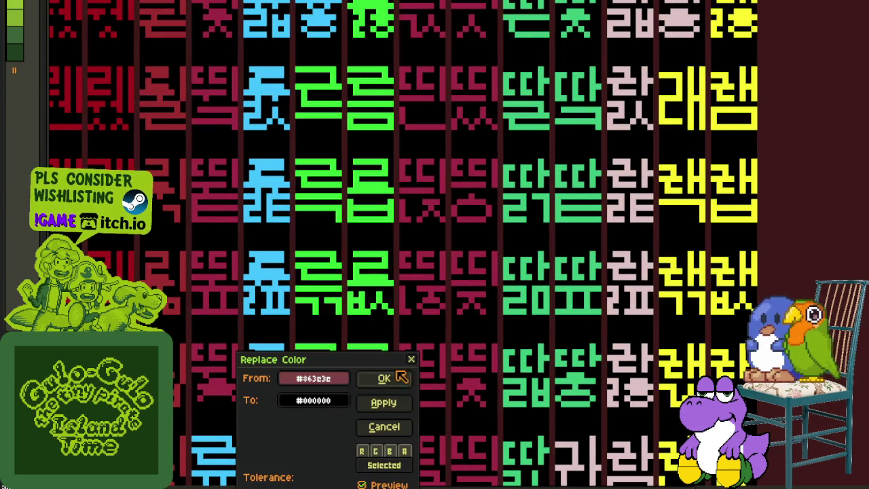
left_click(392, 376)
Save the glyph sheet file
scroll(472, 289, "down", 3)
key("ctrl+s")
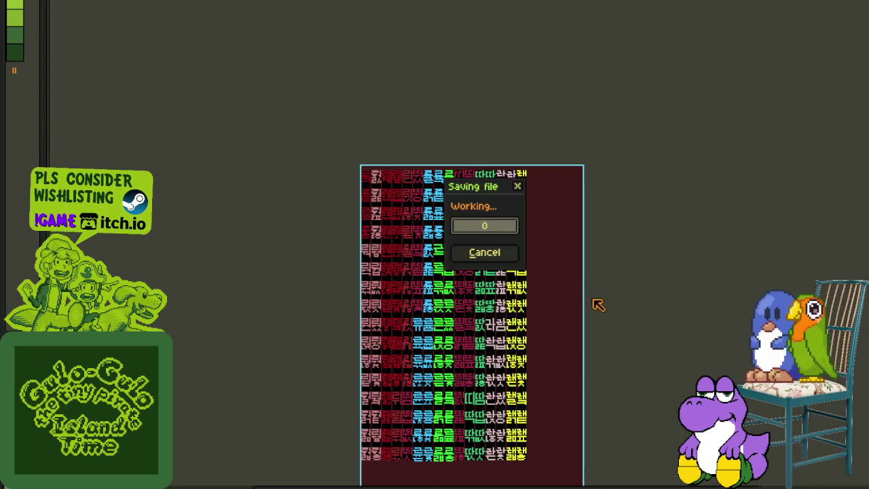
key("Tab")
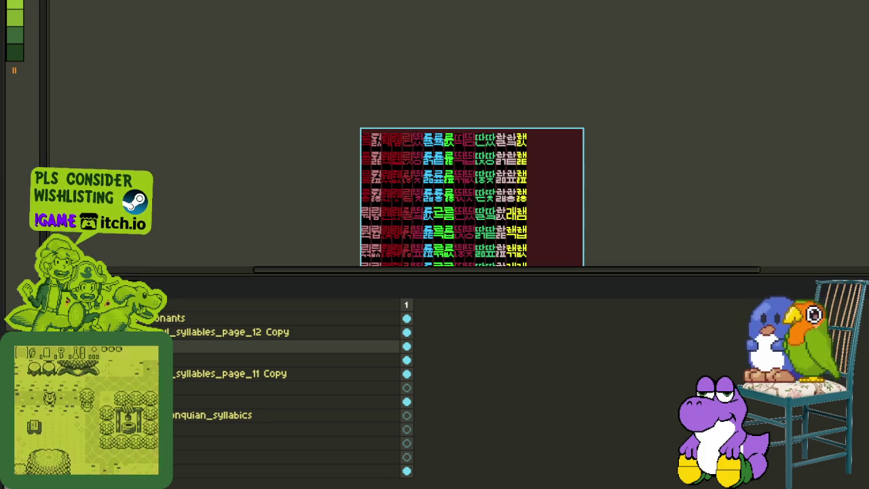
Hide the timeline and zoom in on the green steam-locomotive sprite
scroll(516, 139, "up", 1)
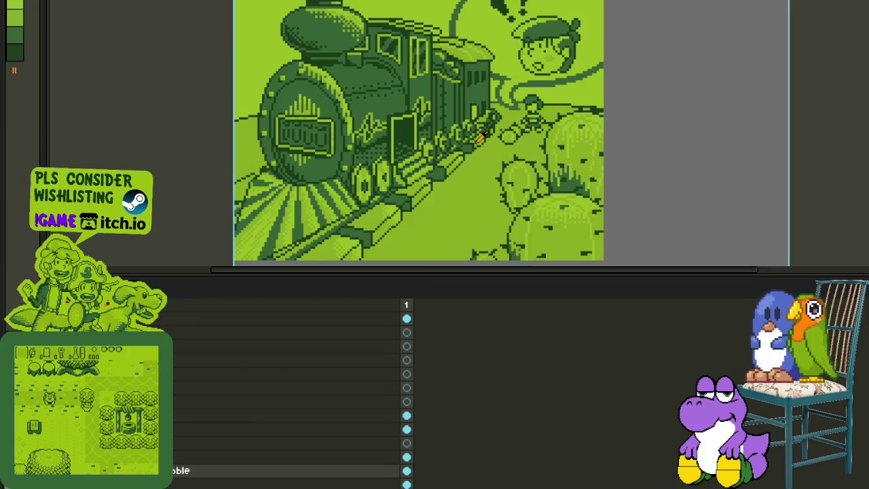
key("Tab")
scroll(499, 282, "up", 1)
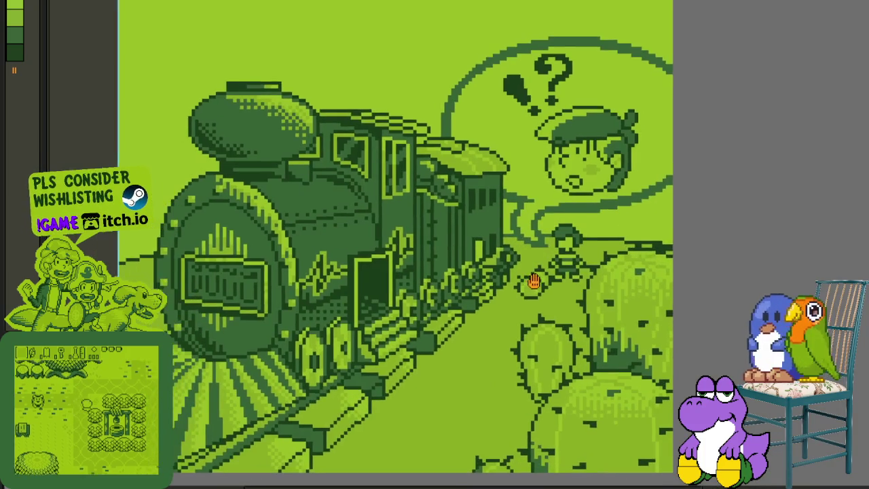
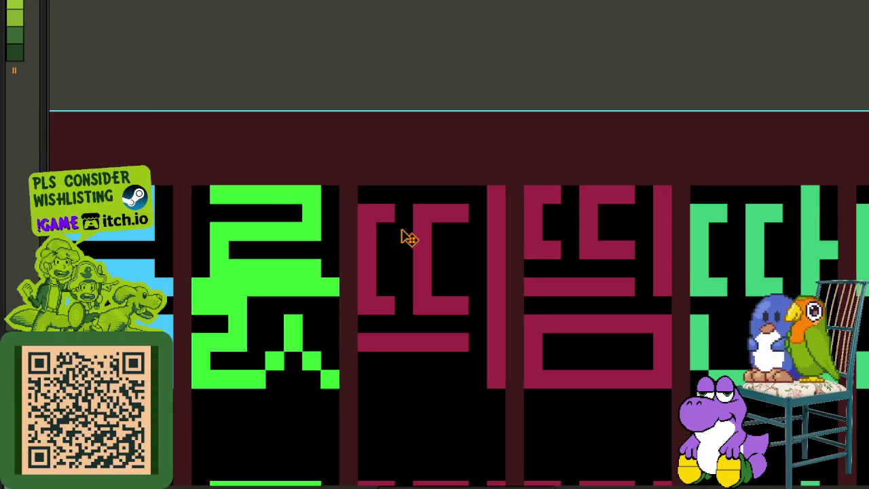
Paint the glyph's new green strokes across the top, middle and down the left side
left_click_drag(366, 213, 454, 207)
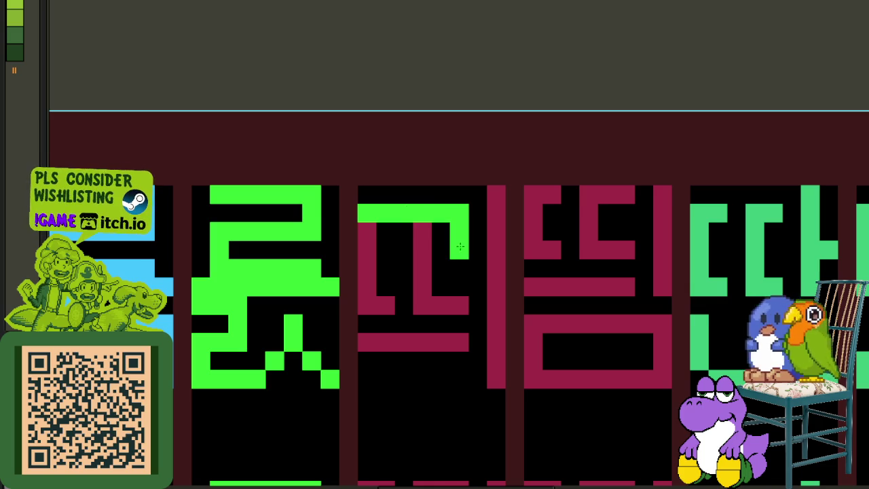
mouse_move(461, 245)
left_mouse_down()
mouse_move(395, 251)
mouse_move(458, 249)
left_mouse_up()
mouse_move(367, 279)
left_mouse_down()
mouse_move(381, 273)
mouse_move(438, 293)
left_mouse_up()
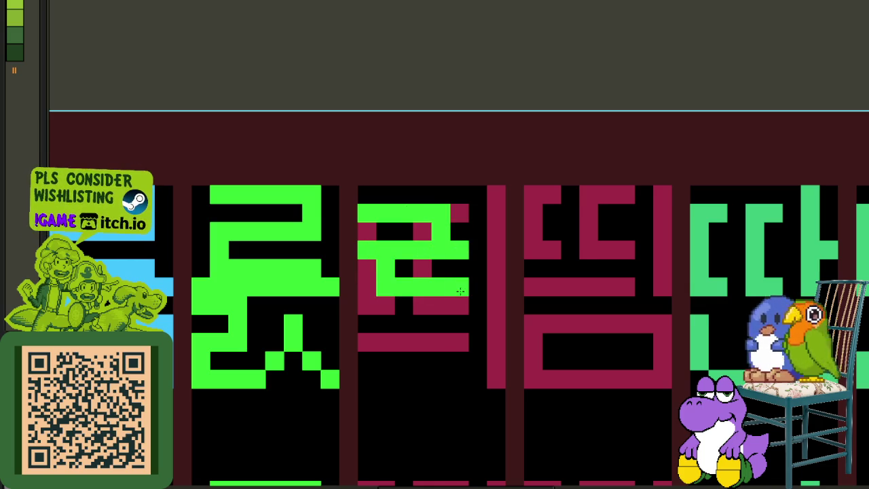
Clear the leftover maroon cells in the glyph to black
left_click(423, 268)
left_click(460, 214)
left_click(421, 232)
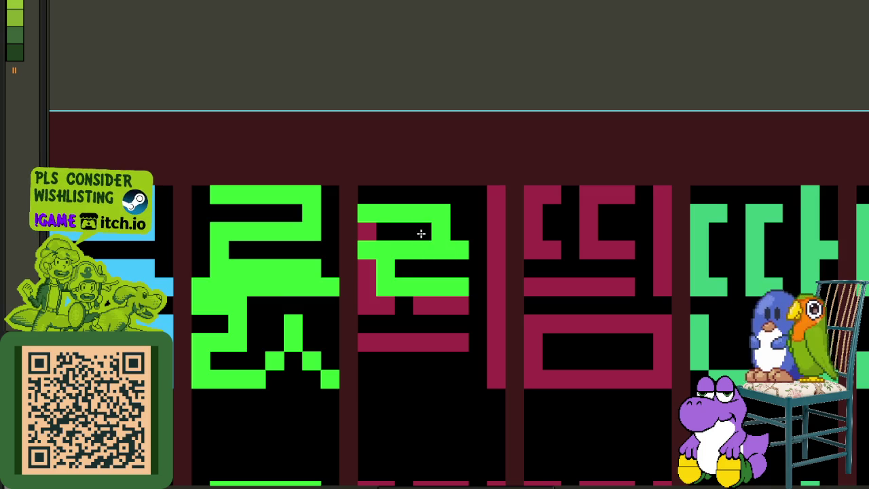
mouse_move(367, 265)
left_mouse_down()
mouse_move(364, 299)
mouse_move(425, 303)
left_mouse_up()
scroll(427, 305, "down", 3)
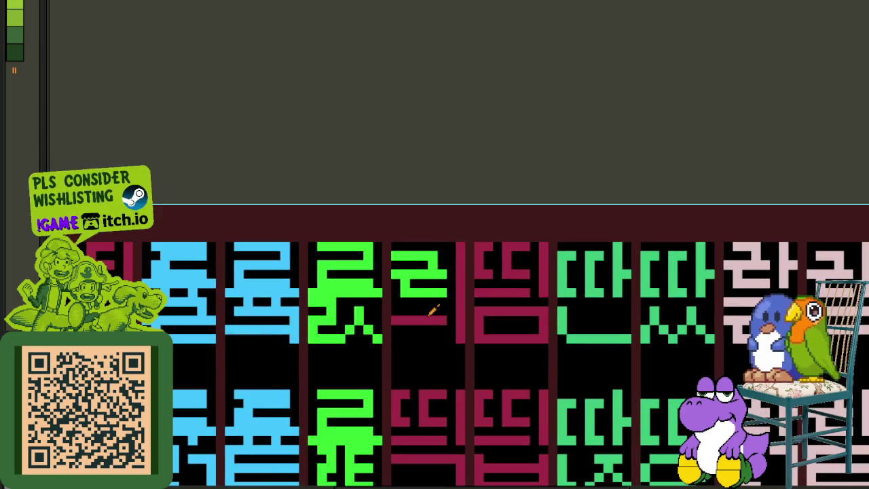
scroll(414, 292, "up", 2)
Rework the glyph's top green bar and select a block of its lower part
left_click_drag(385, 233, 455, 233)
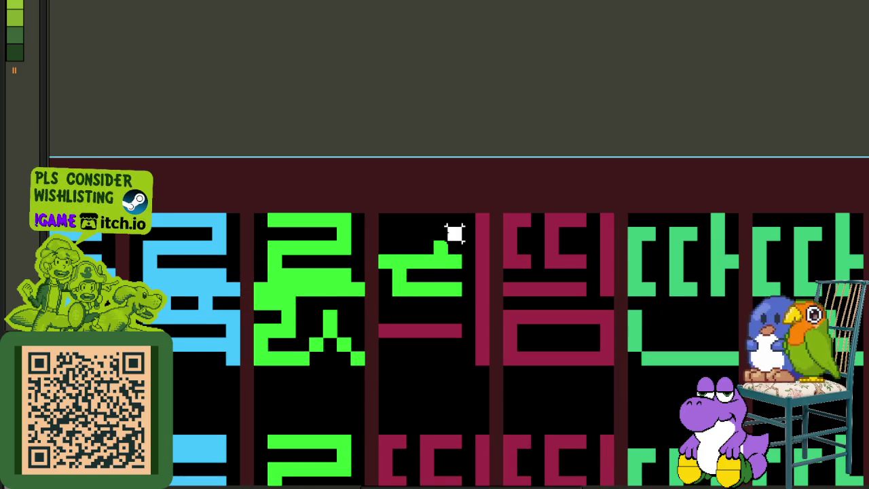
key("ctrl+v")
left_click_drag(383, 271, 455, 304)
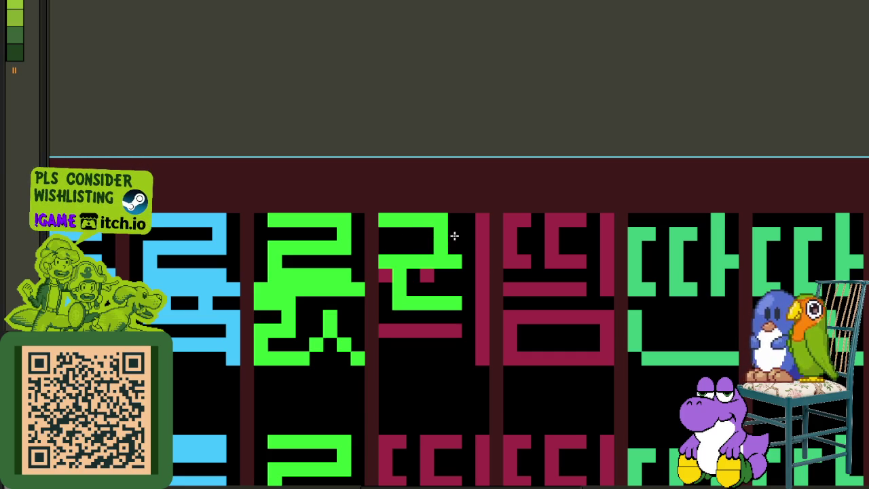
scroll(383, 279, "down", 3)
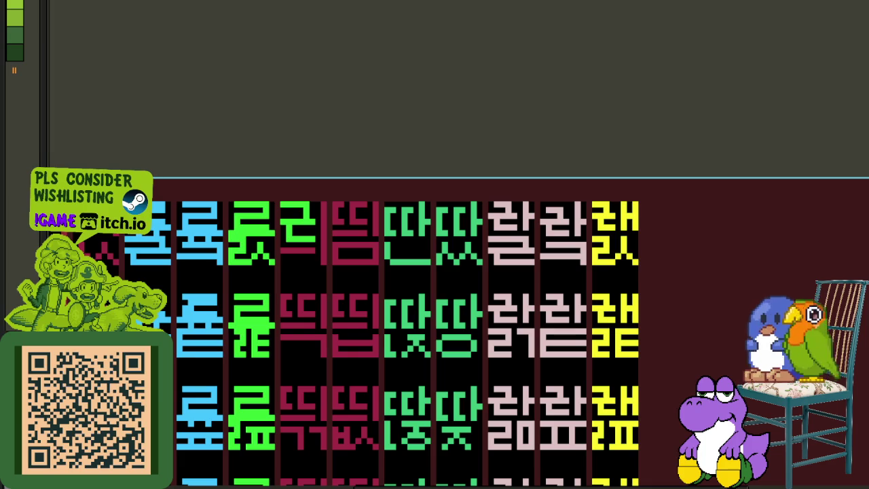
Recolour the top maroon glyph as an orange 리
scroll(224, 267, "up", 1)
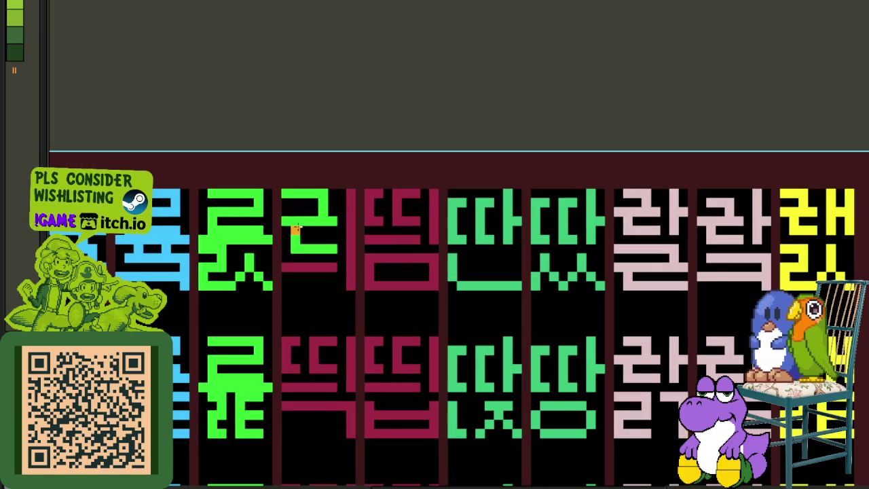
scroll(278, 233, "down", 2)
scroll(299, 233, "up", 2)
left_click(326, 249)
Save the sprite sheet with the new orange 리
scroll(299, 265, "down", 1)
scroll(326, 250, "down", 1)
scroll(326, 250, "up", 1)
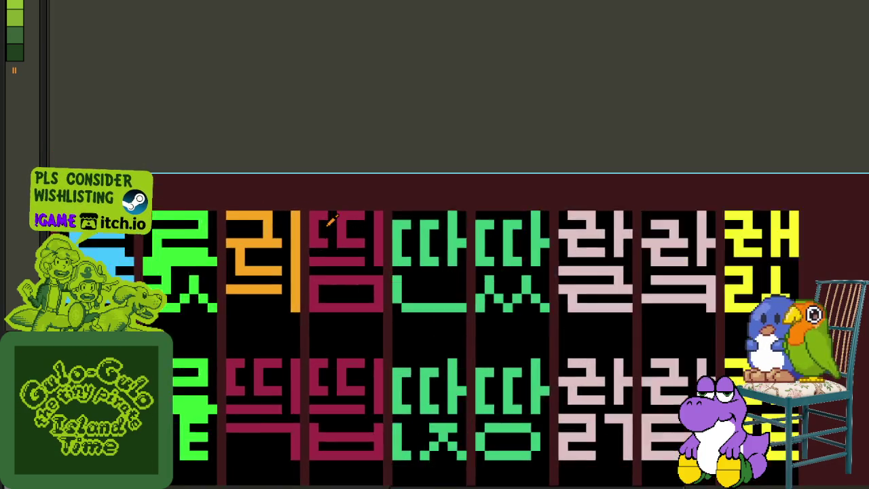
scroll(304, 170, "down", 2)
scroll(211, 231, "down", 1)
scroll(209, 231, "up", 2)
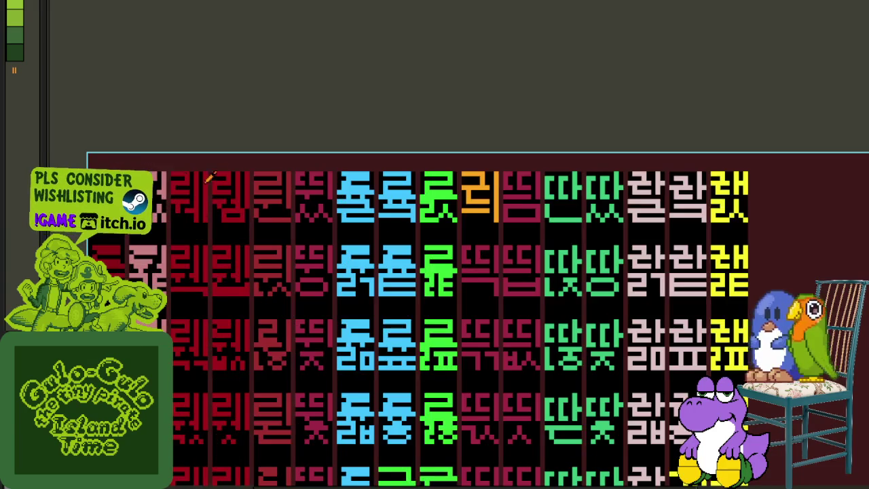
scroll(192, 178, "down", 1)
scroll(302, 265, "right", 2)
scroll(303, 224, "down", 1)
scroll(333, 204, "up", 2)
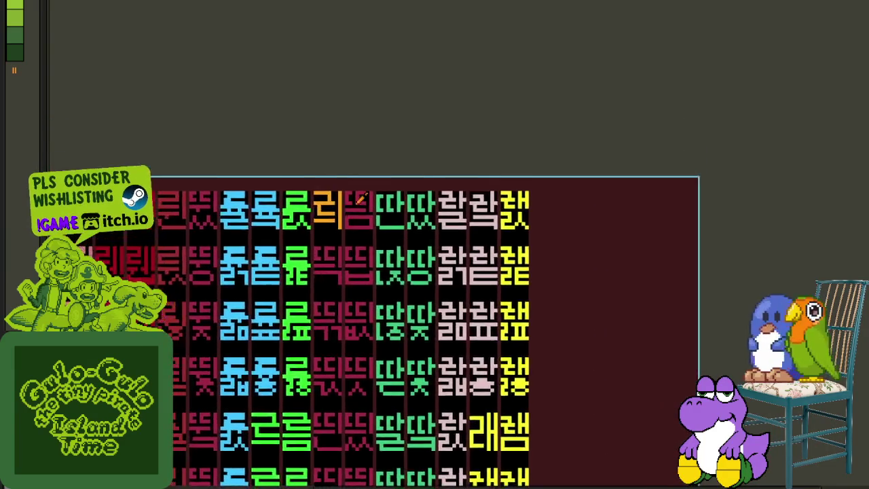
scroll(362, 198, "up", 4)
scroll(399, 163, "up", 2)
scroll(399, 163, "down", 2)
key("ctrl+s")
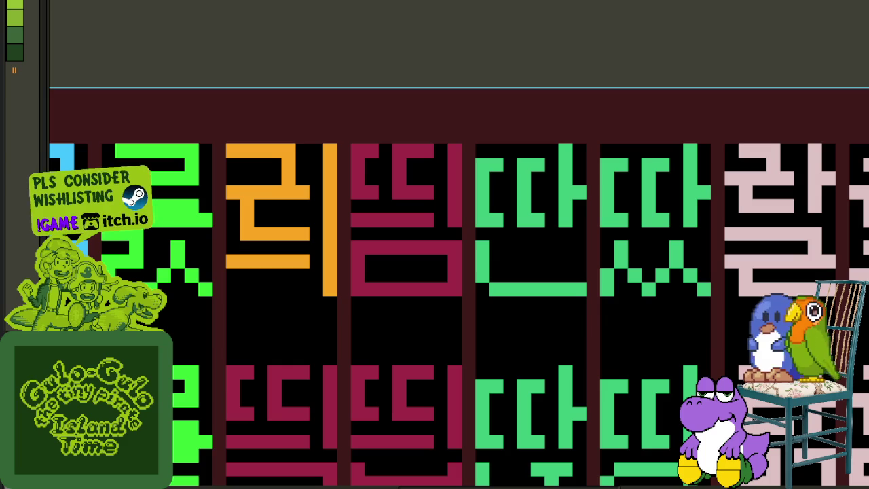
Paint orange along the top and right side of the maroon 띰 and fill its gaps
scroll(424, 210, "up", 2)
mouse_move(306, 120)
left_mouse_down()
mouse_move(435, 165)
mouse_move(305, 216)
mouse_move(435, 231)
left_mouse_up()
scroll(435, 231, "down", 1)
scroll(428, 175, "down", 1)
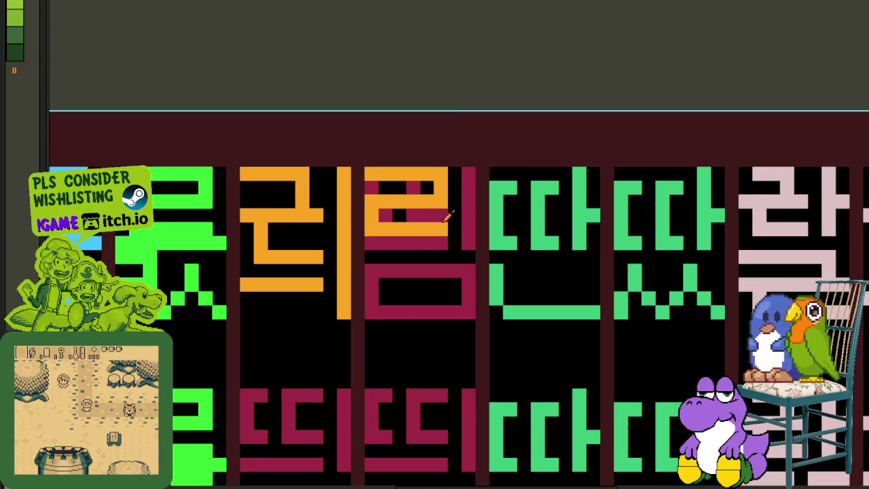
scroll(413, 191, "up", 1)
left_click_drag(416, 187, 367, 186)
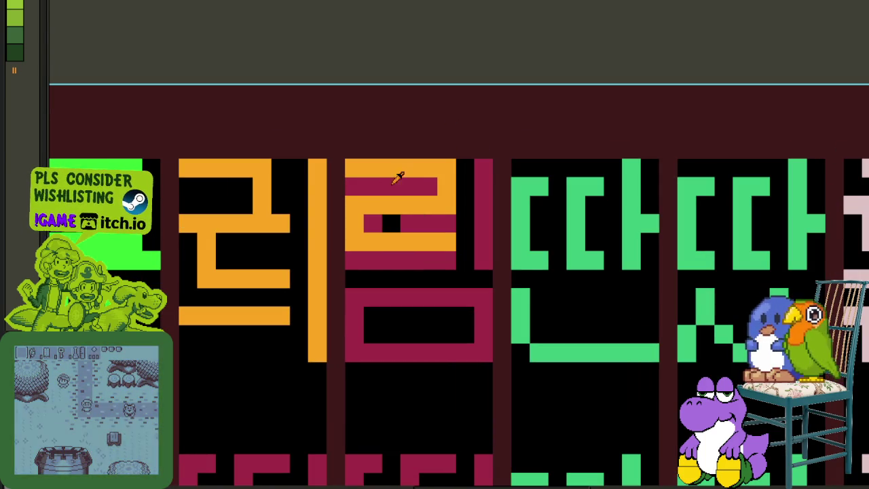
left_click_drag(408, 220, 392, 225)
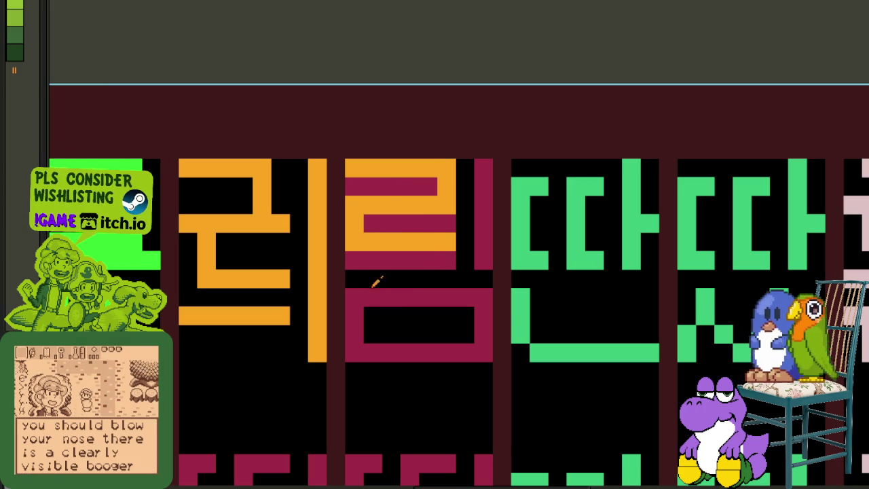
Repaint the glyph's lower and middle rows orange and clear its maroon rows to black
left_click(354, 316)
mouse_move(375, 315)
left_mouse_down()
mouse_move(475, 314)
mouse_move(483, 352)
mouse_move(374, 352)
left_mouse_up()
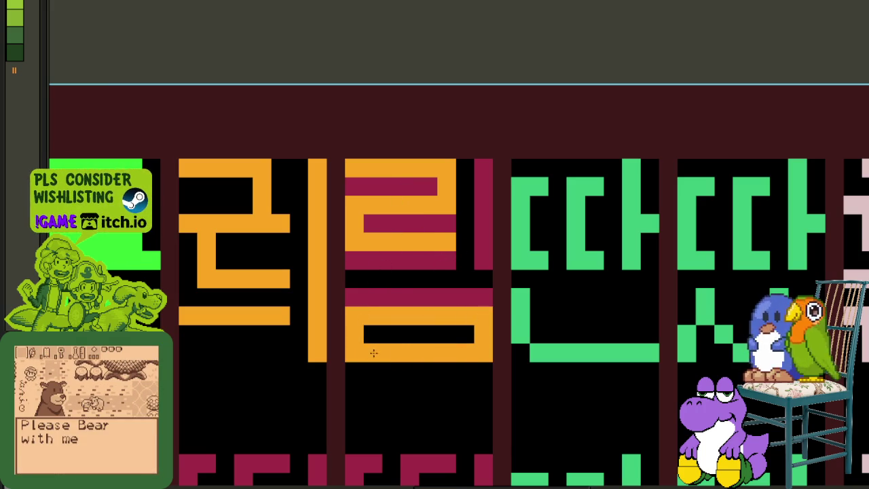
left_click(393, 298)
left_click(397, 262)
left_click(448, 222)
left_click(395, 185)
Add a new orange row and recolour the vertical bar to complete the orange 림
scroll(411, 224, "down", 3)
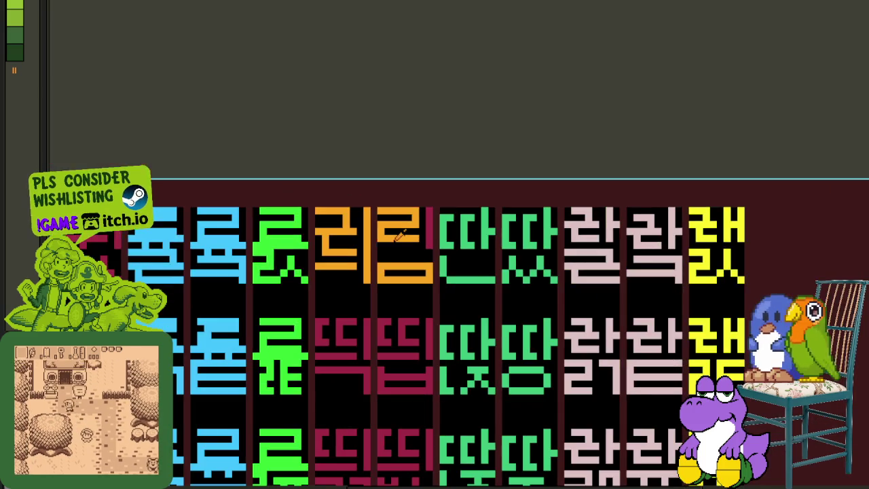
scroll(401, 235, "up", 2)
left_click_drag(371, 262, 435, 267)
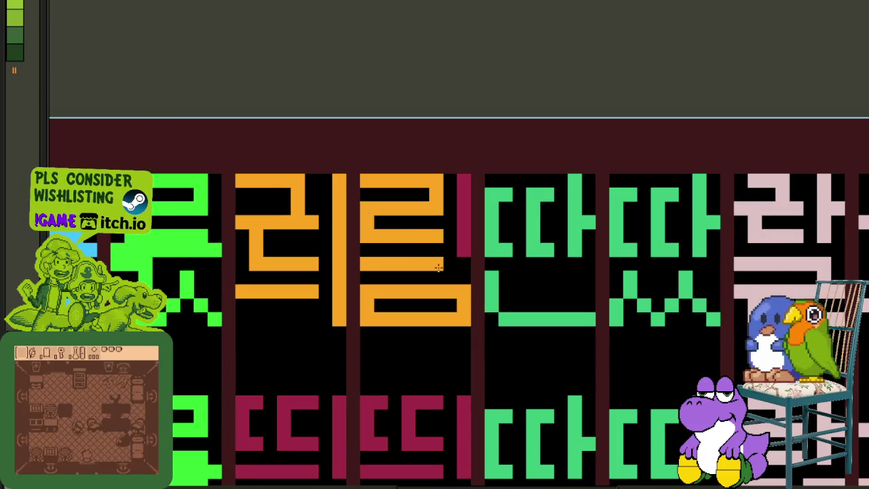
left_click(464, 242)
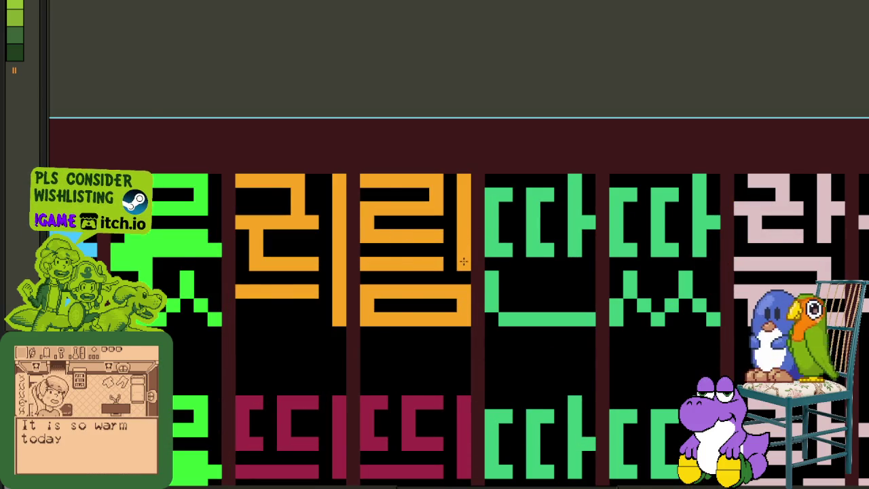
scroll(463, 262, "down", 2)
left_click_drag(439, 242, 436, 204)
scroll(455, 242, "up", 1)
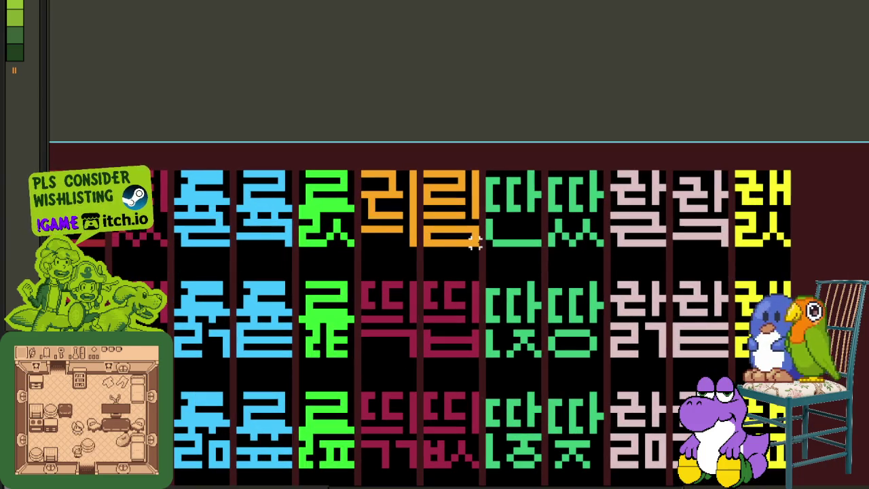
Copy the orange 림 tile into the row below
left_click_drag(483, 250, 420, 167)
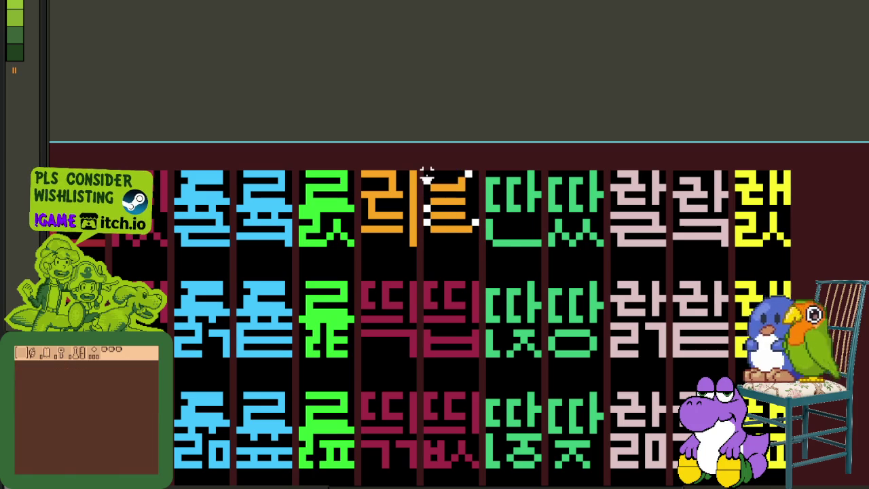
left_click_drag(520, 261, 539, 244)
mouse_move(489, 218)
left_mouse_down()
mouse_move(425, 324)
mouse_move(351, 328)
left_mouse_up()
key("ctrl+d")
Select part of the orange glyph and paste it as a 릭 tile
scroll(408, 340, "up", 2)
scroll(354, 326, "down", 2)
scroll(419, 229, "down", 1)
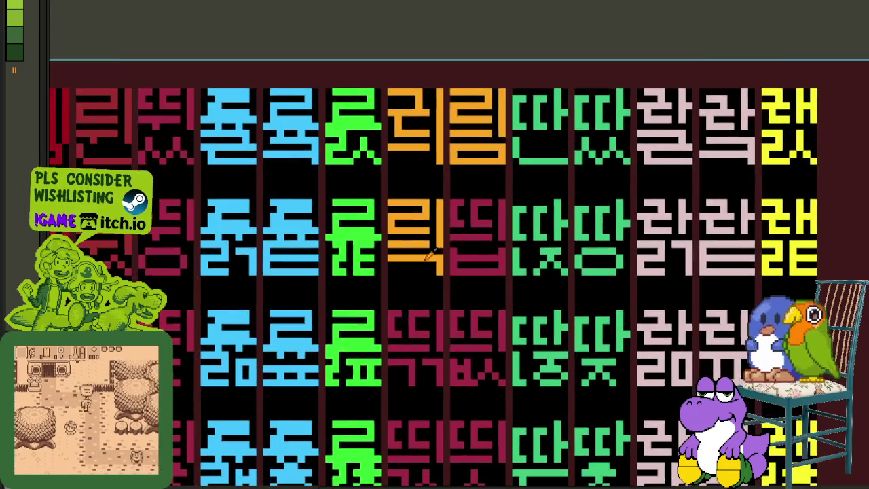
scroll(450, 288, "up", 3)
left_click_drag(445, 268, 353, 197)
mouse_move(448, 142)
left_mouse_down()
mouse_move(346, 140)
mouse_move(366, 301)
mouse_move(404, 173)
mouse_move(358, 194)
left_mouse_up()
key("ctrl+v")
Flip the ㄱ stroke horizontally and vertically to form 린
scroll(355, 146, "down", 2)
scroll(365, 132, "up", 2)
key("shift+h")
key("shift+v")
key("ctrl+d")
Paste the 릭 tile over the 띠 tile and align it to the grid
scroll(496, 140, "down", 1)
scroll(432, 204, "up", 3)
scroll(412, 116, "up", 3)
key("ctrl+v")
left_click_drag(409, 231, 395, 168)
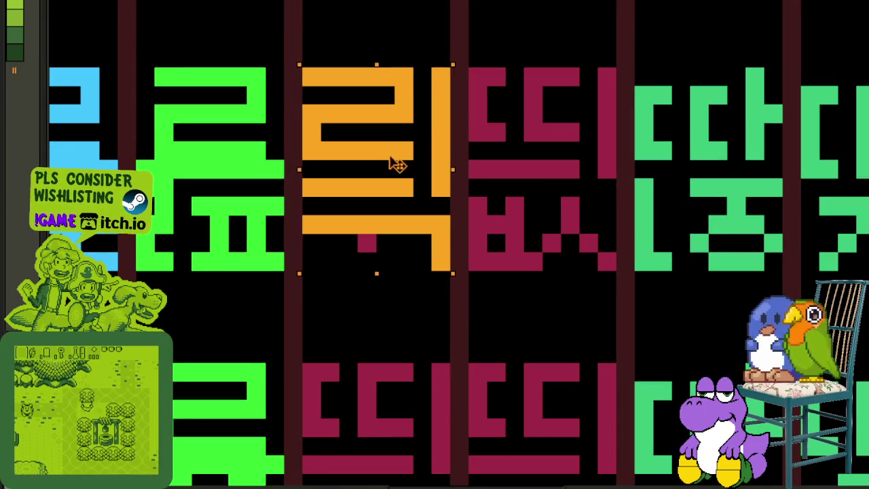
key("ctrl+d")
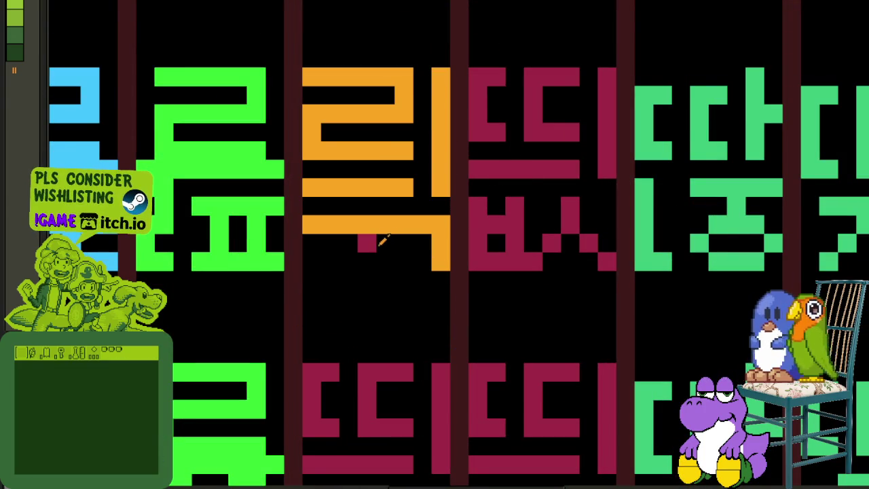
Paint a vertical orange stroke in the glyph
scroll(386, 232, "down", 2)
key("Tab")
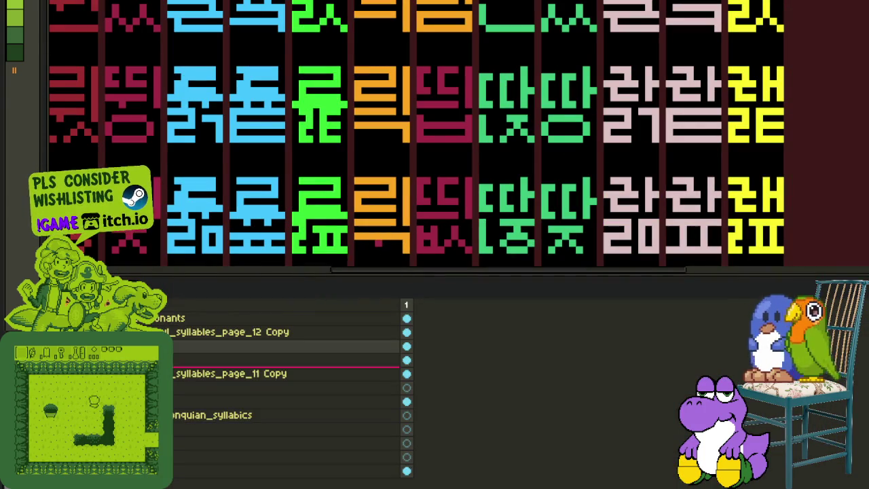
key("Tab")
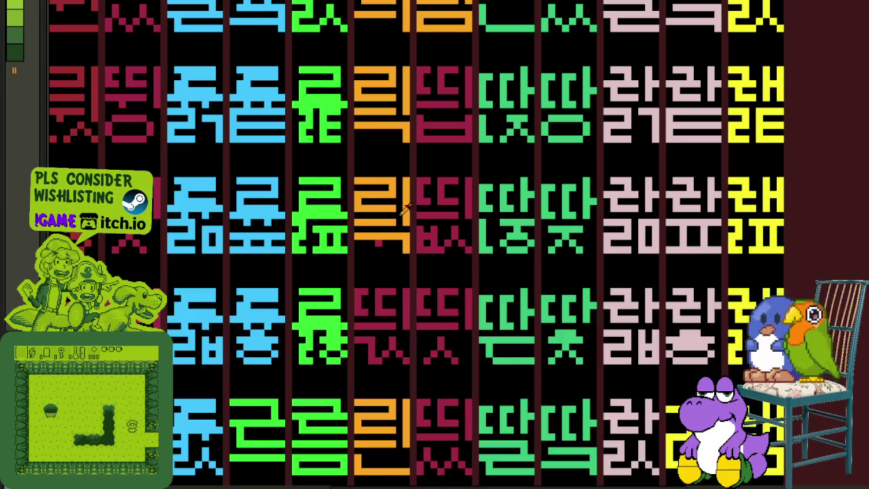
scroll(368, 248, "up", 2)
scroll(363, 271, "up", 1)
left_click_drag(367, 246, 367, 284)
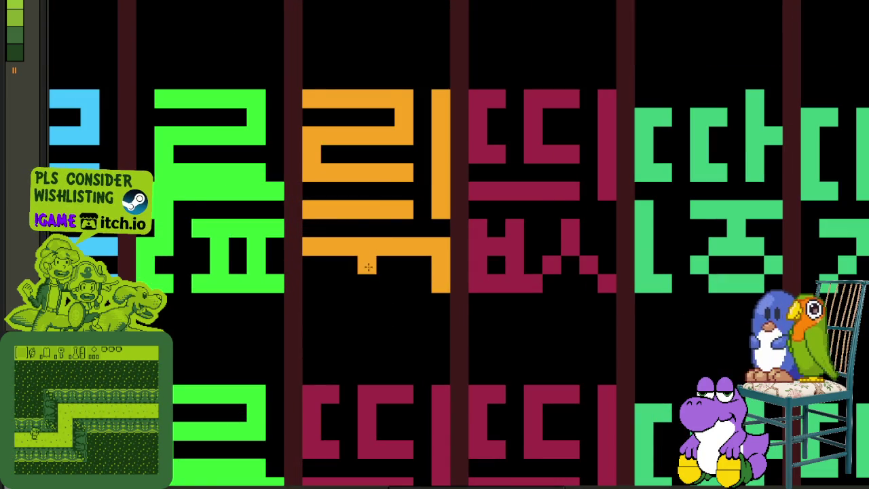
Erase a stray orange pixel to black and save the sheet
right_click(386, 246)
scroll(386, 252, "down", 4)
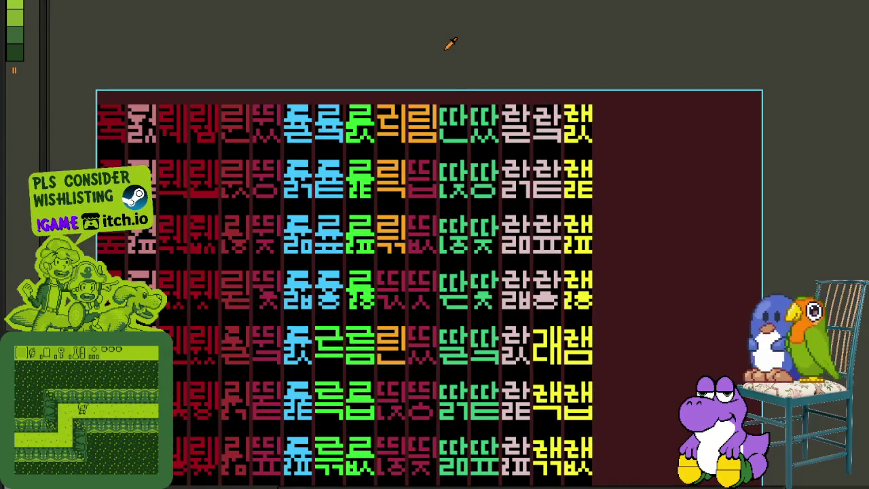
key("ctrl+s")
left_click_drag(451, 164, 357, 227)
scroll(381, 197, "up", 2)
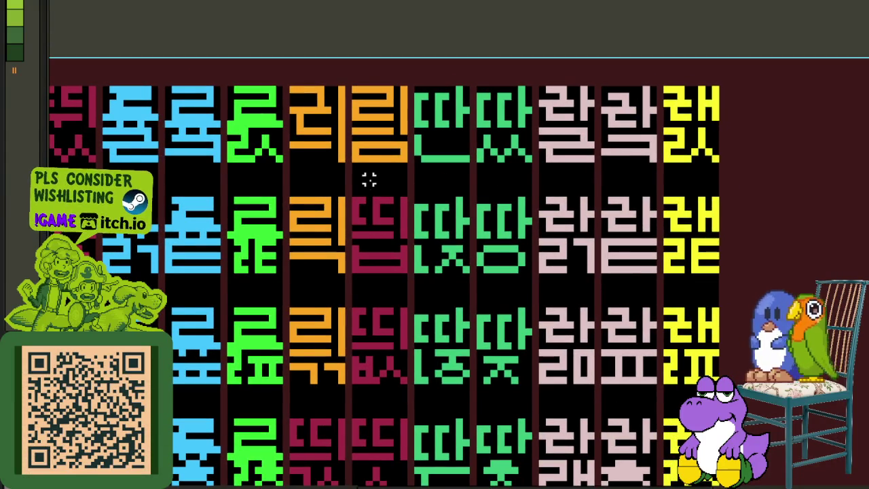
scroll(369, 180, "down", 2)
scroll(375, 226, "down", 2)
scroll(376, 227, "down", 3)
key("ctrl+s")
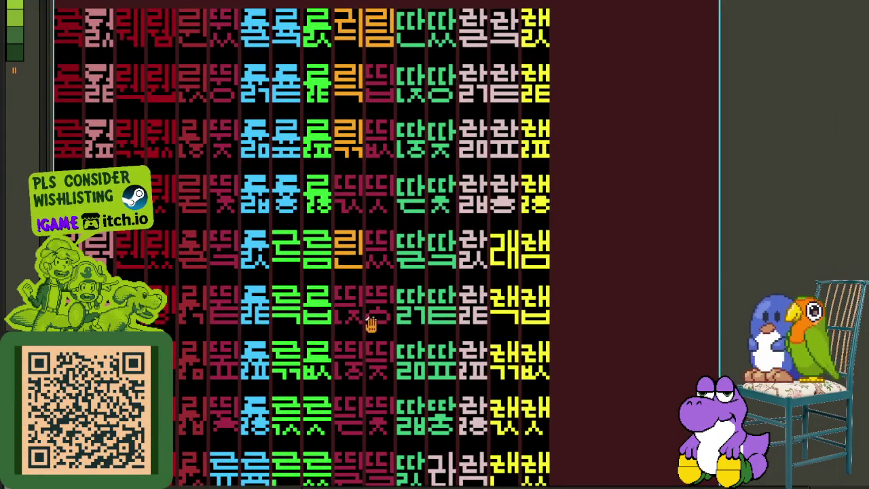
Copy the orange 린 tile and drop it into the lower maroon cell
left_click_drag(371, 314, 413, 249)
scroll(387, 163, "up", 3)
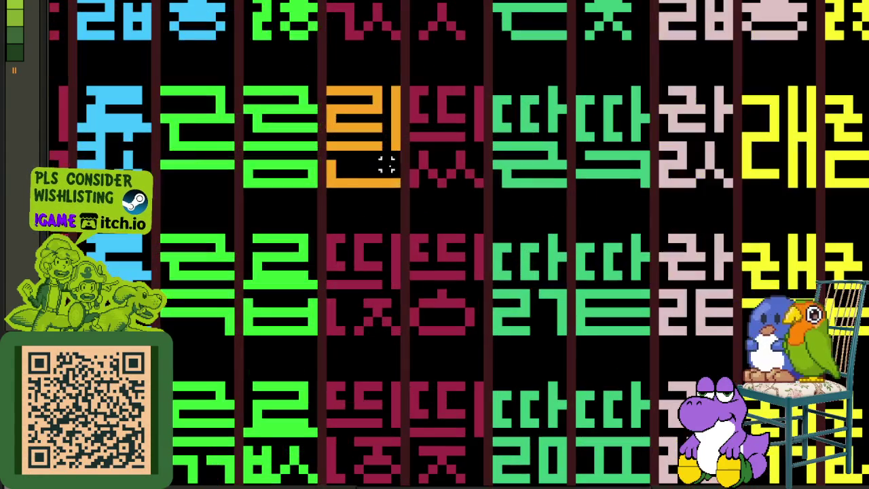
left_click(396, 182)
scroll(369, 112, "down", 3)
key("ctrl+c")
key("ctrl+v")
scroll(331, 435, "down", 1)
scroll(329, 397, "up", 2)
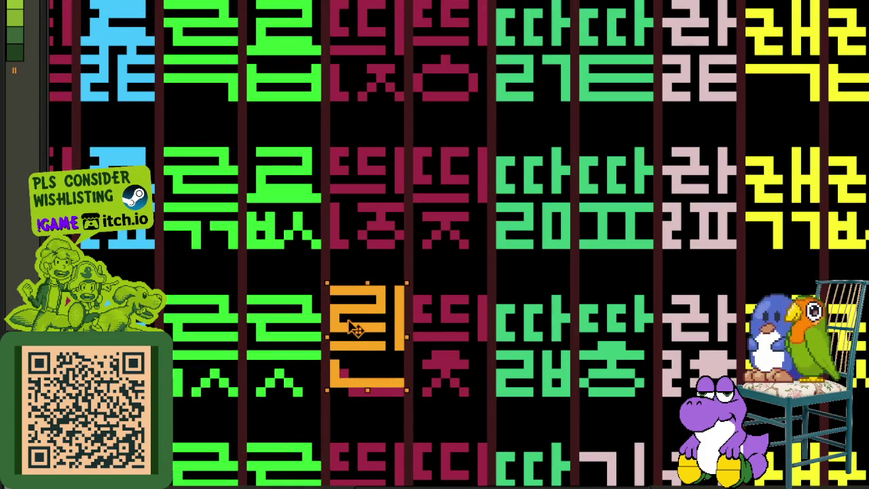
left_click(410, 346)
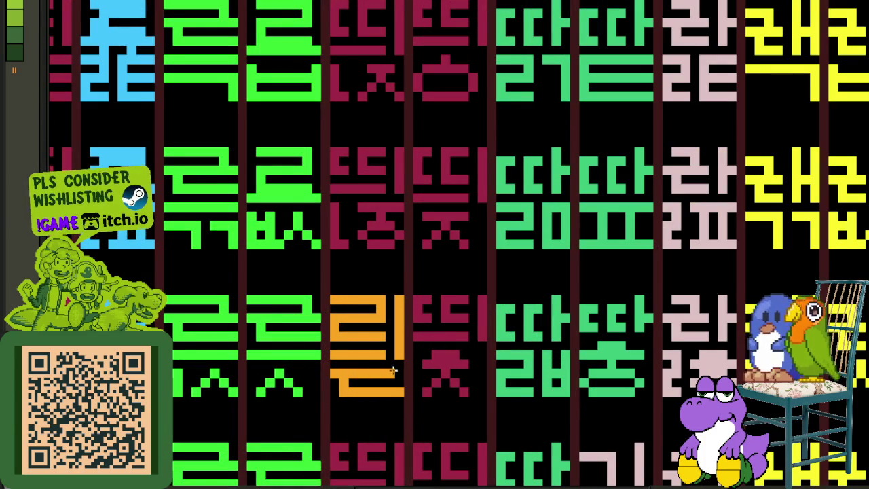
Save the sheet and pan toward the coloured glyph columns
scroll(398, 365, "down", 3)
key("ctrl+s")
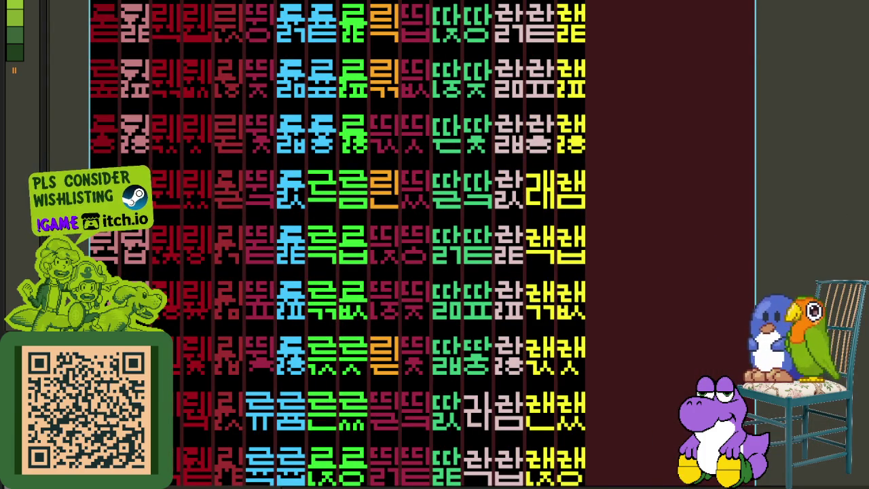
scroll(763, 195, "down", 2)
scroll(574, 161, "up", 1)
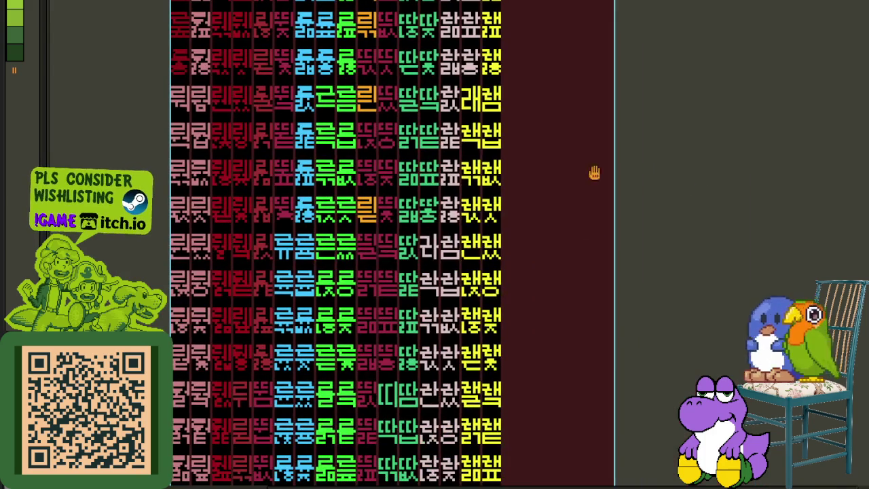
scroll(408, 216, "up", 2)
left_click_drag(392, 113, 421, 283)
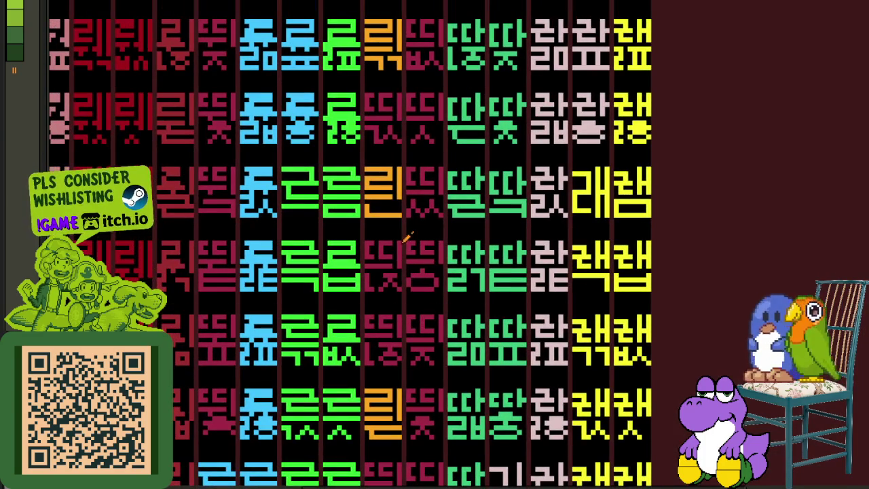
Stamp the orange 리 over the neighbouring crimson glyph and turn its bottom pixels orange
scroll(409, 234, "up", 1)
scroll(409, 233, "up", 1)
scroll(410, 231, "up", 1)
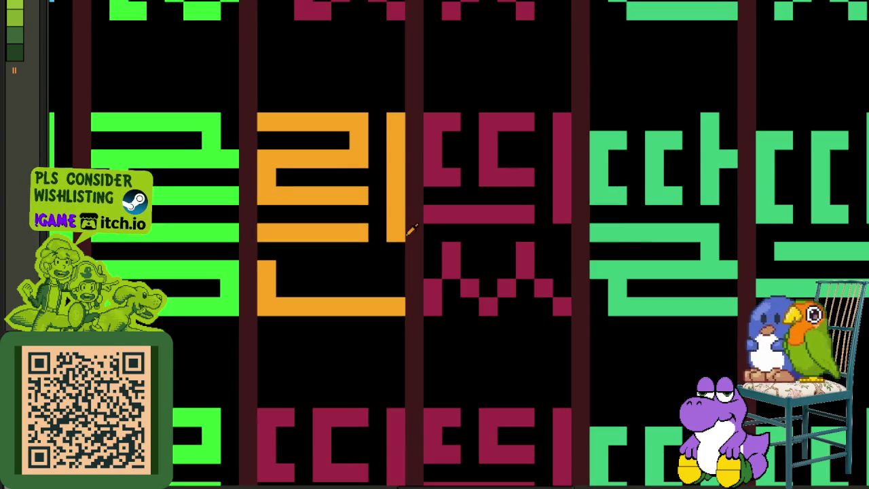
right_click(396, 231)
left_click(496, 179)
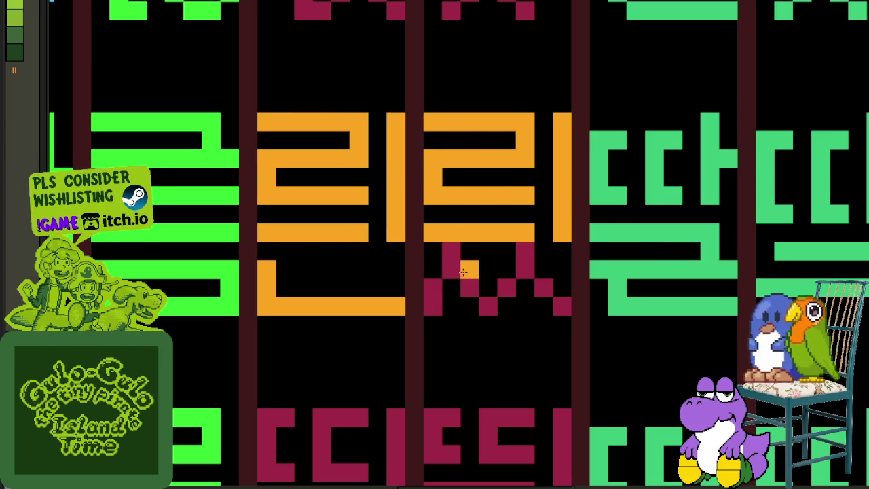
left_click(438, 302)
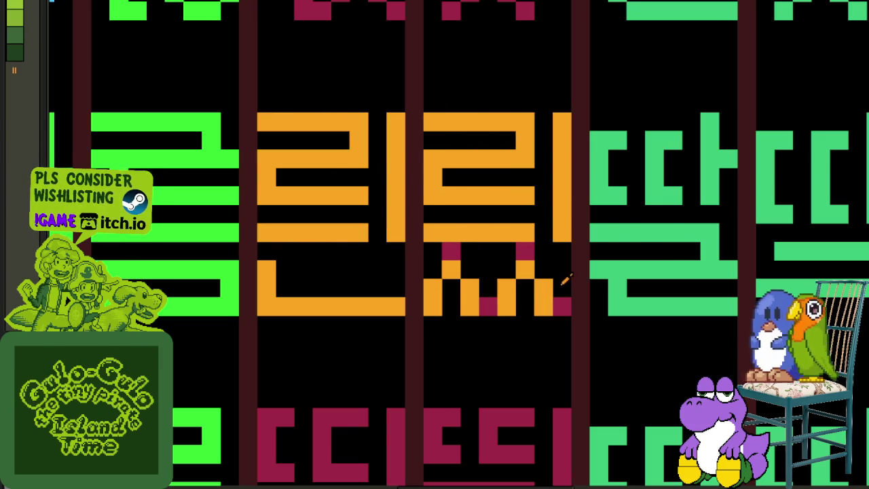
left_click(527, 264)
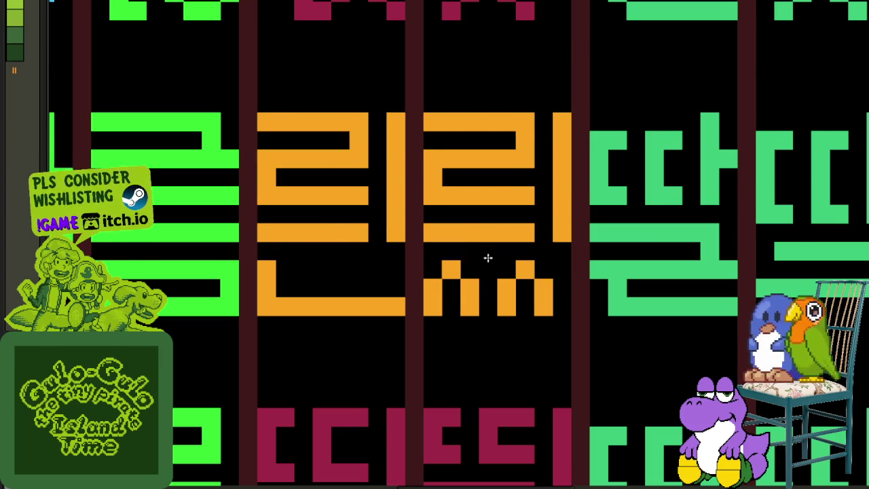
Stamp orange 리 onto the crimson glyph above and the next one
scroll(471, 258, "down", 3)
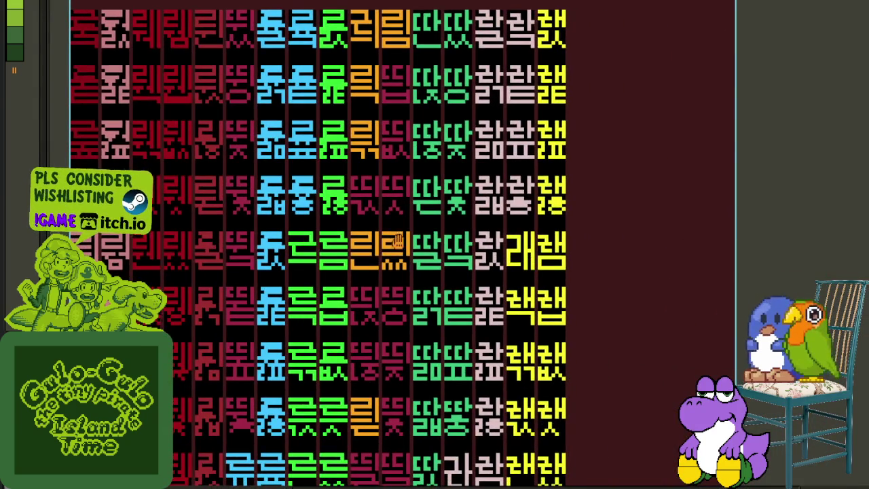
scroll(394, 238, "up", 2)
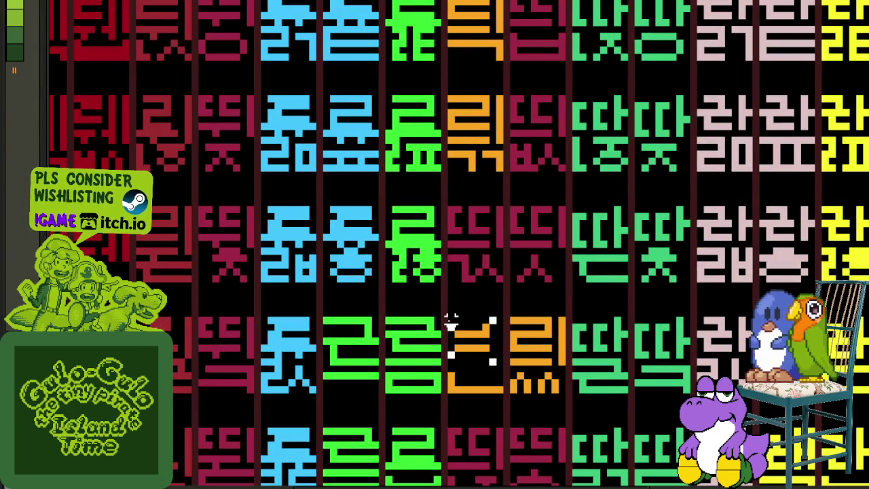
left_click(471, 234)
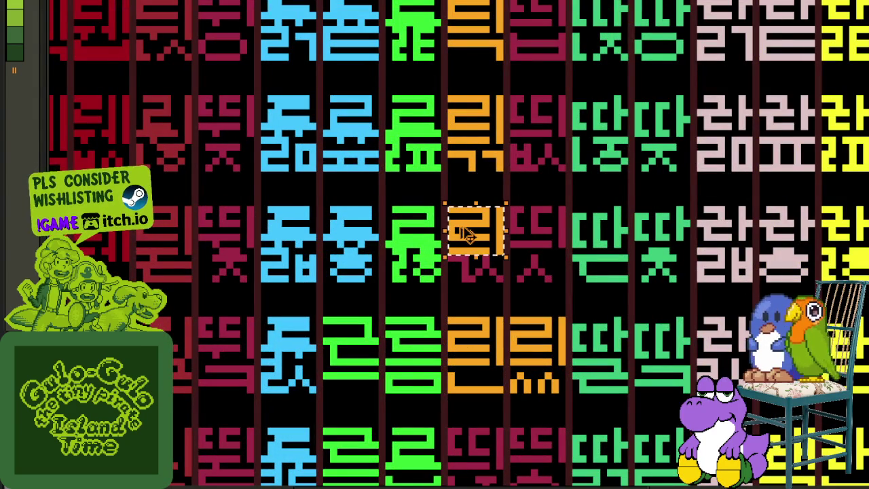
left_click_drag(468, 235, 534, 239)
scroll(514, 271, "up", 1)
scroll(475, 252, "up", 1)
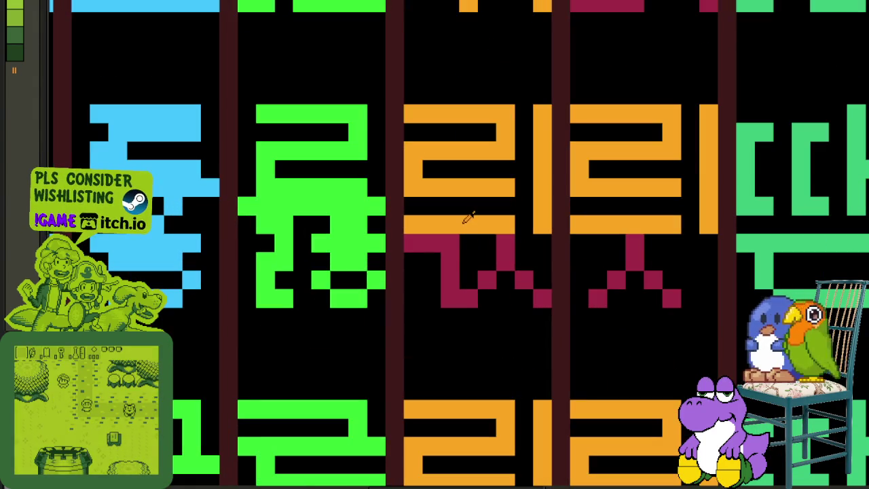
Repaint the crimson bottom consonants orange, including the ㅅ strokes, and erase leftover crimson pixels
left_click_drag(451, 261, 451, 298)
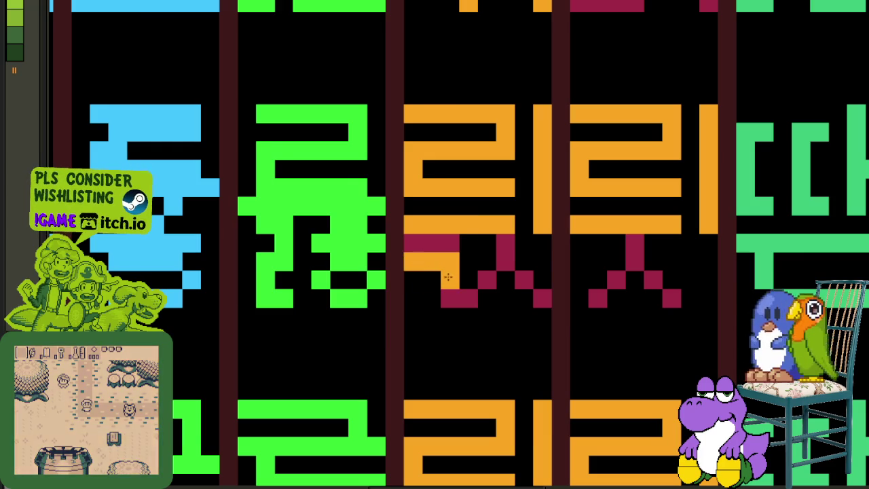
left_click(487, 297)
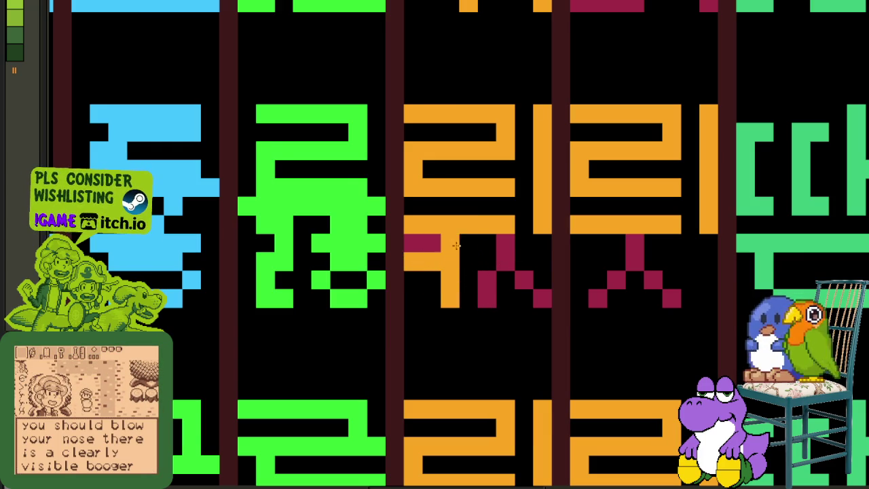
mouse_move(505, 261)
left_mouse_down()
mouse_move(488, 299)
mouse_move(525, 299)
left_mouse_up()
right_click(543, 299)
right_click(505, 242)
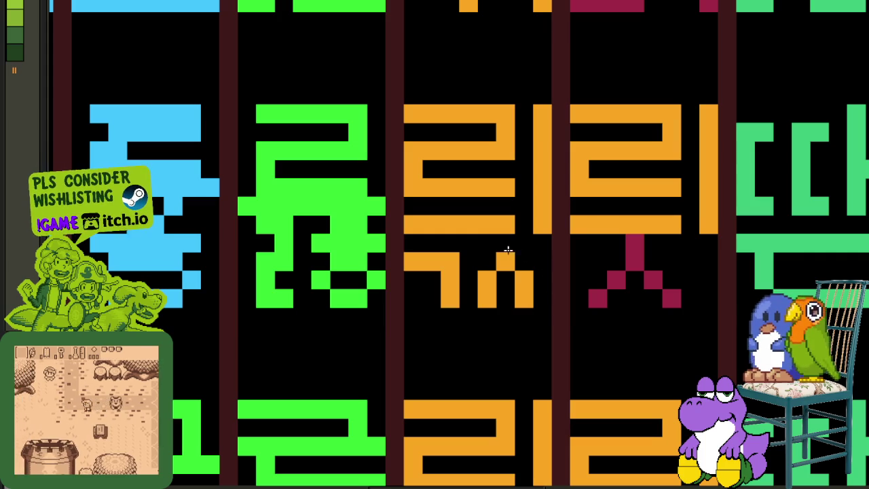
mouse_move(611, 282)
left_mouse_down()
mouse_move(598, 298)
mouse_move(654, 288)
left_mouse_up()
right_click(635, 243)
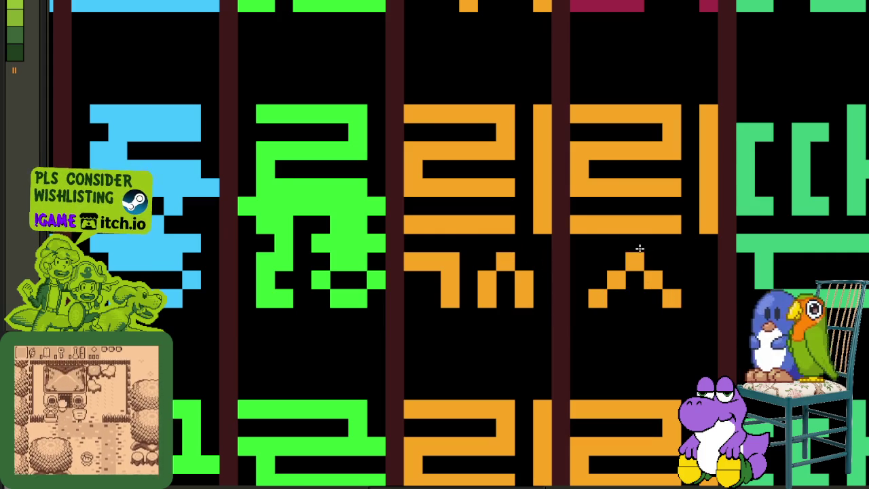
scroll(795, 212, "down", 5)
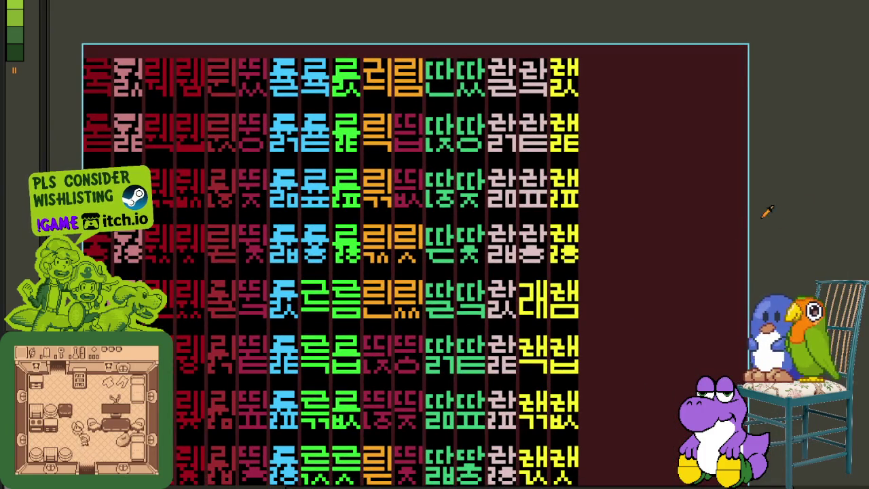
Save, then stamp a copy of the orange 리 top onto the neighbouring crimson glyph
key("ctrl+s")
scroll(398, 149, "up", 2)
scroll(408, 163, "up", 2)
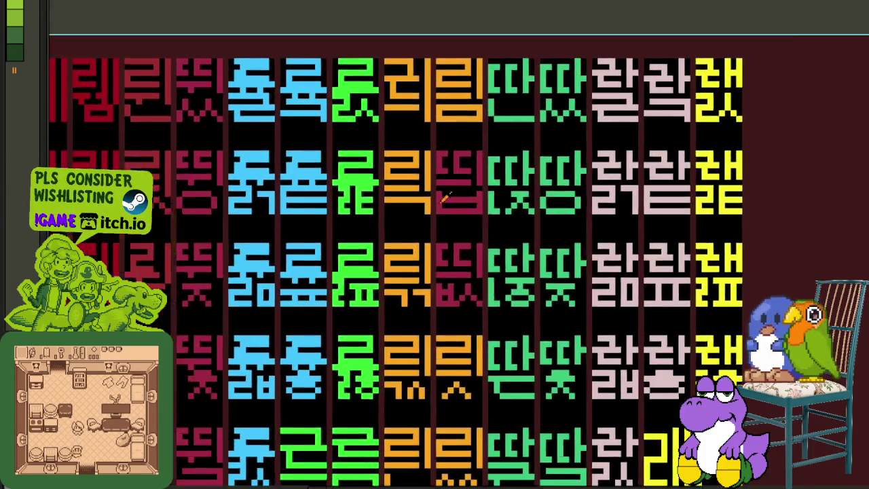
scroll(418, 175, "up", 2)
left_click_drag(314, 86, 425, 182)
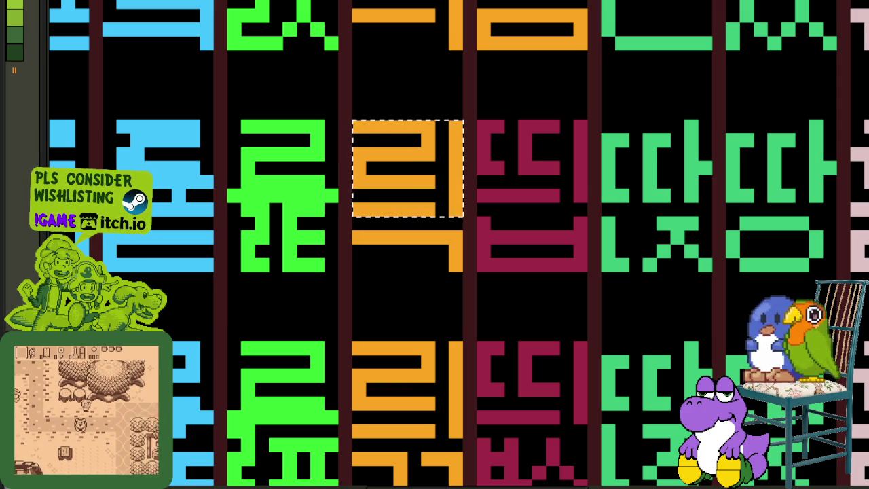
scroll(589, 166, "down", 2)
scroll(589, 167, "up", 2)
left_click_drag(398, 227, 548, 223)
key("ctrl+d")
Paint the bottom consonant's base orange, undo the accidental crimson fill, and save
scroll(536, 258, "up", 1)
left_click_drag(520, 299, 626, 299)
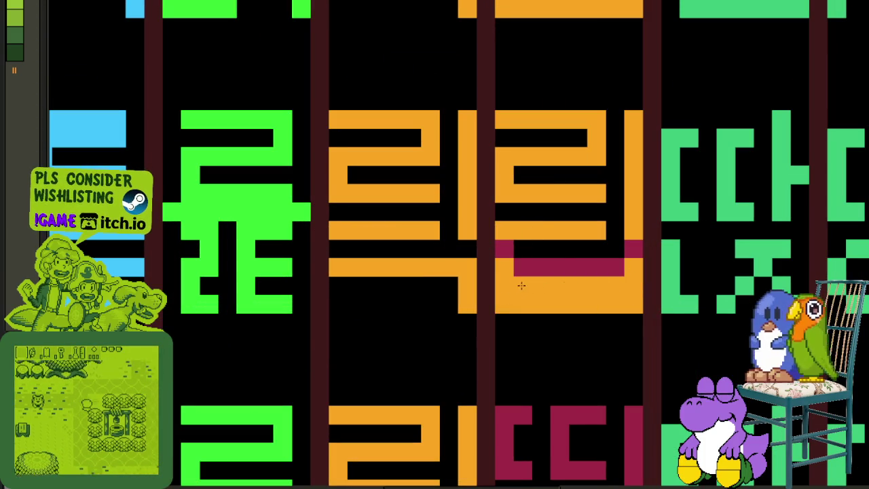
left_click(608, 226)
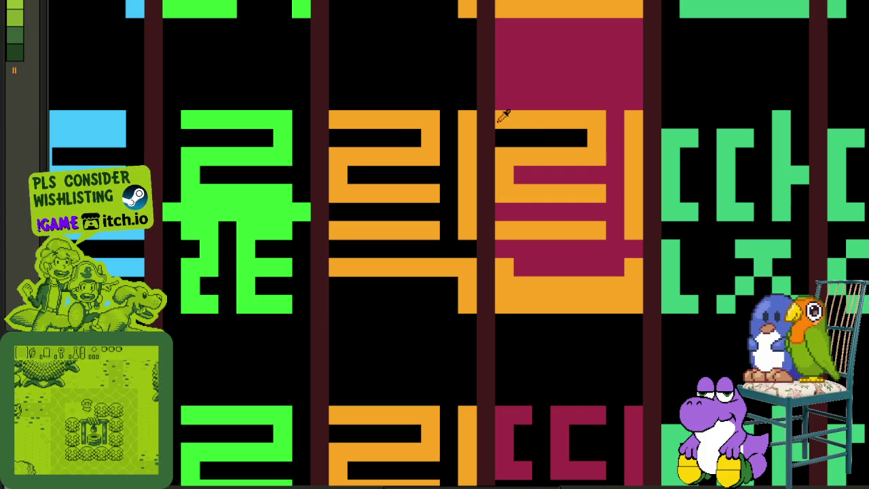
key("ctrl+z")
scroll(662, 105, "down", 3)
key("ctrl+s")
Paste another orange 리 top onto the next crimson glyph
scroll(540, 196, "up", 2)
scroll(540, 195, "up", 1)
left_click_drag(540, 196, 484, 146)
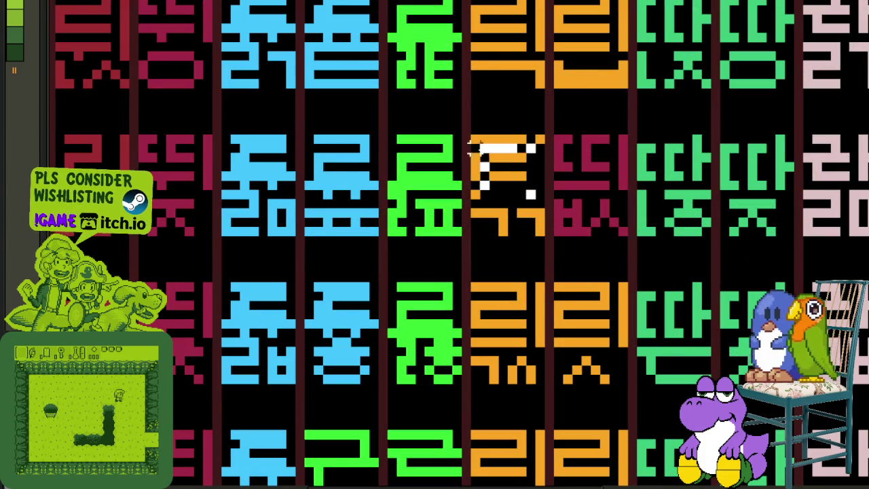
key("ctrl+v")
scroll(449, 170, "right", 1)
left_click_drag(438, 184, 521, 185)
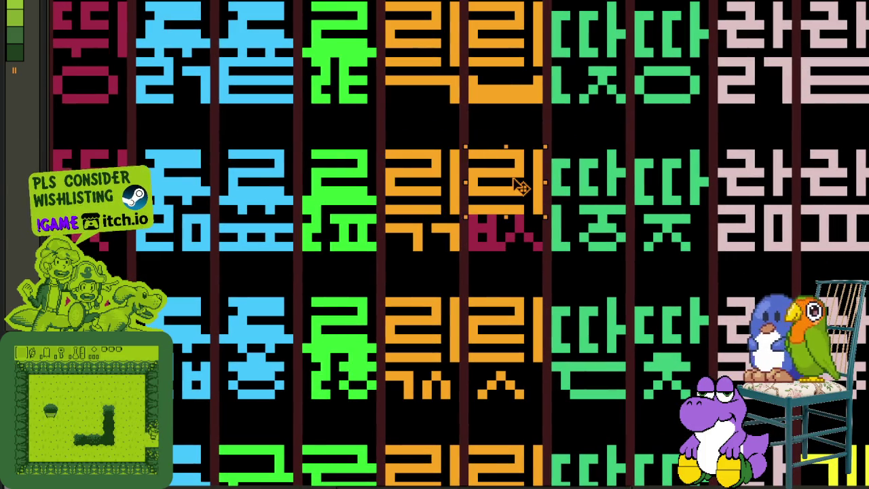
key("ctrl+d")
Repaint the ㅄ consonant strokes orange and clear stray crimson pixels back to black
scroll(484, 217, "up", 2)
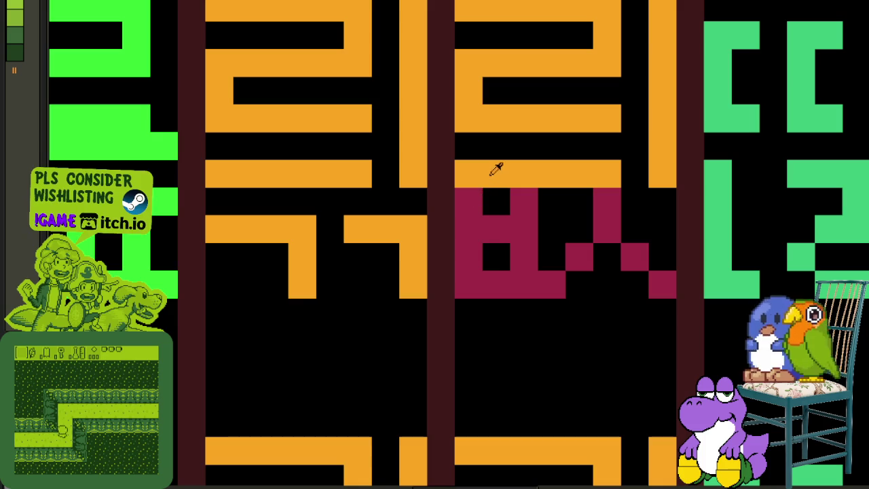
mouse_move(469, 224)
left_mouse_down()
mouse_move(491, 287)
mouse_move(520, 240)
left_mouse_up()
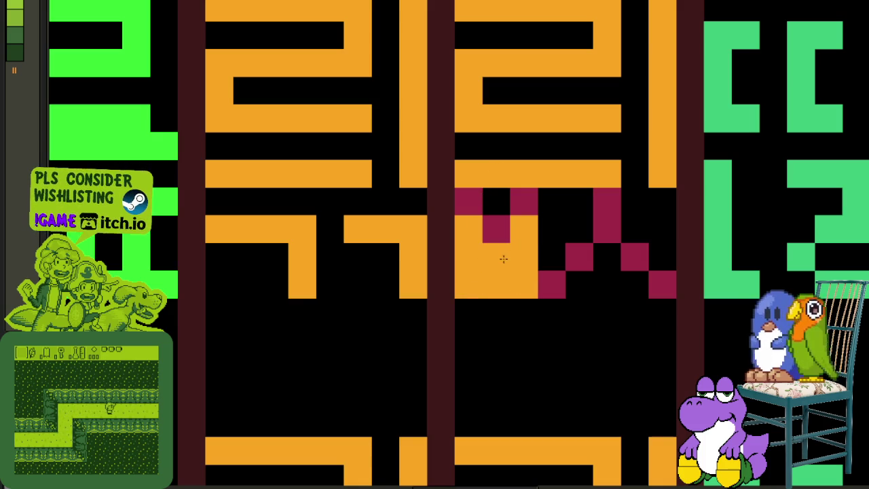
left_click_drag(527, 195, 510, 208)
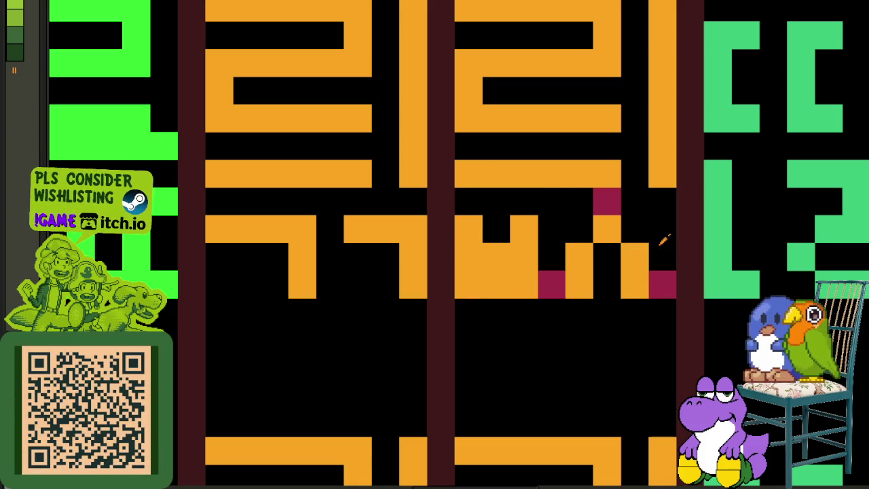
left_click_drag(644, 246, 569, 258)
scroll(554, 275, "down", 5)
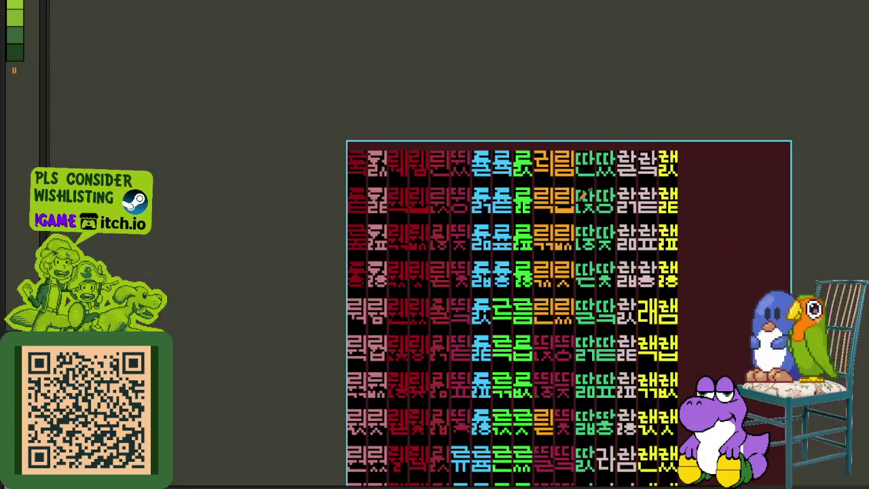
scroll(591, 290, "up", 2)
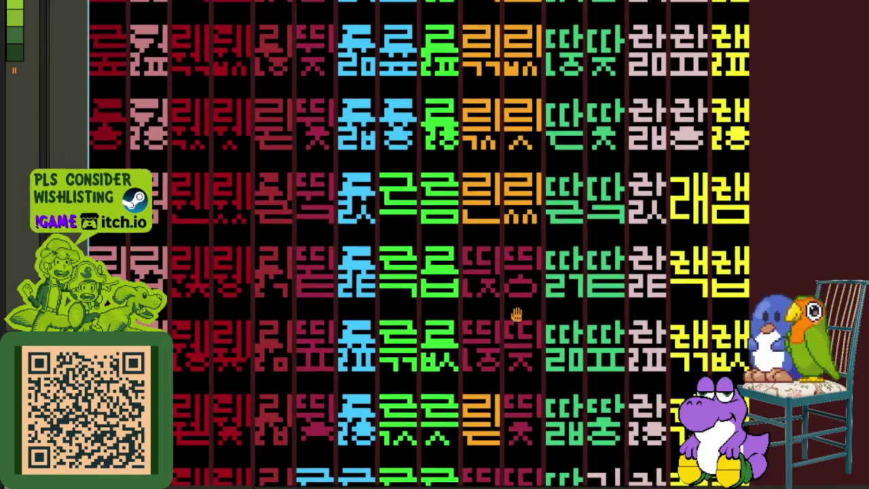
left_click_drag(529, 223, 504, 264)
scroll(508, 285, "up", 1)
scroll(450, 119, "up", 2)
mouse_move(486, 162)
left_mouse_down()
mouse_move(417, 116)
mouse_move(537, 190)
mouse_move(523, 210)
left_mouse_up()
scroll(539, 171, "up", 2)
scroll(564, 225, "up", 2)
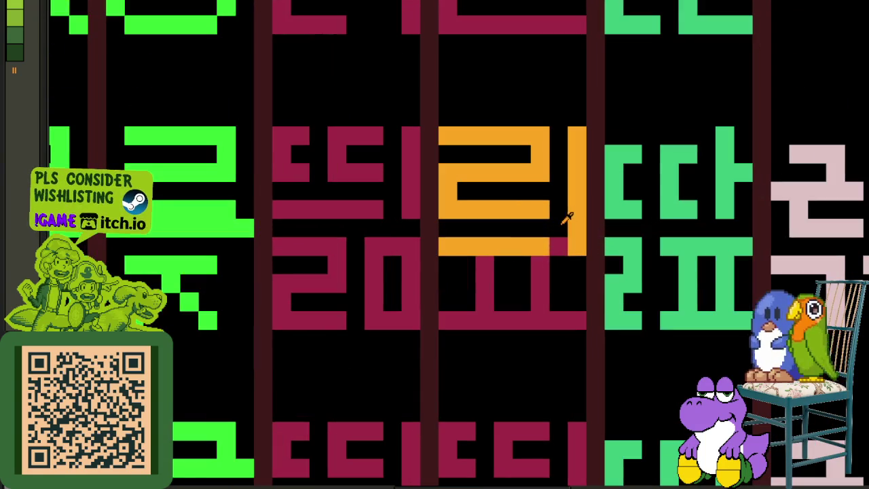
mouse_move(448, 279)
left_mouse_down()
mouse_move(578, 284)
mouse_move(570, 265)
left_mouse_up()
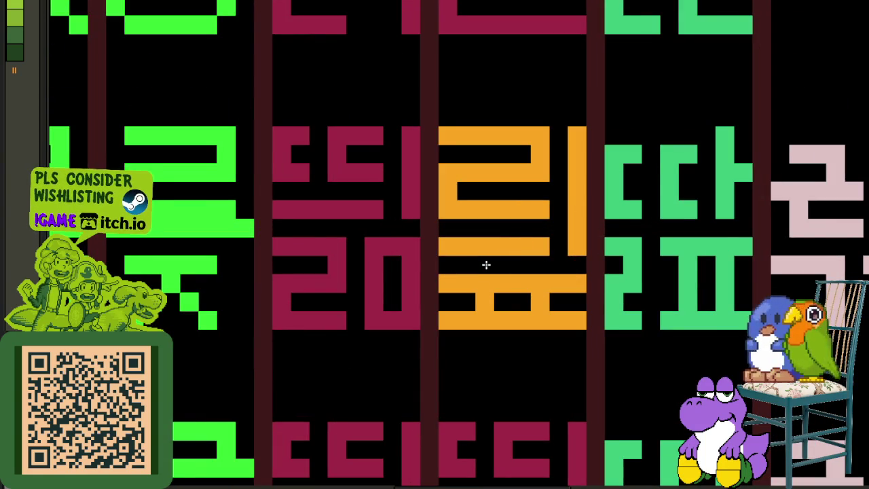
scroll(486, 265, "down", 4)
key("ctrl+s")
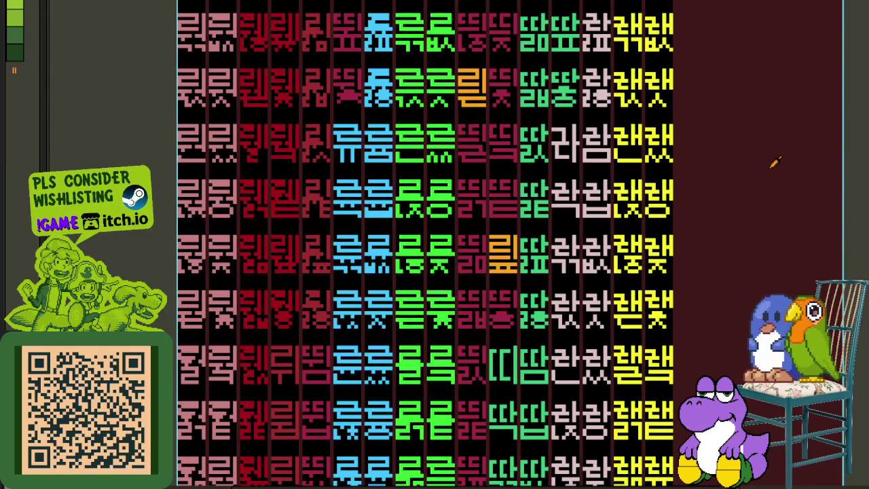
scroll(775, 162, "down", 4)
key("ctrl+s")
scroll(672, 176, "up", 5)
mouse_move(674, 175)
left_mouse_down()
mouse_move(530, 214)
mouse_move(520, 179)
mouse_move(458, 148)
mouse_move(517, 216)
left_mouse_up()
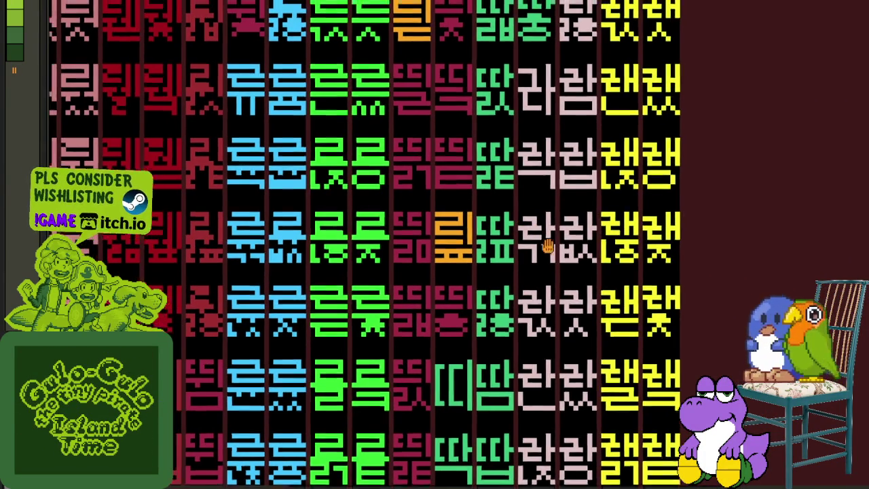
scroll(479, 253, "up", 2)
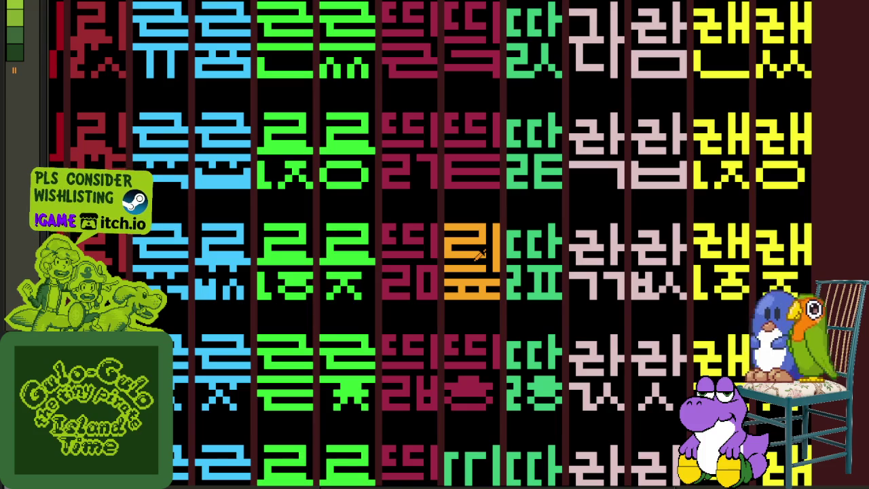
scroll(480, 253, "down", 2)
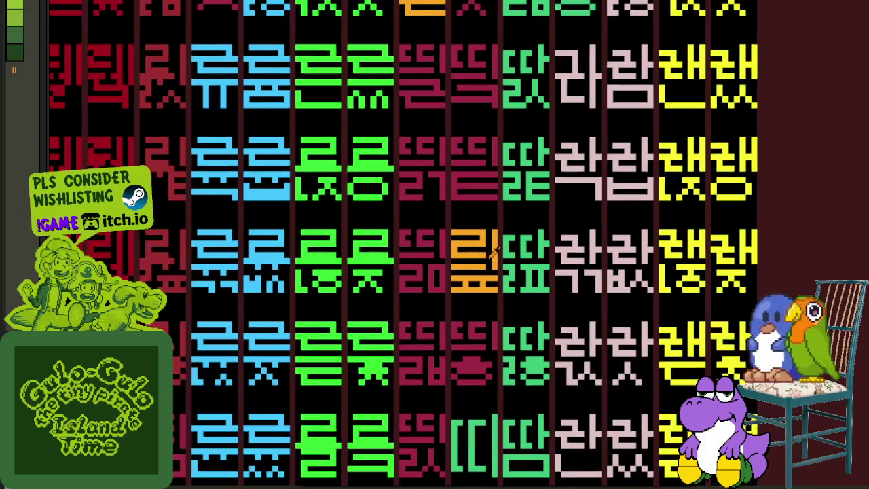
scroll(479, 253, "up", 1)
scroll(506, 278, "up", 1)
scroll(506, 279, "up", 2)
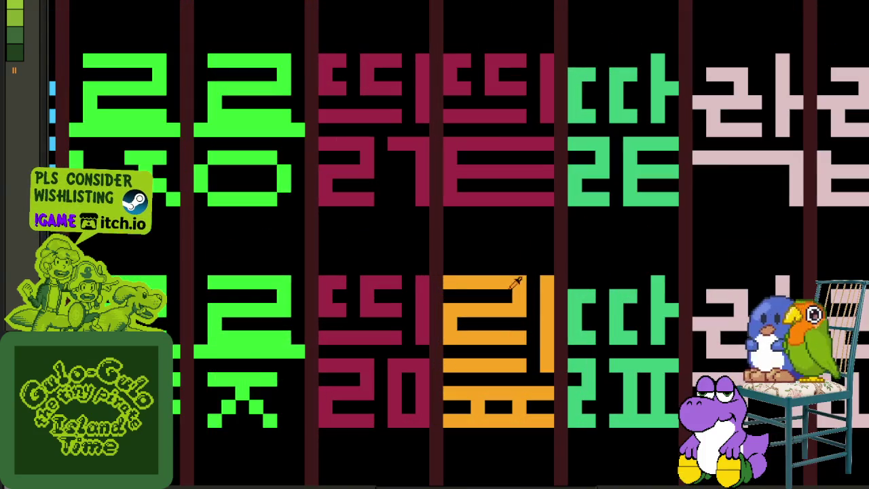
scroll(523, 276, "down", 6)
scroll(523, 276, "down", 1)
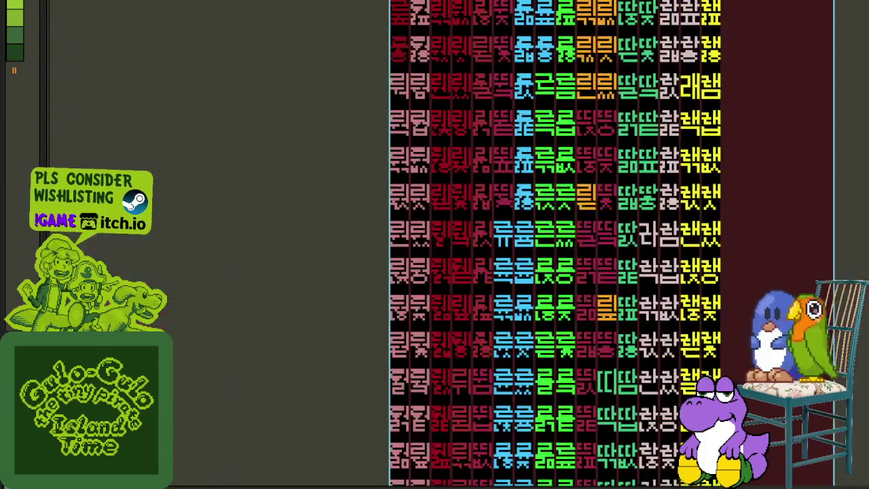
scroll(448, 258, "up", 1)
scroll(436, 252, "up", 2)
scroll(441, 265, "up", 2)
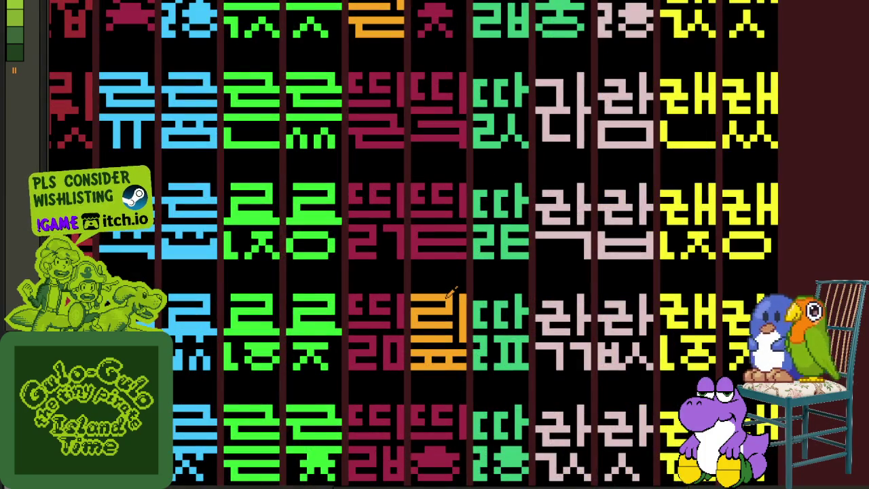
scroll(450, 290, "down", 2)
mouse_move(499, 272)
left_mouse_down()
mouse_move(520, 258)
mouse_move(549, 180)
mouse_move(548, 131)
mouse_move(523, 374)
mouse_move(459, 271)
left_mouse_up()
scroll(547, 131, "down", 1)
scroll(523, 374, "up", 3)
scroll(523, 369, "down", 2)
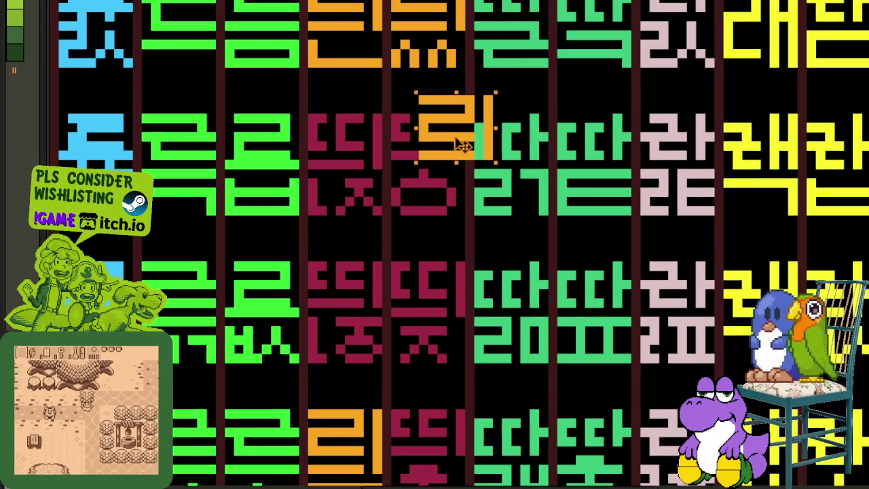
Position the copied 리 glyph over the maroon cell and paint orange pixels beneath it
mouse_move(460, 145)
left_mouse_down()
mouse_move(455, 170)
mouse_move(427, 158)
left_mouse_up()
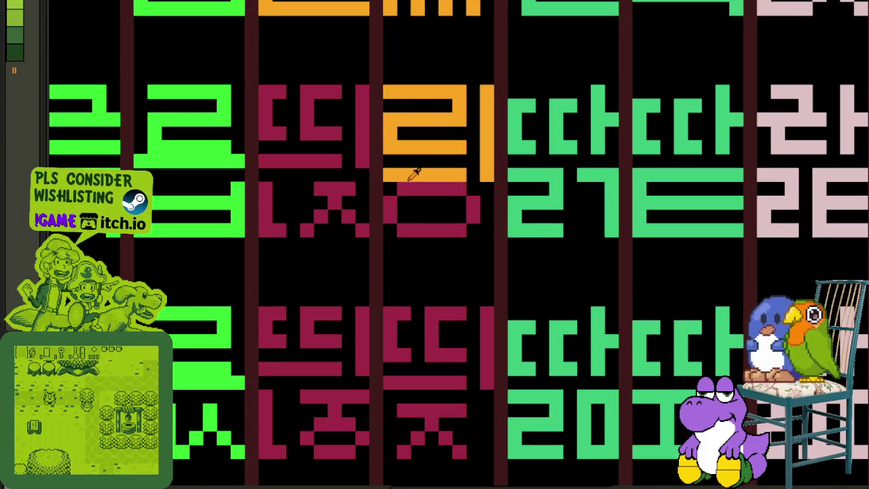
mouse_move(404, 204)
left_mouse_down()
mouse_move(459, 229)
mouse_move(394, 179)
mouse_move(390, 196)
mouse_move(477, 202)
left_mouse_up()
scroll(477, 202, "down", 3)
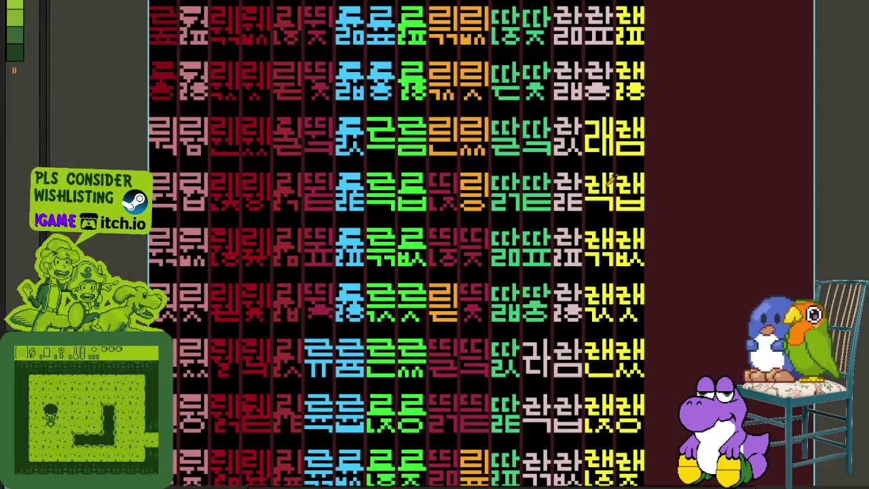
scroll(617, 256, "down", 2)
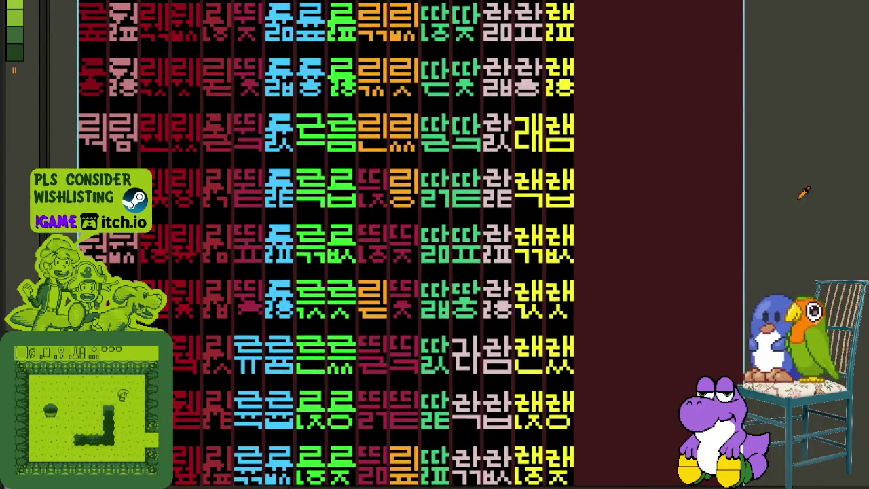
scroll(759, 219, "down", 2)
scroll(759, 218, "down", 2)
mouse_move(652, 317)
left_mouse_down()
mouse_move(528, 223)
mouse_move(445, 248)
left_mouse_up()
scroll(528, 223, "up", 4)
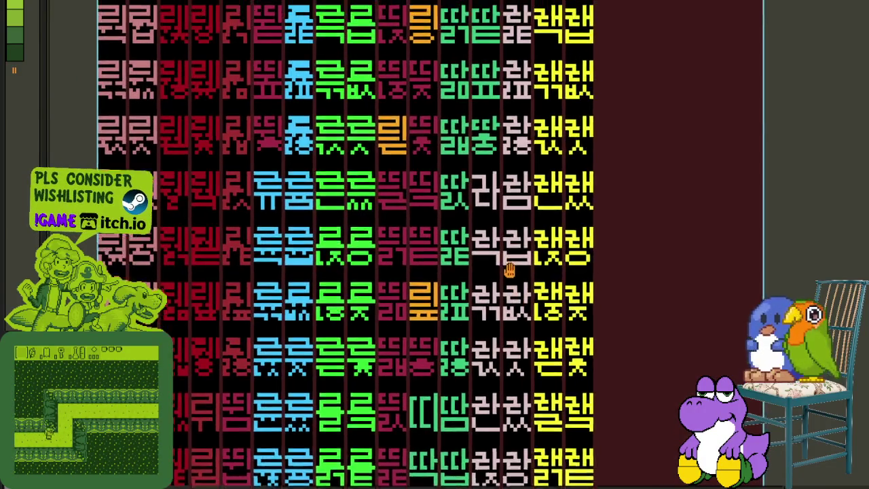
scroll(442, 244, "down", 1)
scroll(428, 224, "up", 2)
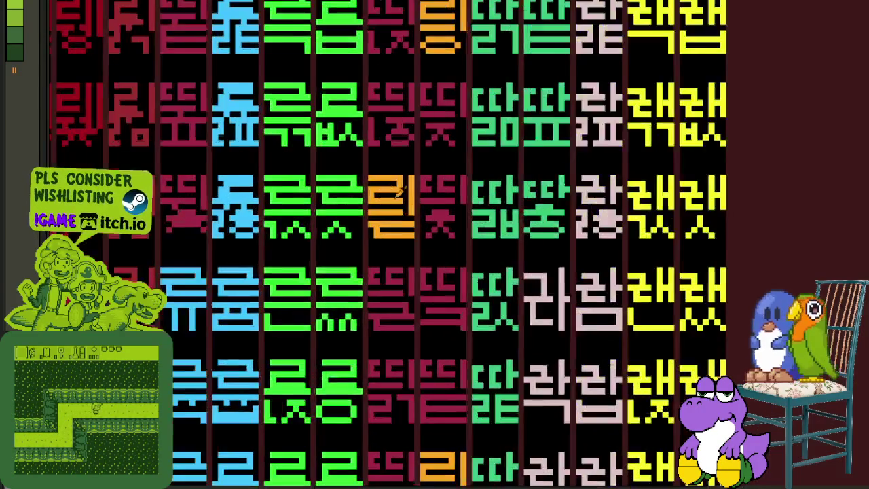
scroll(415, 211, "up", 2)
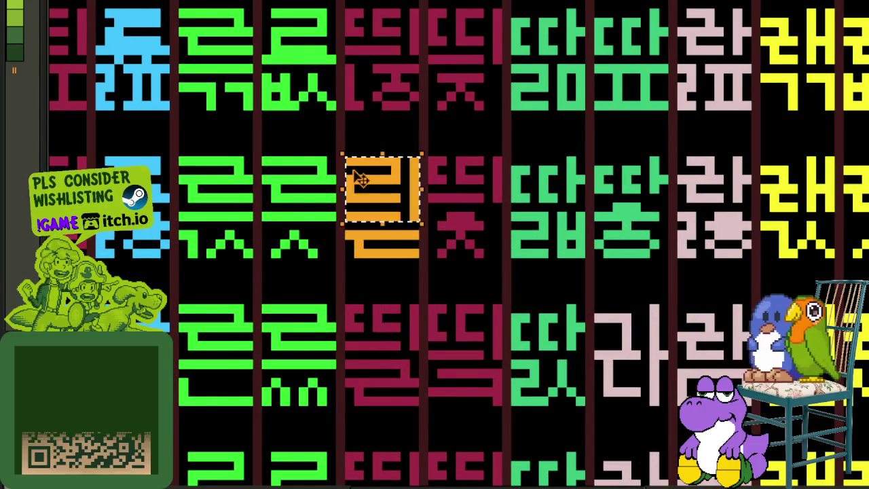
scroll(355, 171, "down", 3)
scroll(438, 469, "up", 1)
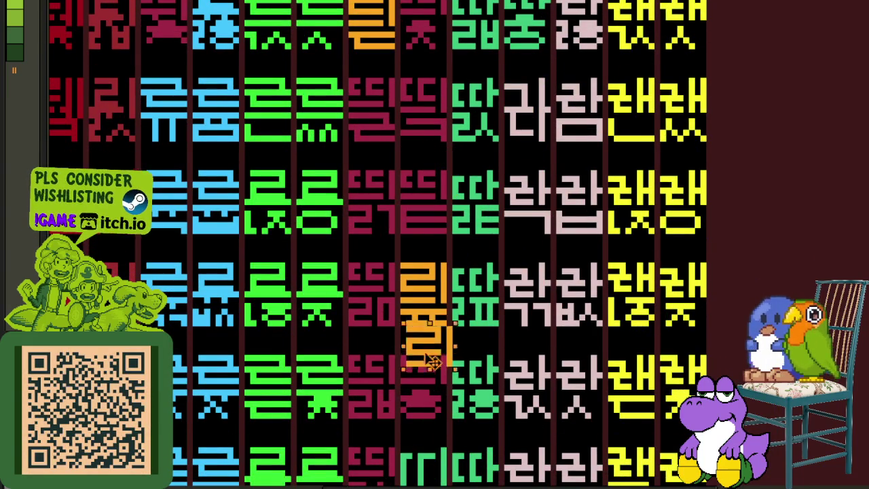
scroll(421, 243, "up", 2)
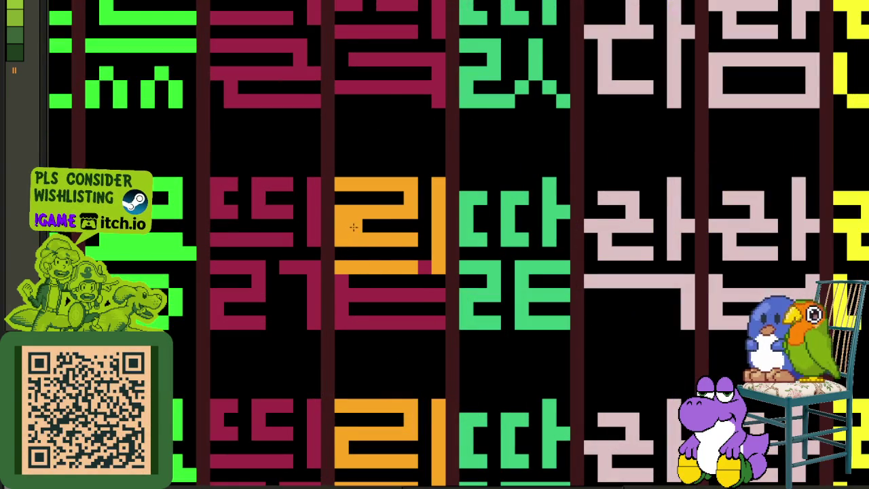
Restore the 리 shape and repaint the maroon ㅌ below it in orange, clearing leftover maroon pixels
left_click(407, 195)
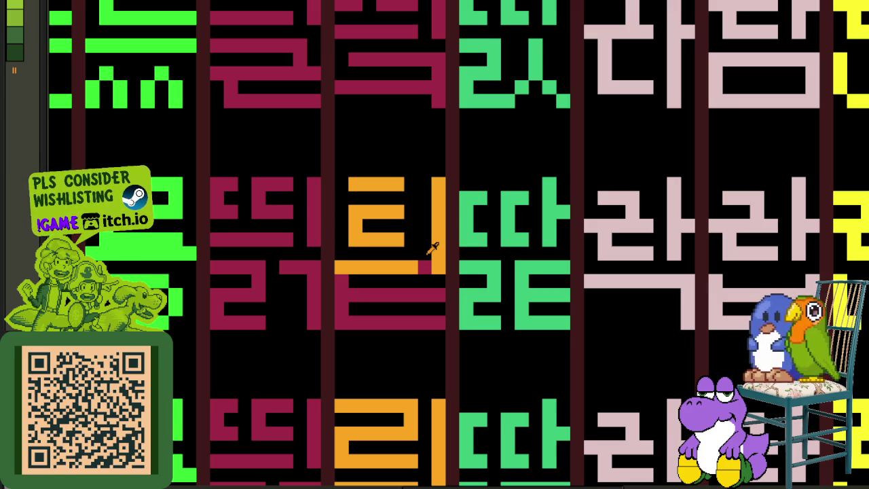
left_click(391, 202)
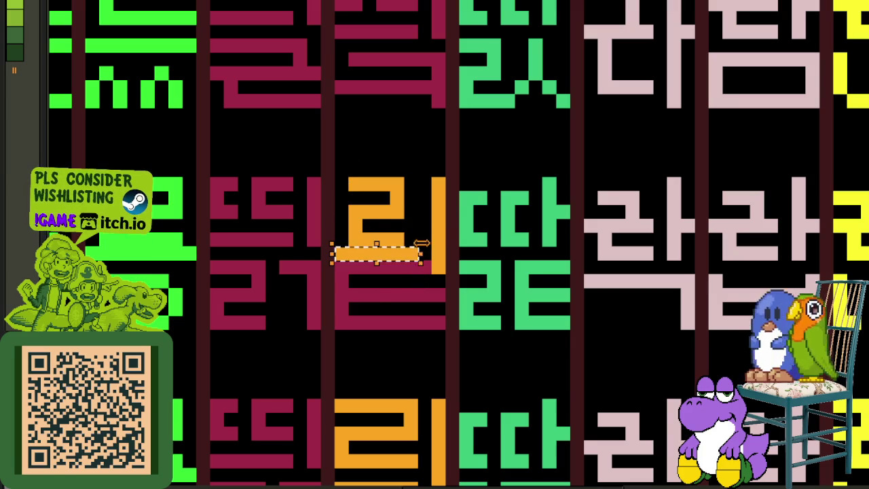
mouse_move(361, 263)
left_mouse_down()
mouse_move(406, 324)
mouse_move(391, 295)
mouse_move(438, 258)
mouse_move(425, 324)
left_mouse_up()
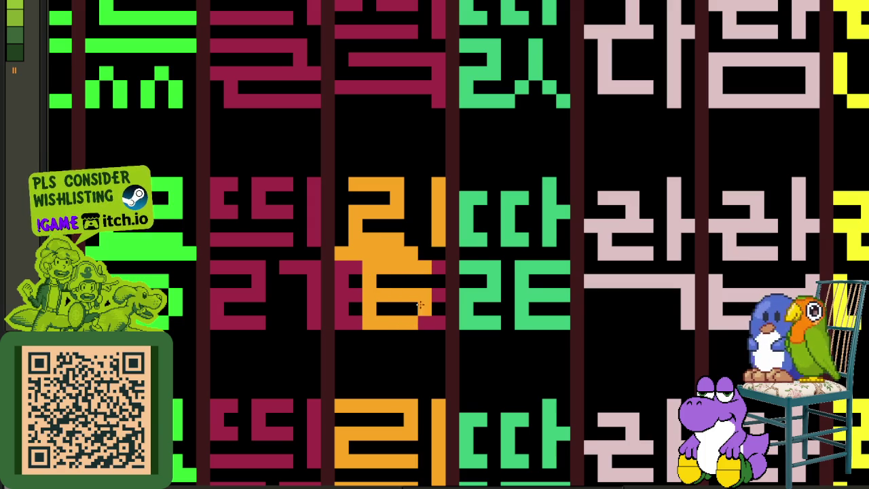
scroll(425, 324, "down", 3)
scroll(425, 324, "down", 2)
scroll(438, 272, "up", 5)
scroll(435, 279, "up", 2)
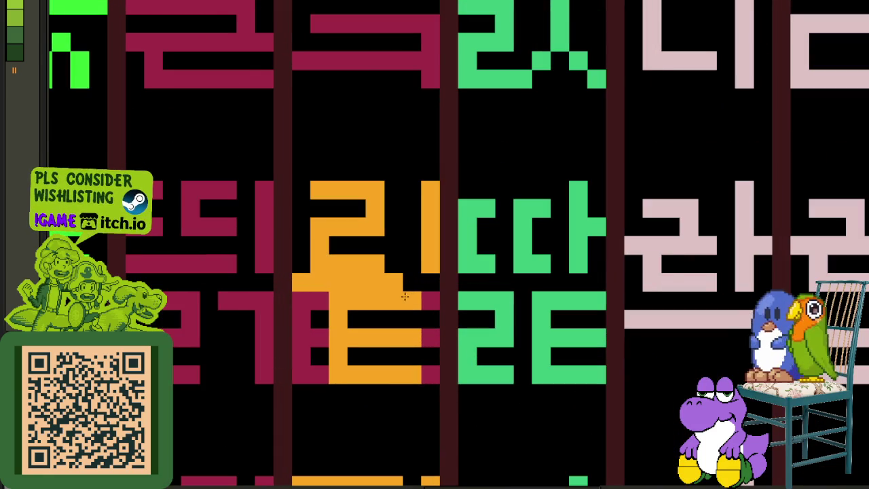
mouse_move(395, 299)
left_mouse_down()
mouse_move(394, 349)
mouse_move(407, 351)
mouse_move(417, 297)
mouse_move(414, 331)
left_mouse_up()
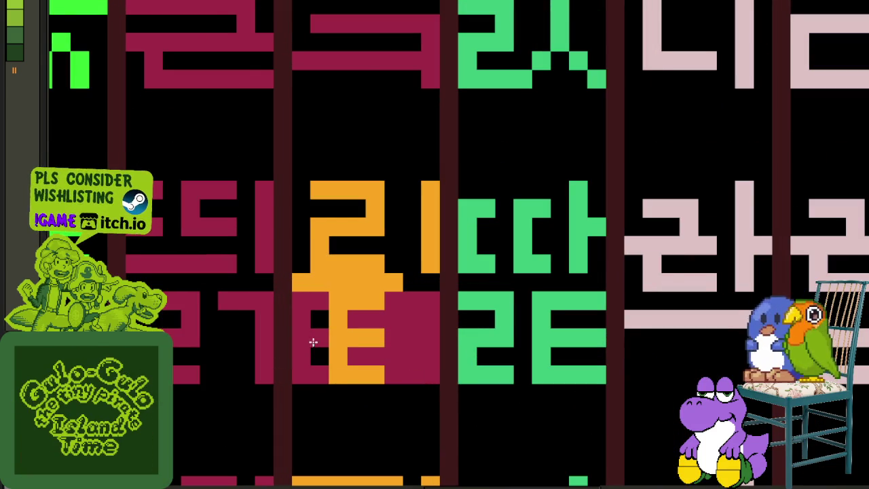
left_click(381, 326)
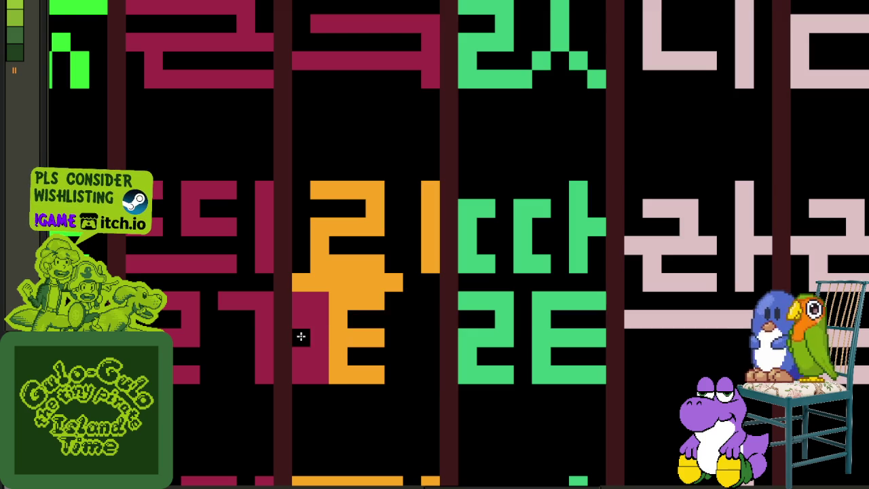
left_click(301, 335)
left_click_drag(423, 248, 423, 282)
Save the sprite sheet and pan back up to the orange glyph rows
scroll(422, 281, "down", 3)
scroll(441, 302, "down", 2)
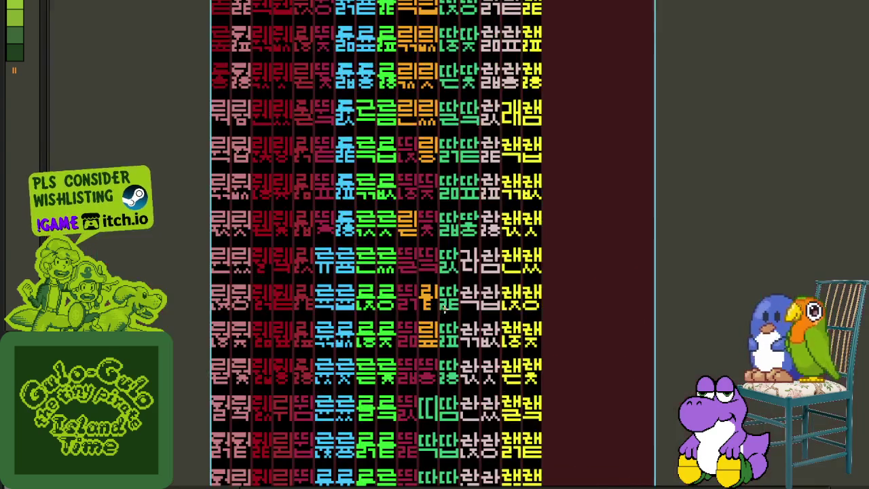
scroll(451, 311, "up", 3)
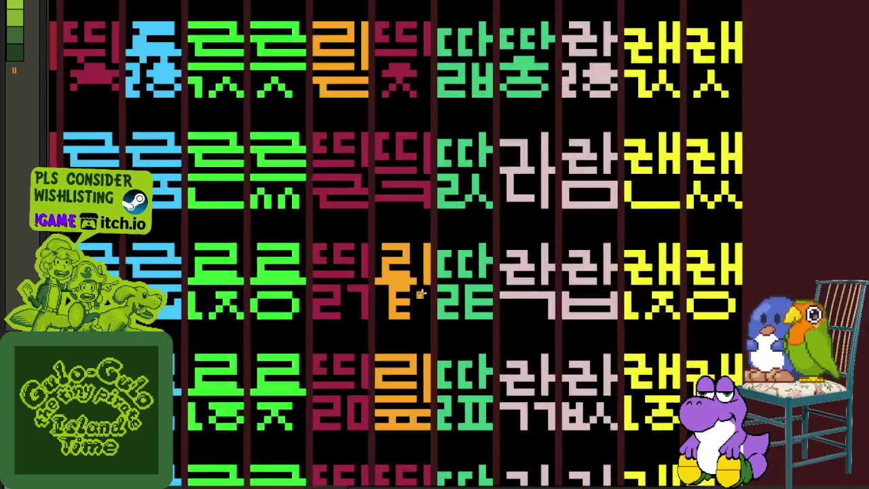
scroll(428, 296, "up", 2)
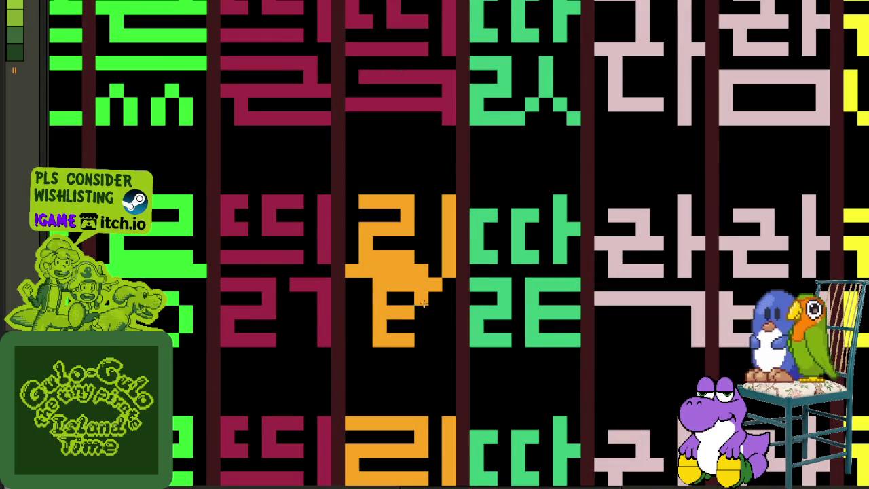
scroll(433, 337, "down", 2)
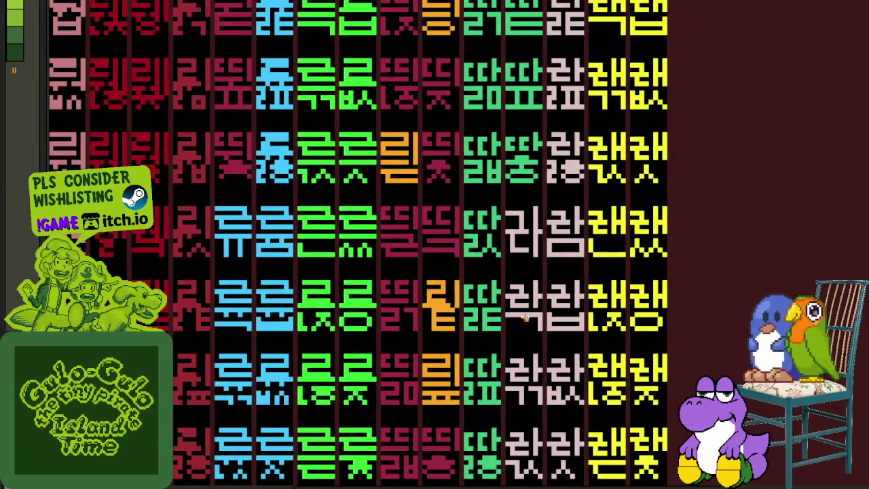
scroll(476, 333, "down", 1)
scroll(544, 326, "down", 1)
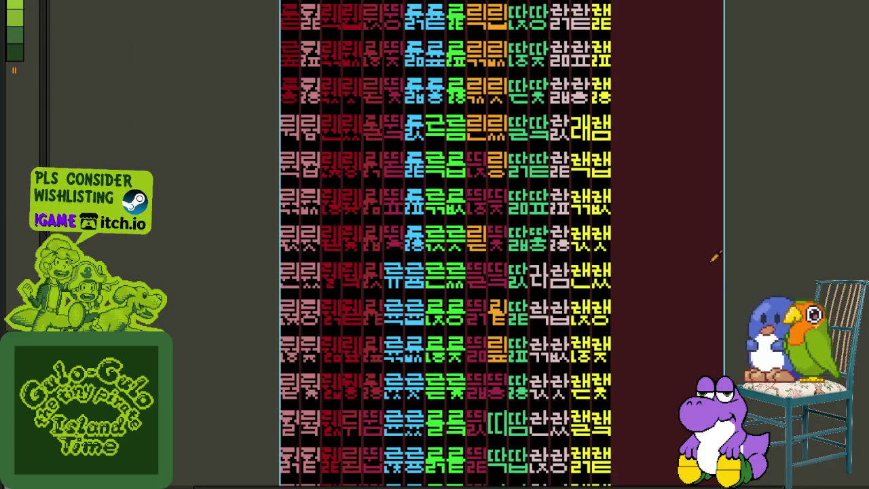
scroll(514, 288, "up", 2)
scroll(502, 277, "up", 2)
scroll(620, 168, "down", 3)
key("ctrl+s")
scroll(633, 212, "down", 1)
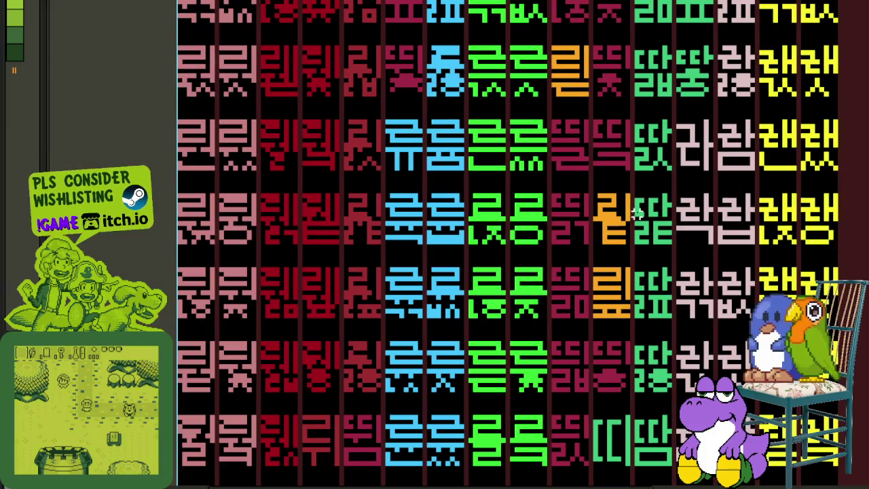
left_click_drag(693, 252, 573, 221)
scroll(540, 239, "down", 1)
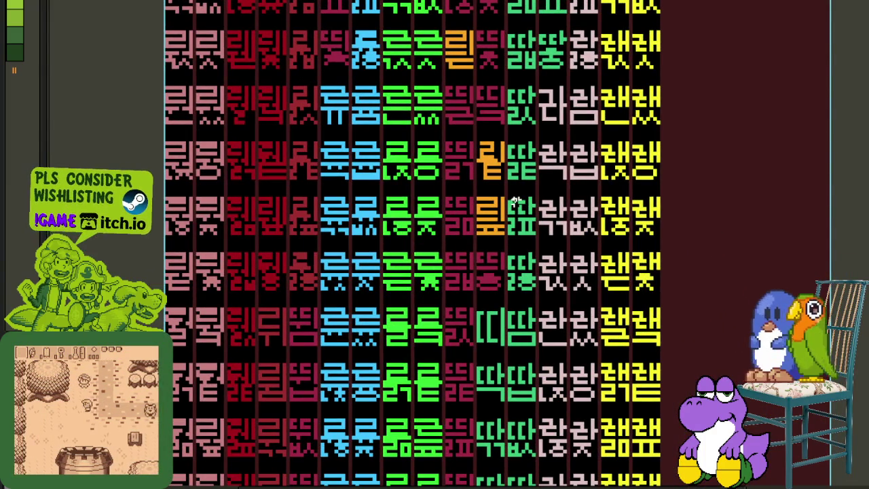
scroll(514, 202, "down", 2)
scroll(515, 201, "up", 2)
left_click_drag(549, 330, 514, 344)
left_click_drag(526, 73, 601, 132)
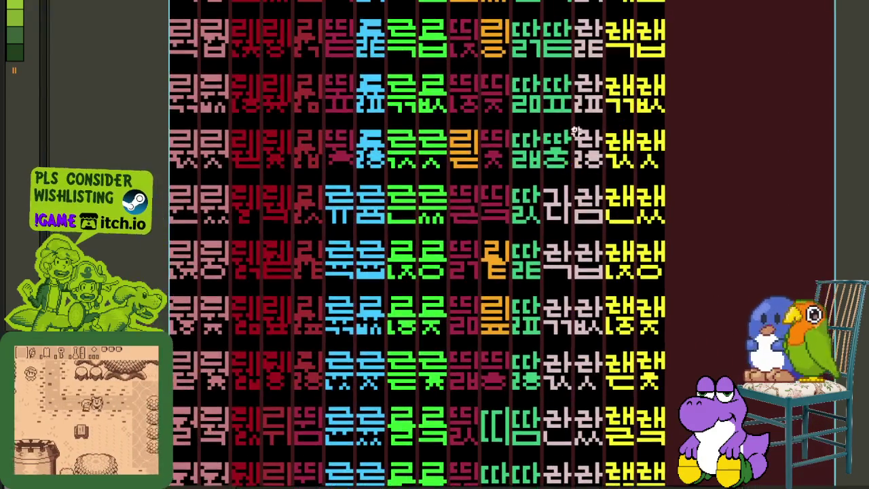
scroll(495, 221, "up", 2)
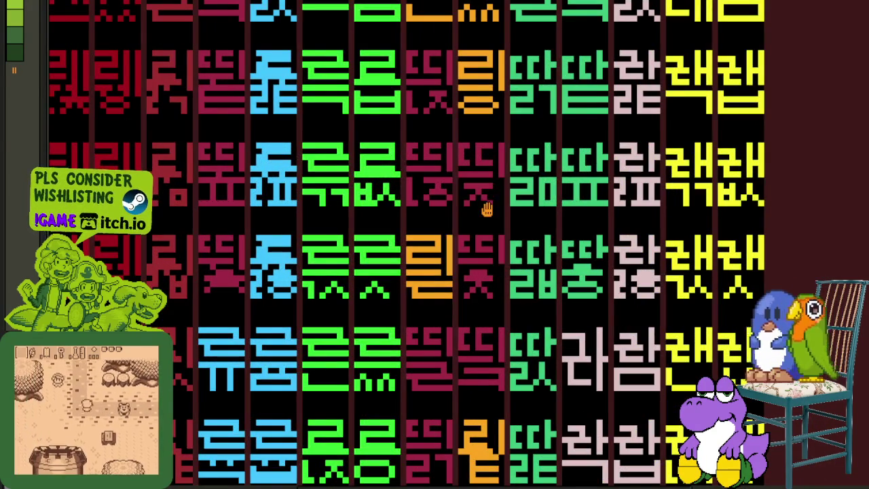
scroll(489, 209, "down", 1)
scroll(489, 266, "up", 1)
scroll(414, 185, "up", 2)
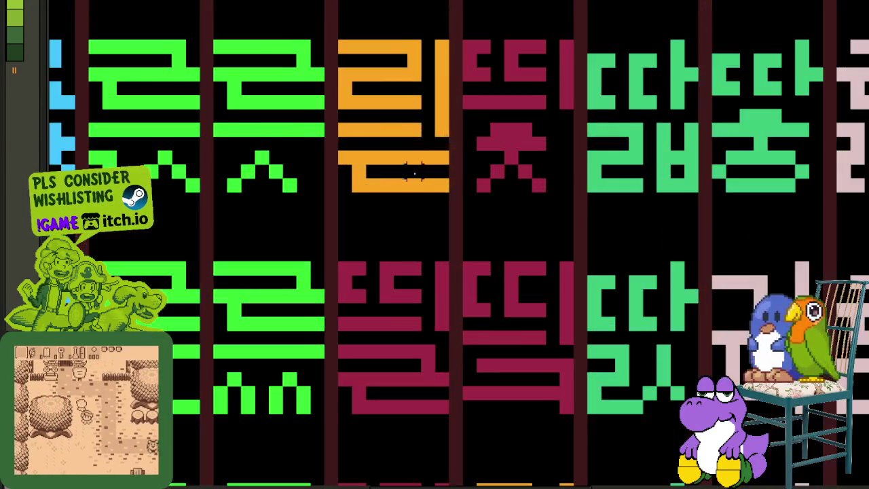
Copy the orange 리 glyph into the neighbouring maroon cell and fix its top row and gaps
left_click_drag(441, 139, 335, 36)
mouse_move(368, 78)
left_mouse_down()
mouse_move(516, 254)
mouse_move(504, 297)
mouse_move(509, 285)
left_mouse_up()
scroll(500, 278, "up", 2)
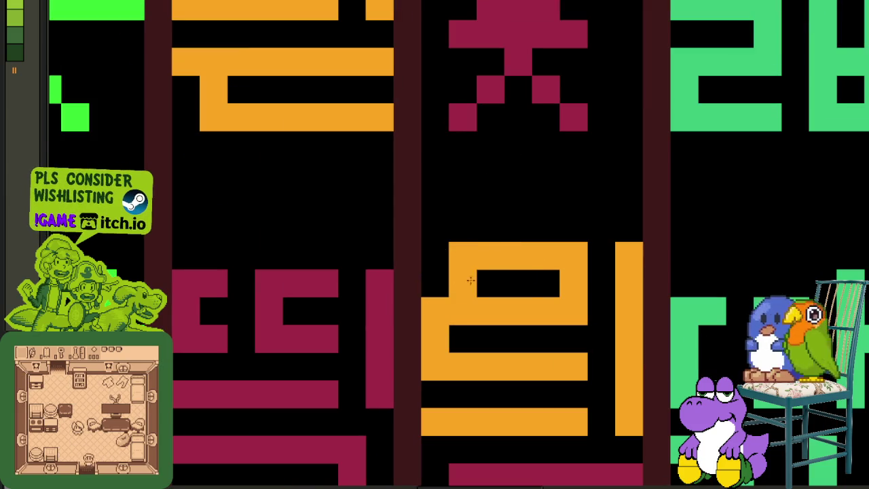
left_click_drag(461, 280, 558, 278)
left_click_drag(598, 244, 448, 252)
left_click(623, 252)
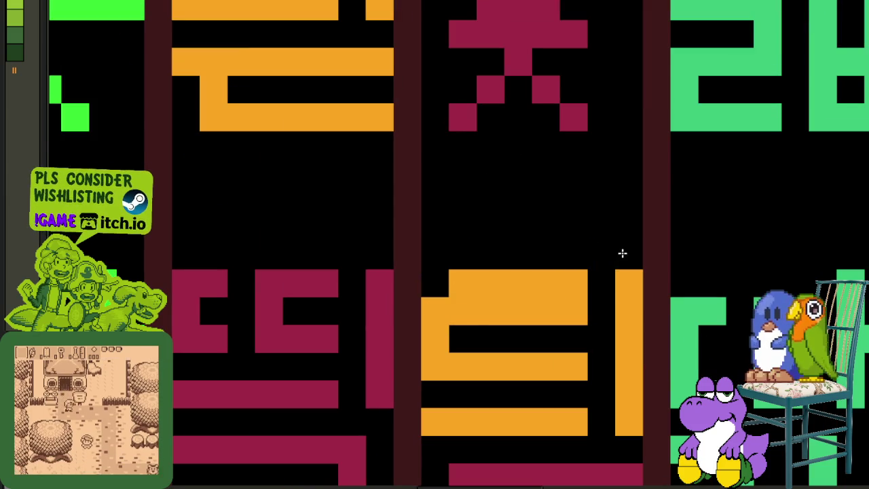
scroll(623, 252, "down", 3)
scroll(523, 270, "up", 2)
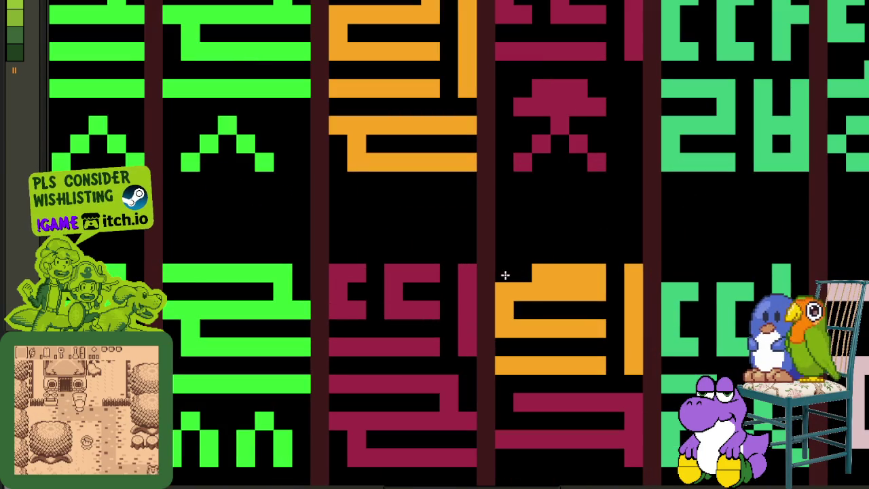
mouse_move(535, 271)
left_mouse_down()
mouse_move(493, 273)
mouse_move(498, 290)
left_mouse_up()
scroll(499, 291, "down", 3)
scroll(650, 272, "down", 1)
scroll(651, 265, "down", 2)
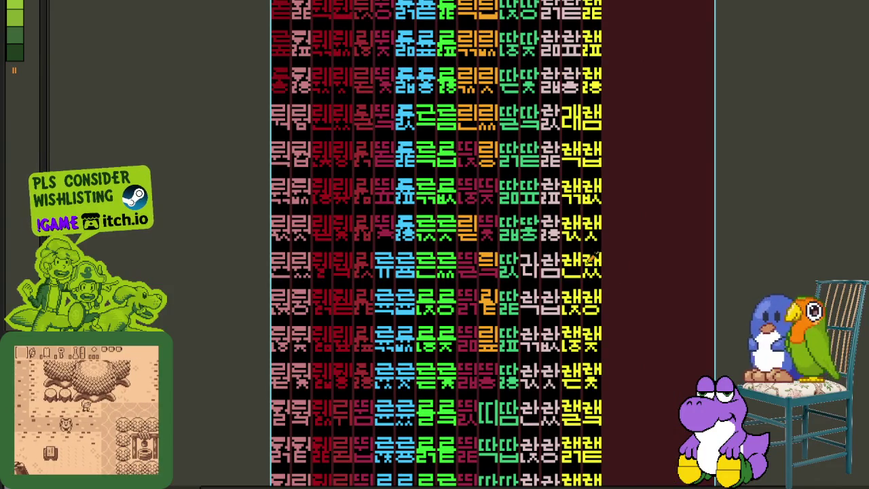
Paint an orange bar and an orange ㅈ over the red glyph
scroll(516, 263, "up", 2)
scroll(497, 286, "up", 1)
scroll(509, 282, "down", 1)
scroll(526, 298, "down", 1)
scroll(503, 244, "up", 2)
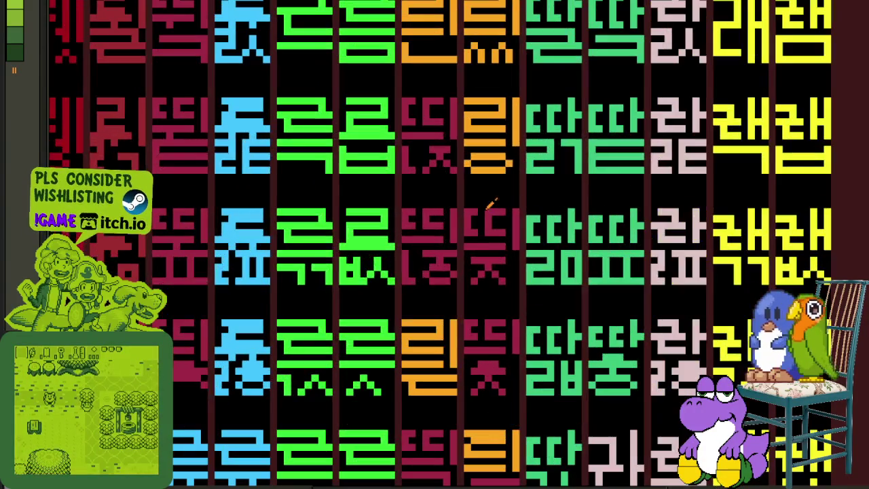
scroll(445, 349, "up", 1)
scroll(522, 216, "up", 1)
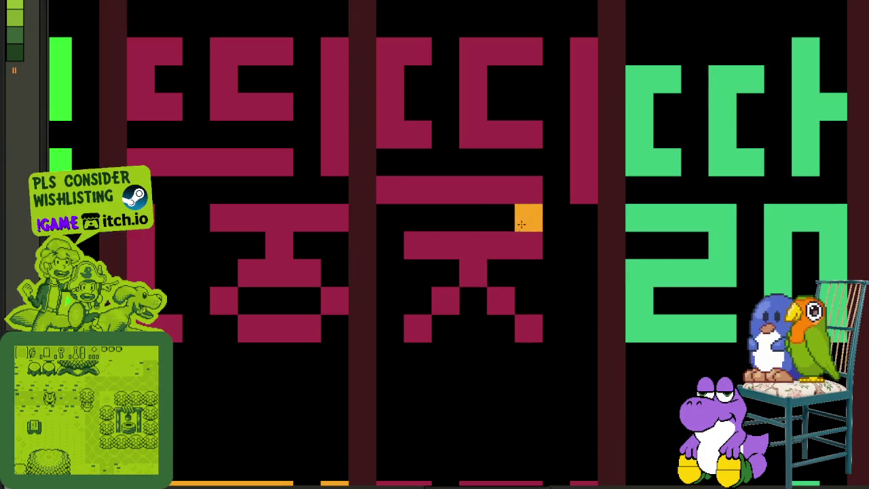
mouse_move(417, 272)
left_mouse_down()
mouse_move(534, 278)
mouse_move(529, 331)
left_mouse_up()
mouse_move(501, 299)
left_mouse_down()
mouse_move(446, 302)
mouse_move(419, 330)
left_mouse_up()
Place a pasted orange 리 over the red glyph, commit it, and save
scroll(483, 278, "down", 2)
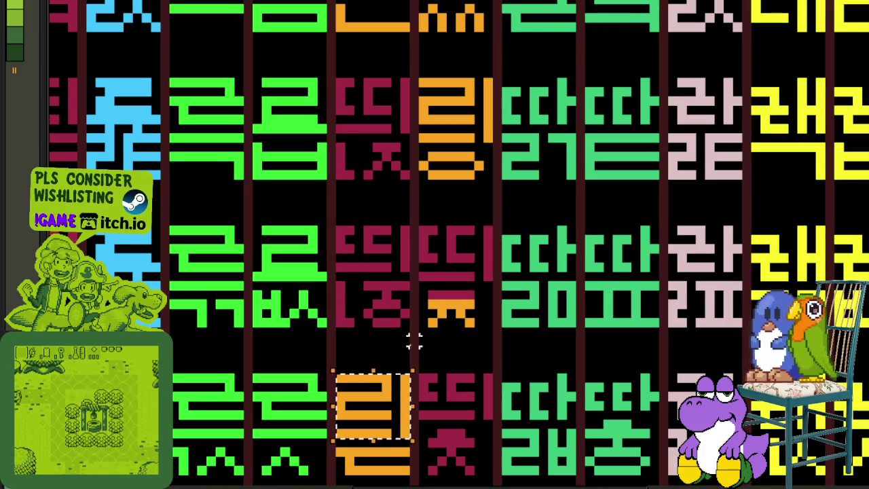
key("ctrl+v")
left_click_drag(408, 367, 462, 275)
key("Return")
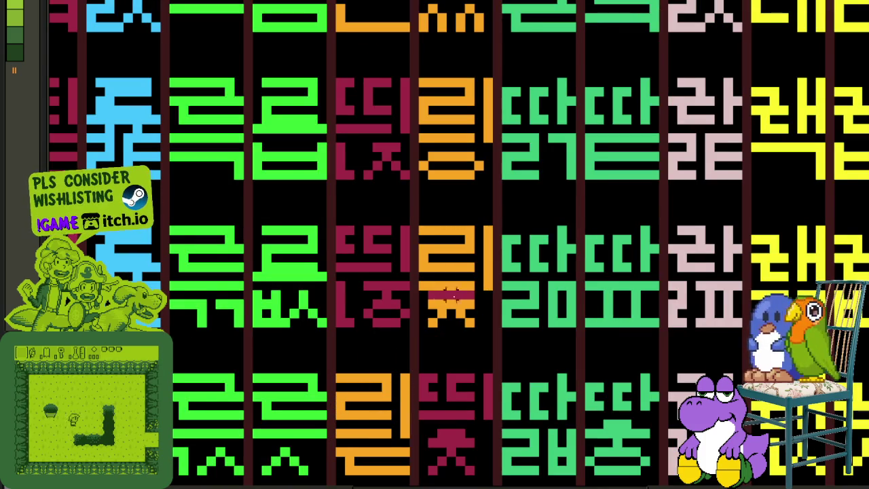
scroll(509, 285, "up", 1)
scroll(483, 295, "down", 3)
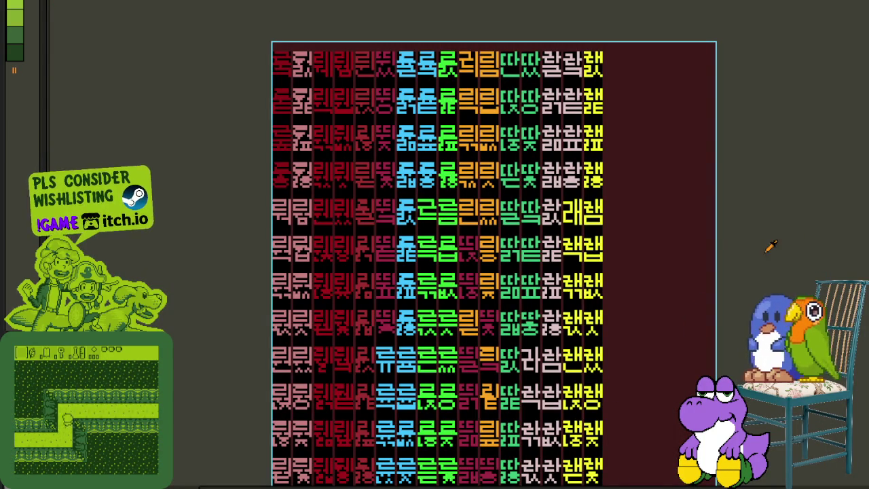
key("ctrl+s")
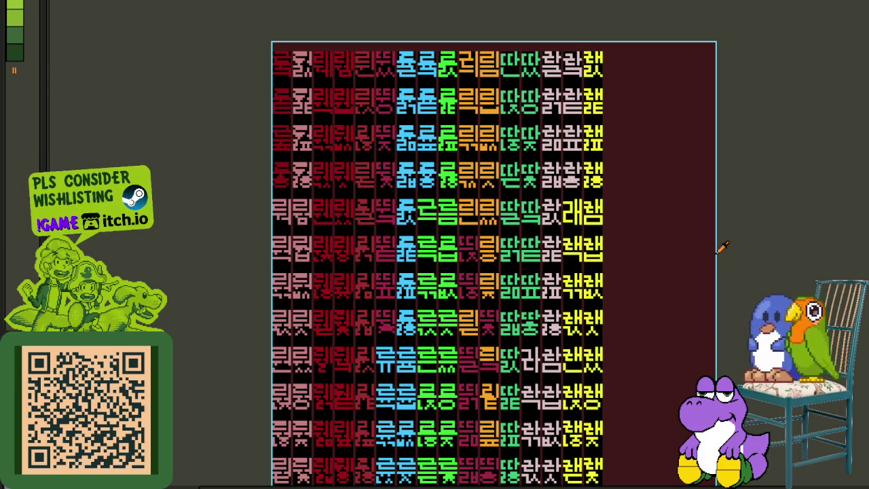
Save, deselect, erase the red pixels above the X-shape and paint the X-shape orange
scroll(543, 261, "up", 1)
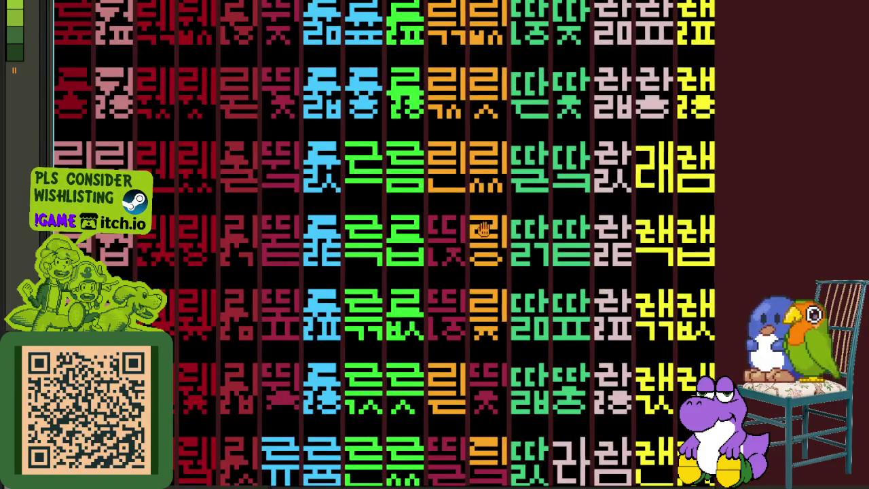
scroll(542, 261, "down", 1)
scroll(798, 216, "right", 3)
scroll(514, 170, "left", 1)
key("ctrl+s")
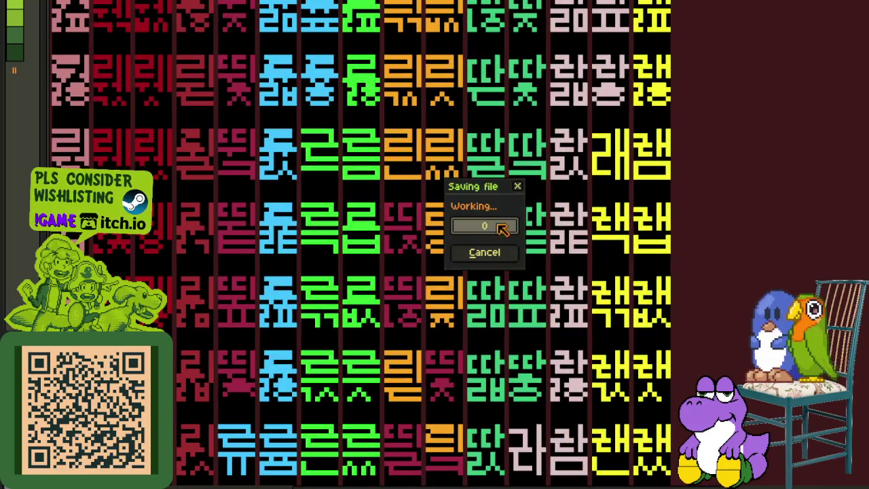
scroll(436, 196, "up", 3)
scroll(436, 195, "down", 2)
scroll(446, 256, "up", 3)
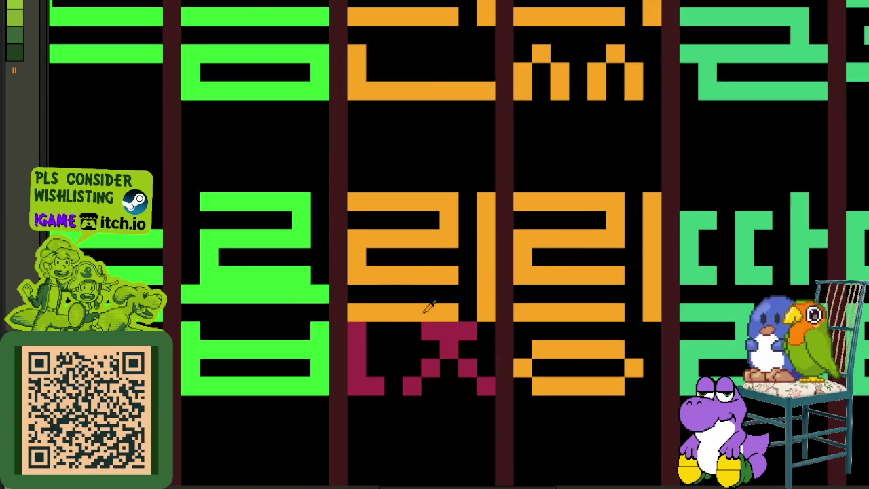
left_click(359, 332)
left_click_drag(424, 331, 476, 331)
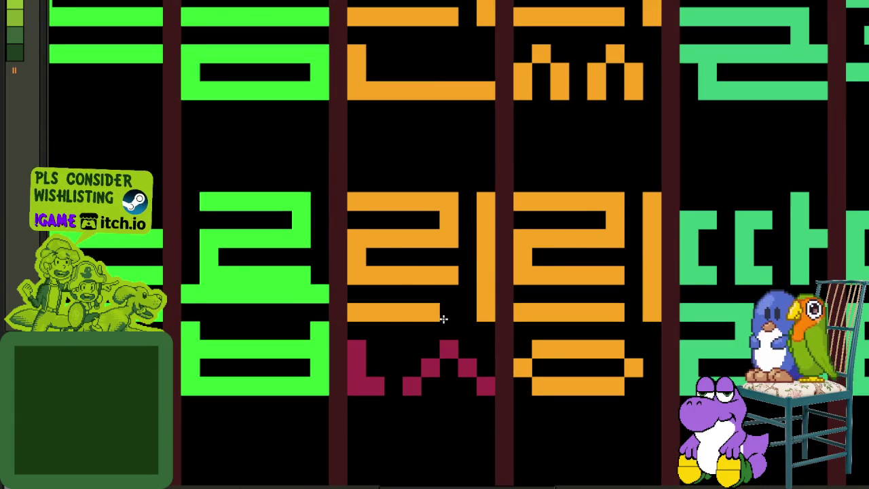
mouse_move(411, 349)
left_mouse_down()
mouse_move(487, 349)
mouse_move(468, 367)
mouse_move(478, 386)
mouse_move(433, 370)
mouse_move(407, 386)
mouse_move(360, 367)
left_mouse_up()
Paint an orange stroke across the remaining maroon glyph
scroll(620, 284, "down", 5)
left_click_drag(671, 291, 576, 234)
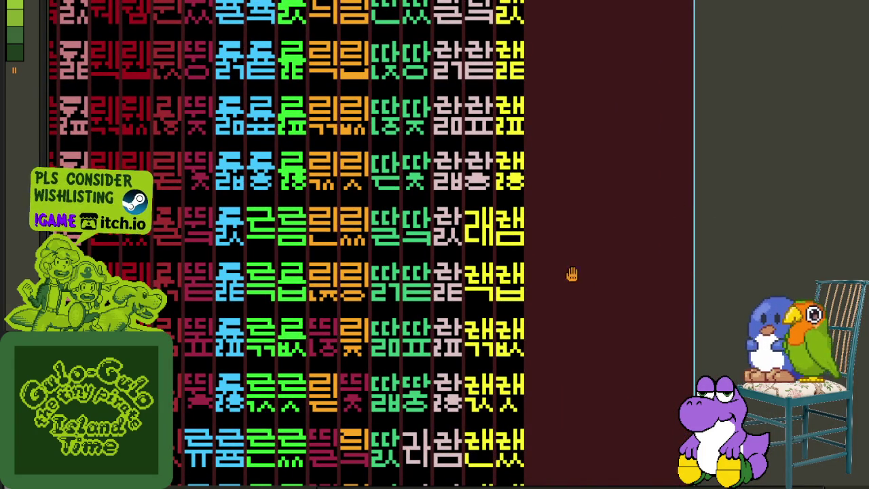
left_click_drag(551, 287, 622, 265)
scroll(418, 304, "up", 1)
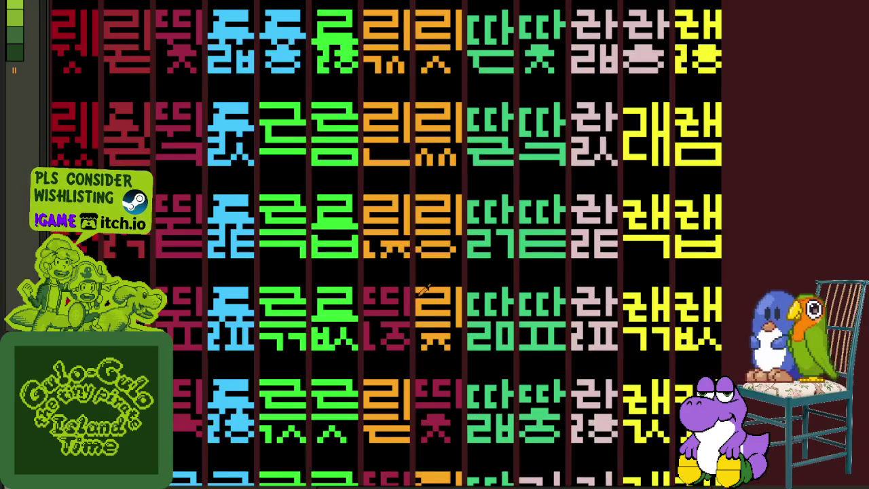
scroll(433, 305, "up", 2)
scroll(406, 312, "up", 1)
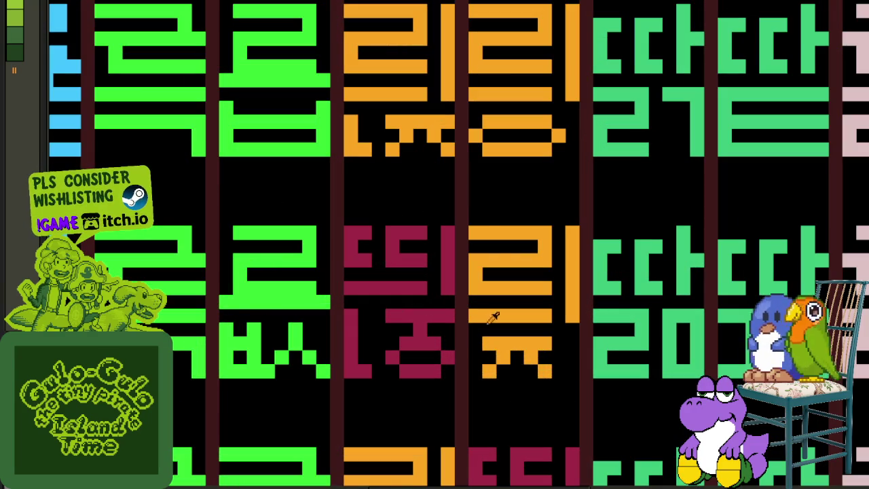
scroll(441, 327, "up", 1)
mouse_move(384, 331)
left_mouse_down()
mouse_move(449, 330)
mouse_move(462, 363)
mouse_move(336, 360)
left_mouse_up()
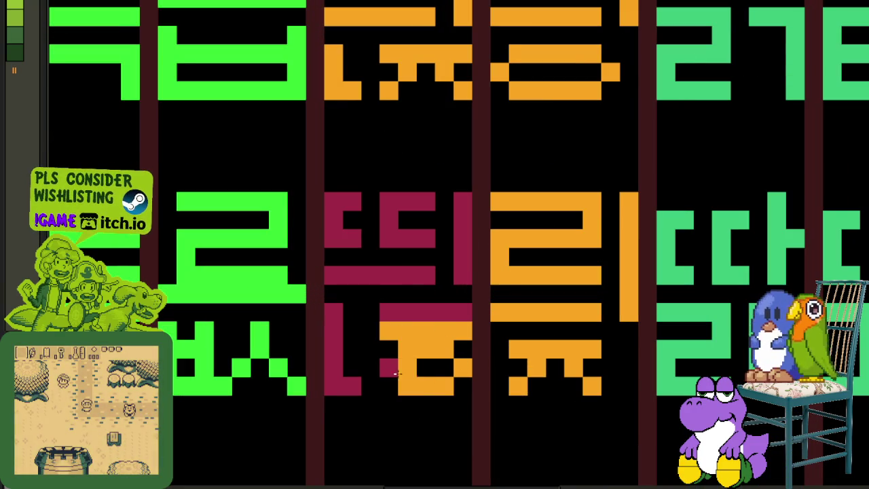
scroll(367, 348, "down", 1)
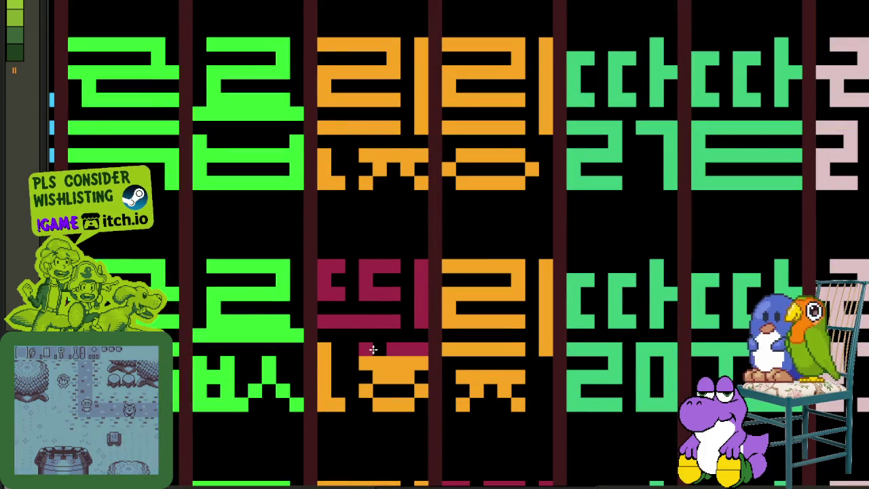
scroll(377, 340, "down", 1)
scroll(368, 334, "up", 2)
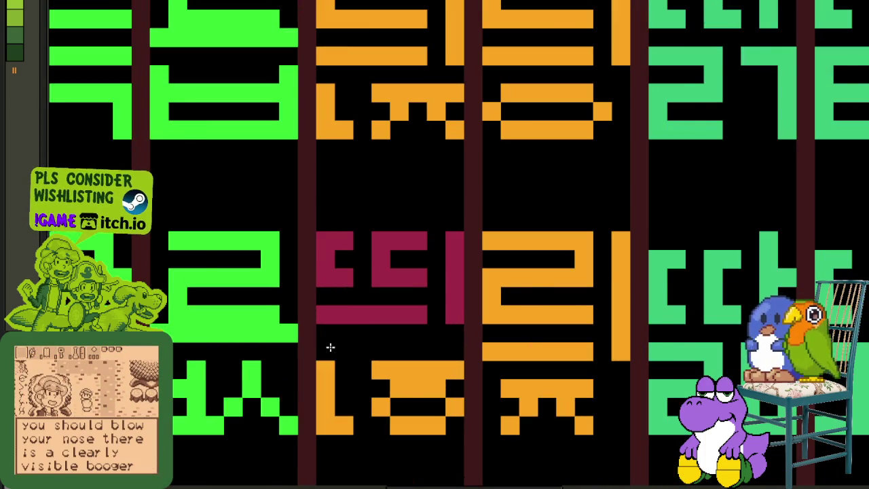
scroll(330, 347, "down", 3)
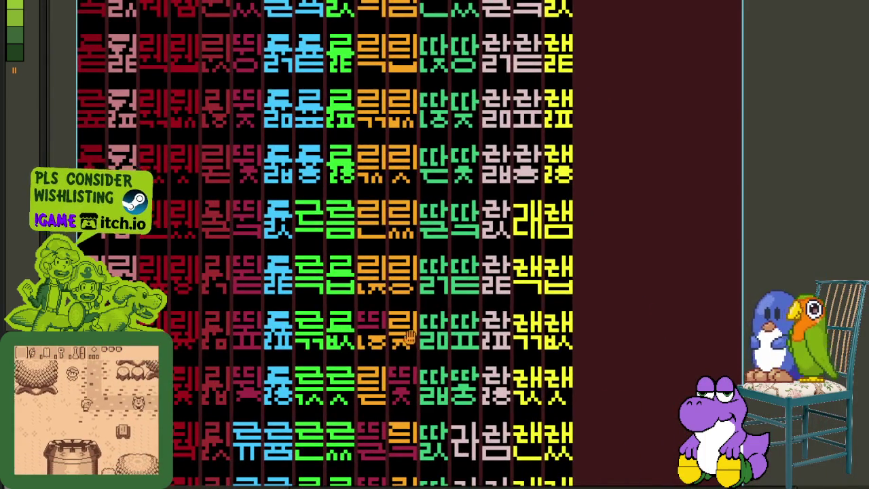
scroll(438, 305, "up", 1)
scroll(442, 300, "up", 2)
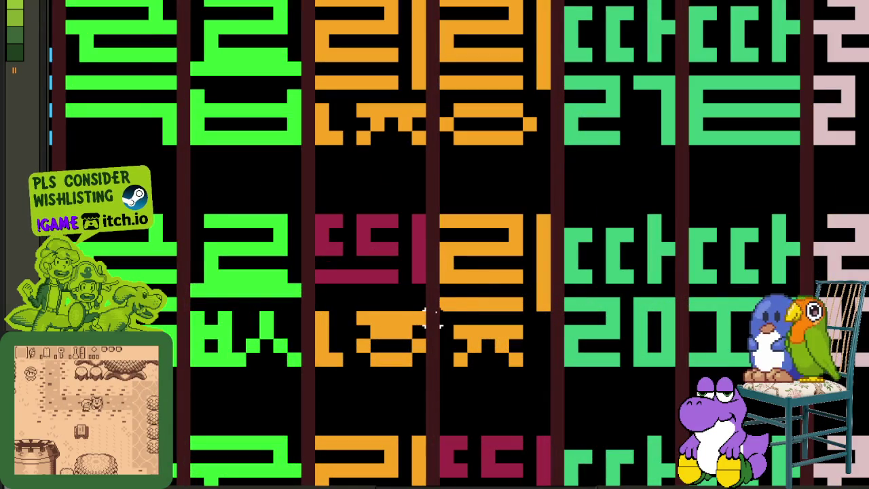
Copy the right-hand orange 리 into the left maroon cell and commit it
left_click_drag(539, 306, 445, 207)
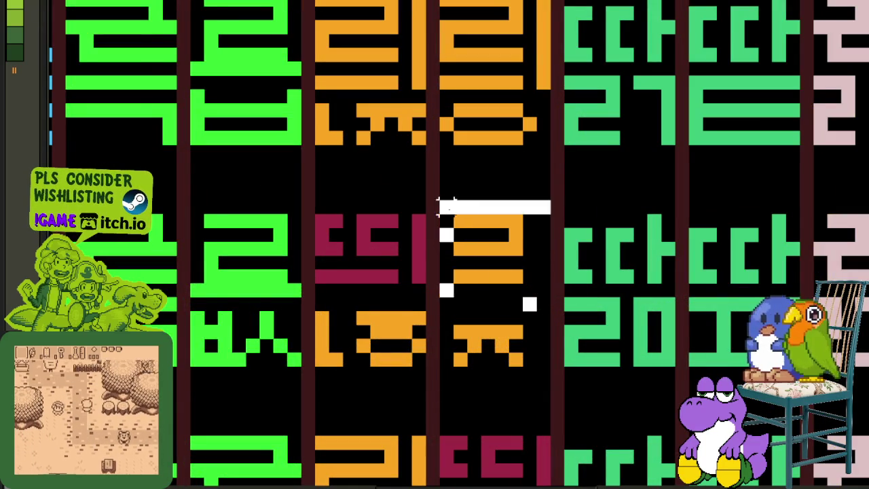
left_click_drag(468, 242, 369, 263)
left_click(473, 274)
scroll(439, 309, "down", 2)
scroll(407, 309, "up", 2)
scroll(383, 309, "down", 2)
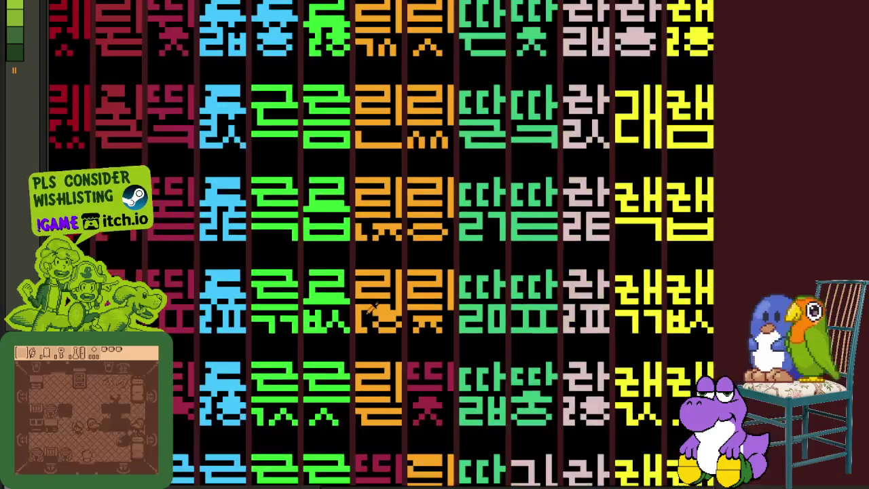
scroll(374, 308, "up", 2)
scroll(354, 313, "down", 2)
scroll(476, 306, "down", 2)
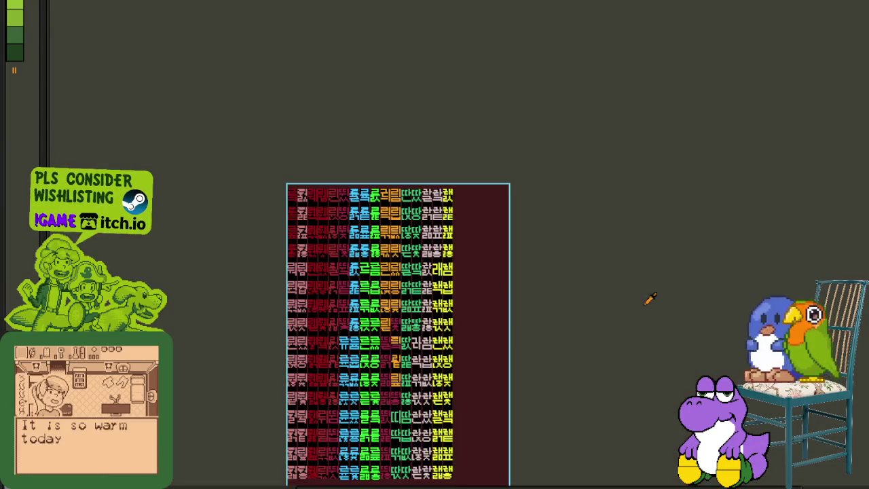
Save the sprite sheet
scroll(464, 360, "up", 2)
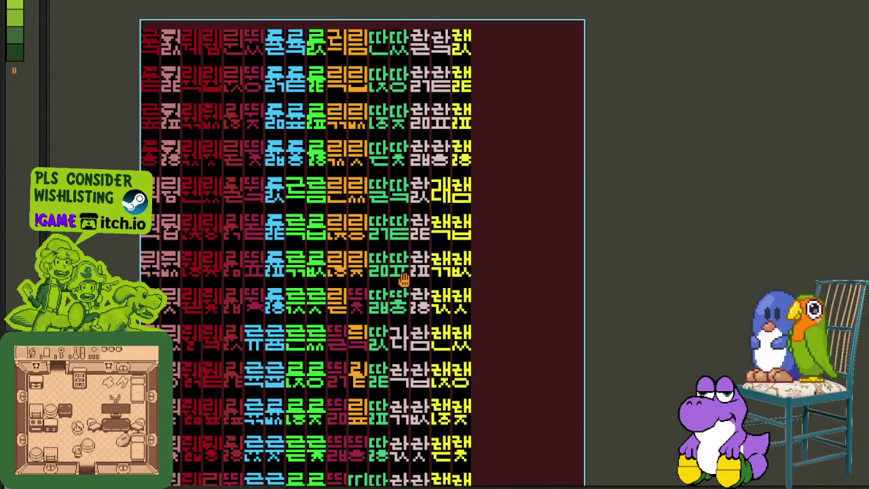
left_click_drag(404, 279, 519, 272)
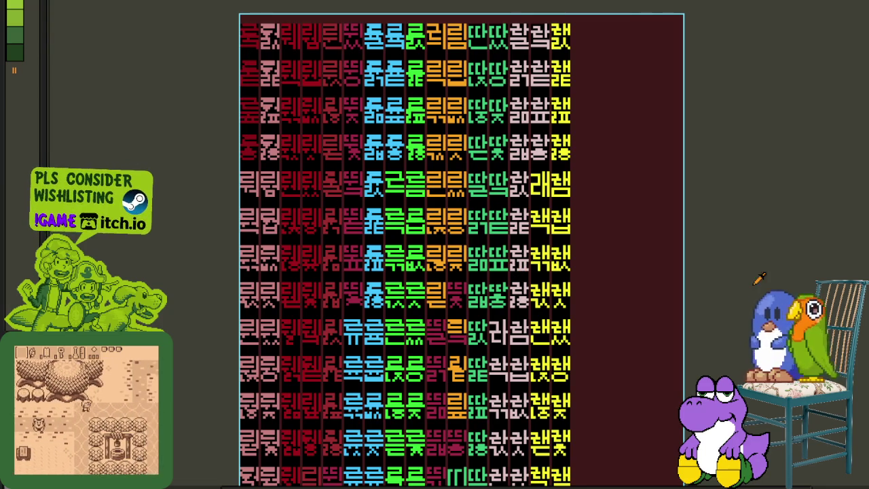
key("ctrl+s")
Move a copy of the orange 리 over the maroon glyph
left_click_drag(693, 324, 727, 286)
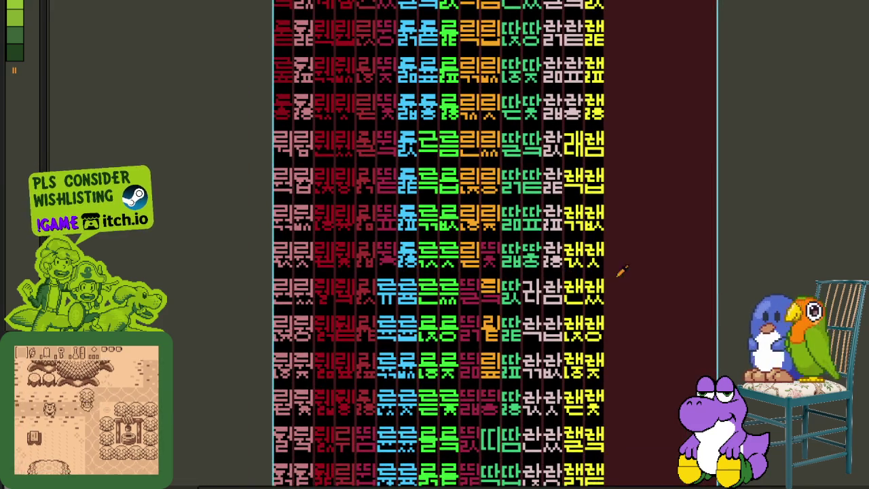
scroll(489, 271, "up", 3)
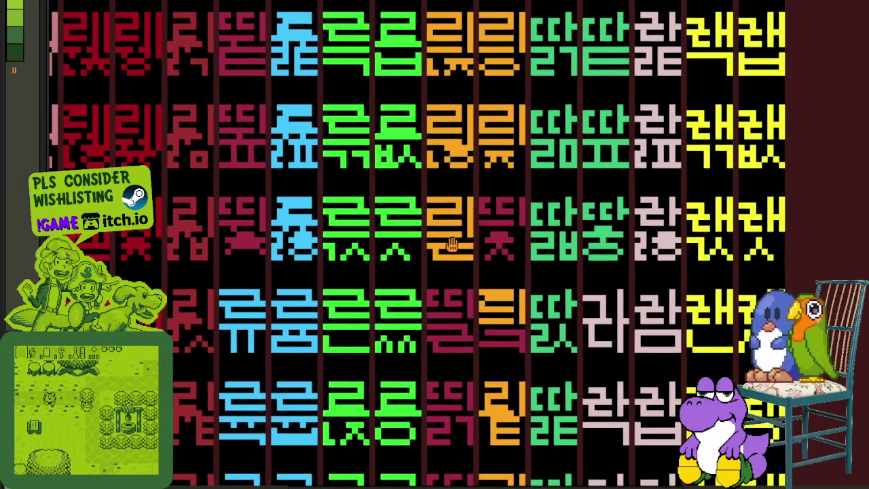
scroll(485, 233, "up", 3)
left_click_drag(490, 216, 384, 126)
mouse_move(443, 186)
left_mouse_down()
mouse_move(469, 170)
mouse_move(549, 151)
left_mouse_up()
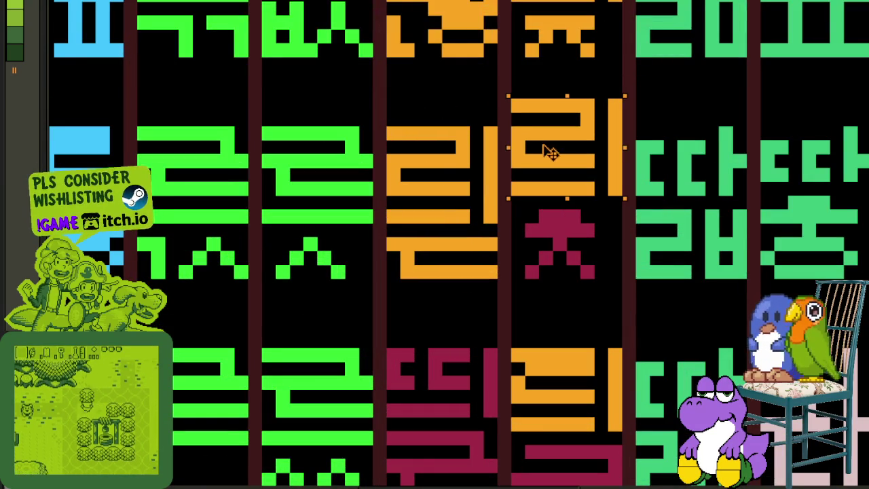
Recolour the top of the maroon ㅈ and four diagonal maroon pixels orange
scroll(575, 219, "up", 2)
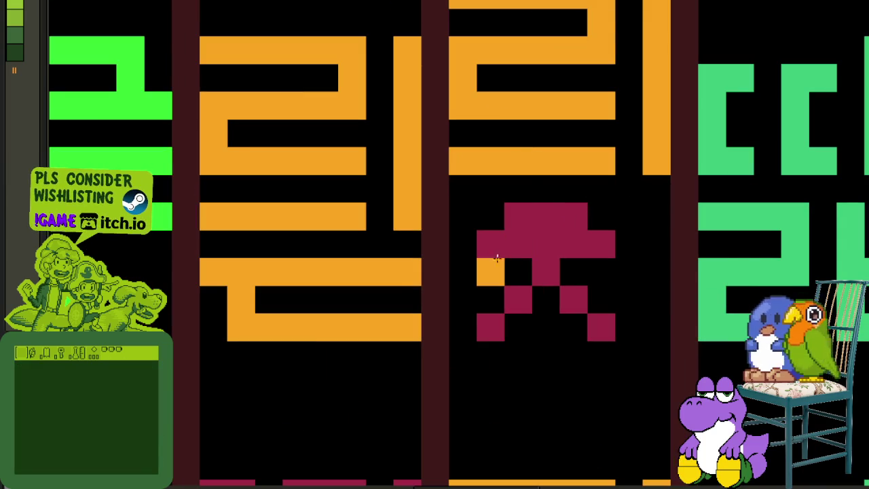
mouse_move(496, 244)
left_mouse_down()
mouse_move(592, 243)
mouse_move(525, 218)
left_mouse_up()
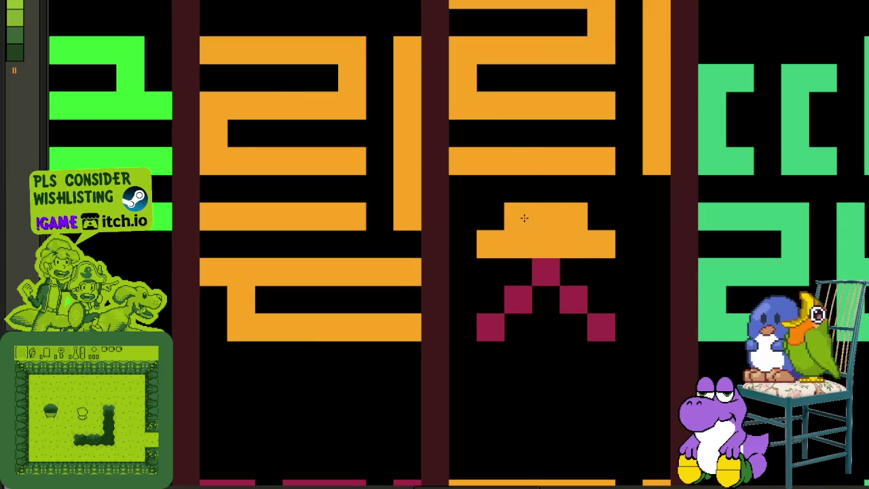
left_click(518, 300)
left_click(490, 328)
left_click(574, 299)
left_click(602, 328)
Lasso-select the orange glyph and save the sheet
scroll(609, 326, "down", 2)
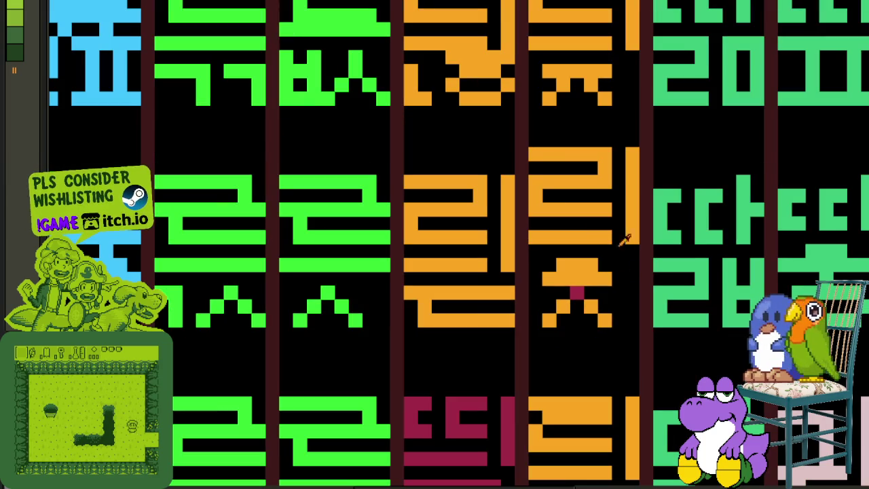
mouse_move(535, 168)
left_mouse_down()
mouse_move(578, 167)
mouse_move(628, 275)
mouse_move(535, 168)
left_mouse_up()
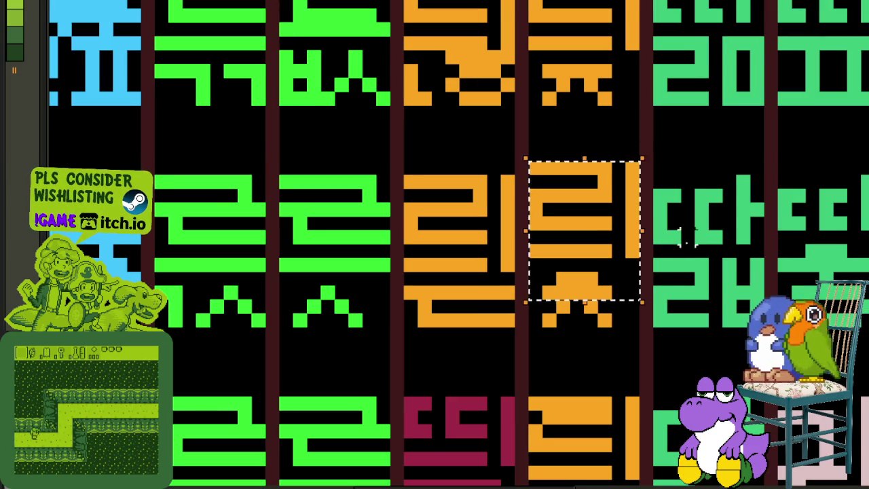
scroll(625, 275, "down", 2)
key("ctrl+s")
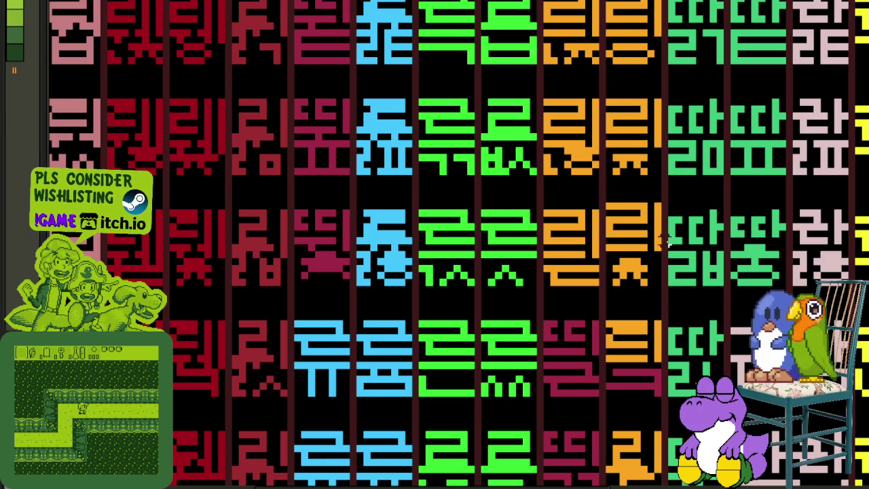
Undo the last two changes and move the lower orange glyph part up into place
scroll(516, 241, "up", 2)
scroll(506, 248, "down", 2)
scroll(506, 317, "up", 2)
key("ctrl+z")
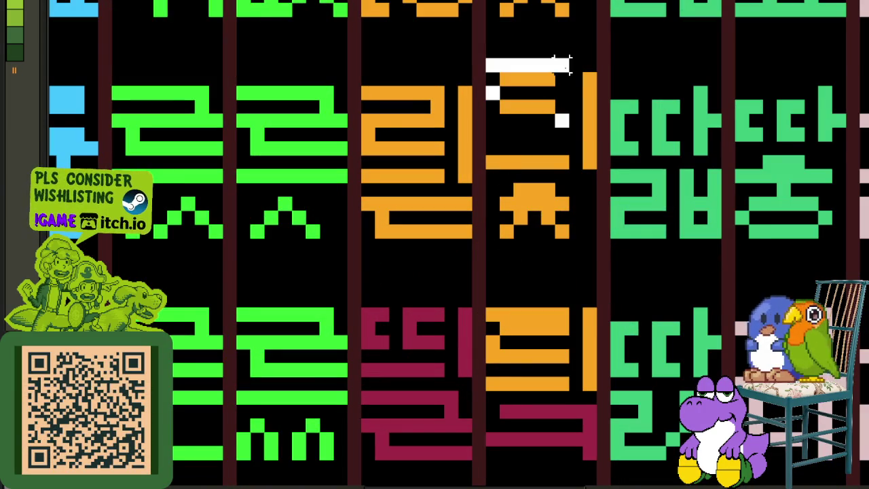
key("ctrl+z")
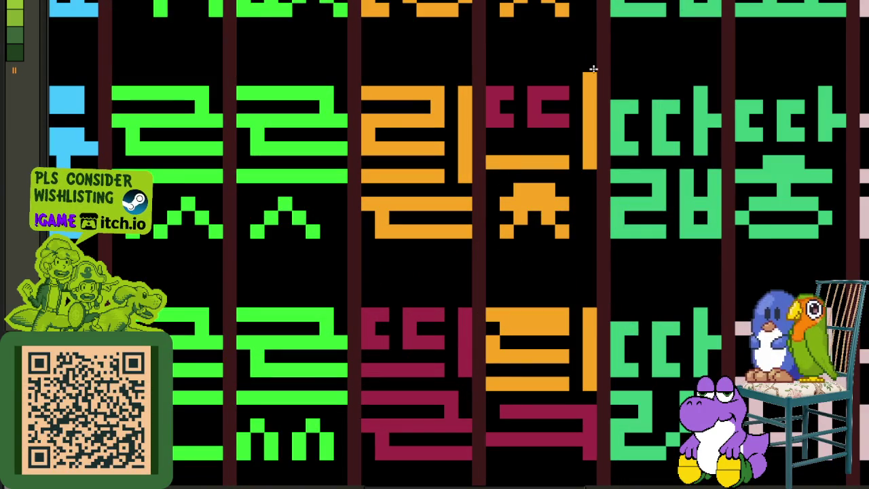
left_click_drag(574, 367, 483, 303)
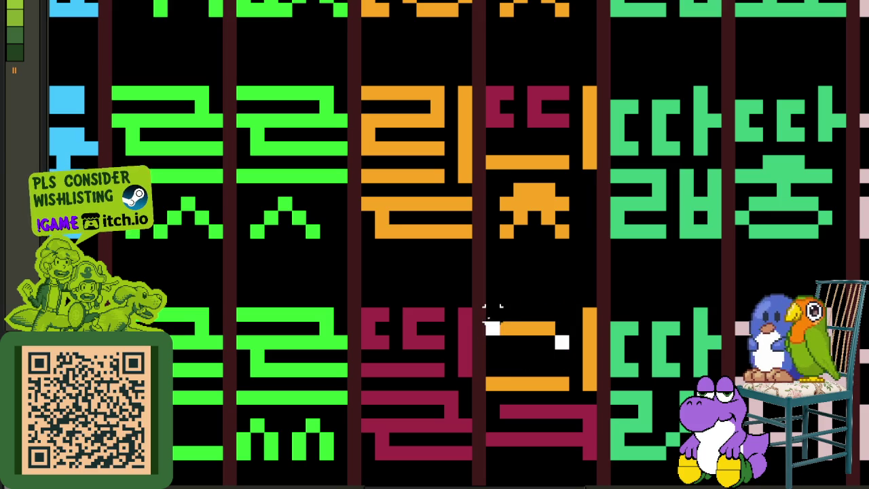
left_click_drag(528, 338, 528, 131)
Erase the red ㄱ stroke and repaint the glyph's lower strokes orange
scroll(529, 131, "down", 3)
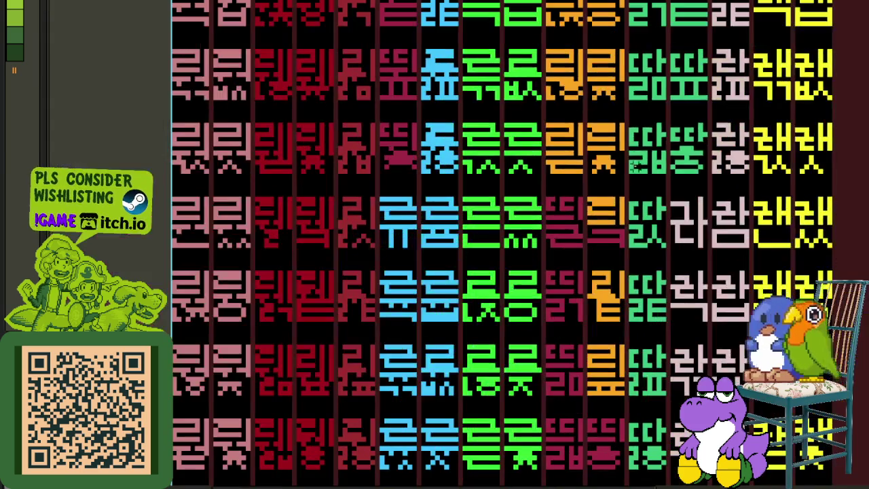
left_click_drag(659, 170, 484, 239)
scroll(332, 231, "up", 3)
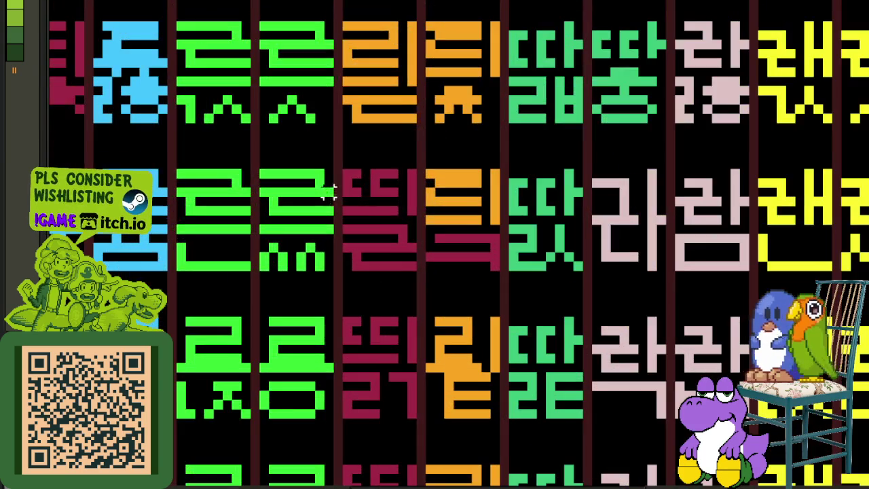
left_click_drag(401, 212, 403, 228)
scroll(407, 224, "down", 4)
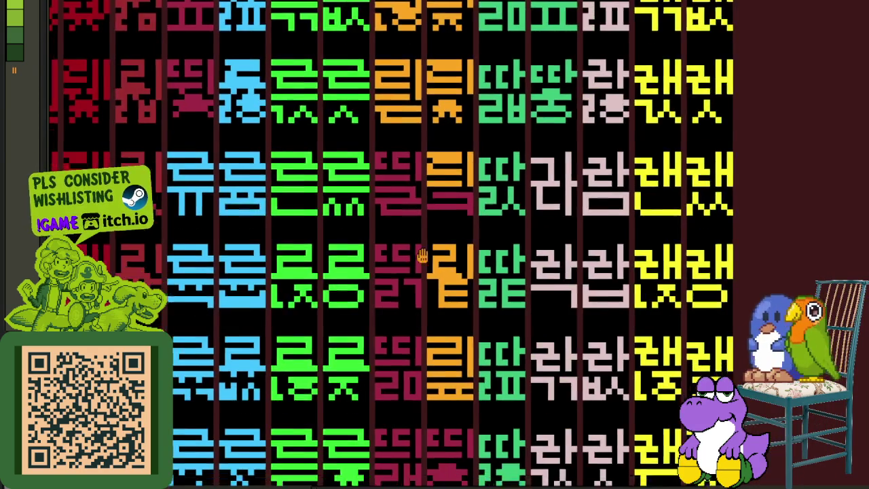
scroll(399, 252, "down", 3)
scroll(477, 290, "down", 1)
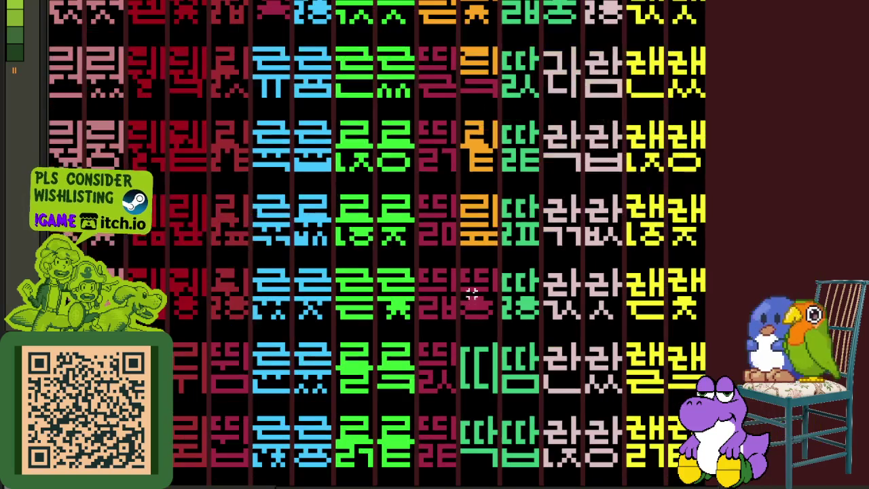
scroll(805, 220, "down", 2)
scroll(804, 219, "down", 1)
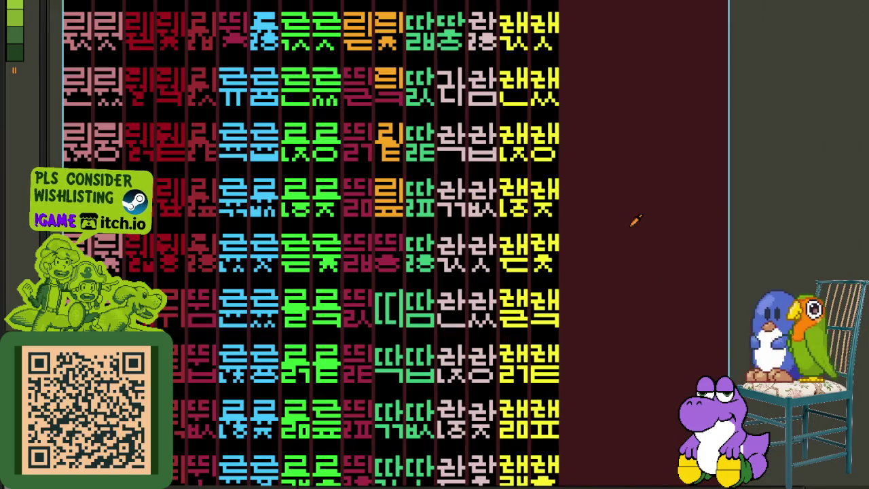
scroll(606, 288, "up", 2)
scroll(543, 174, "up", 1)
scroll(534, 156, "up", 2)
left_click(541, 181)
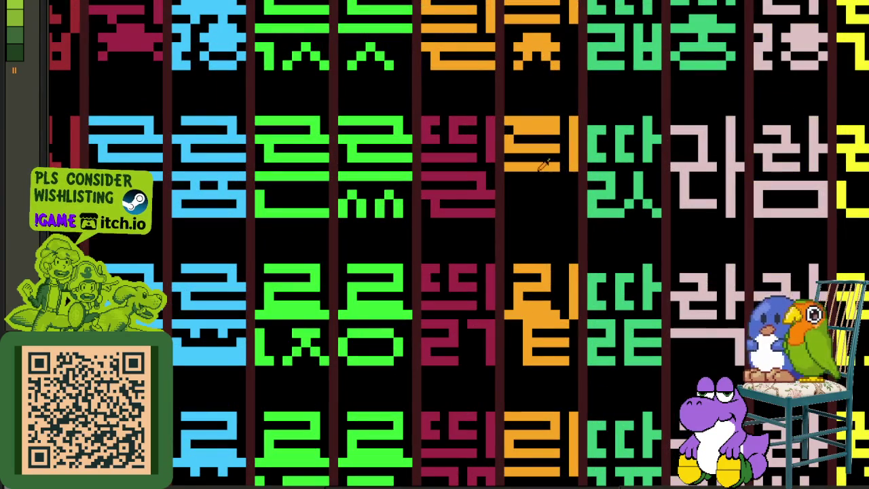
left_click(554, 184)
scroll(551, 196, "down", 3)
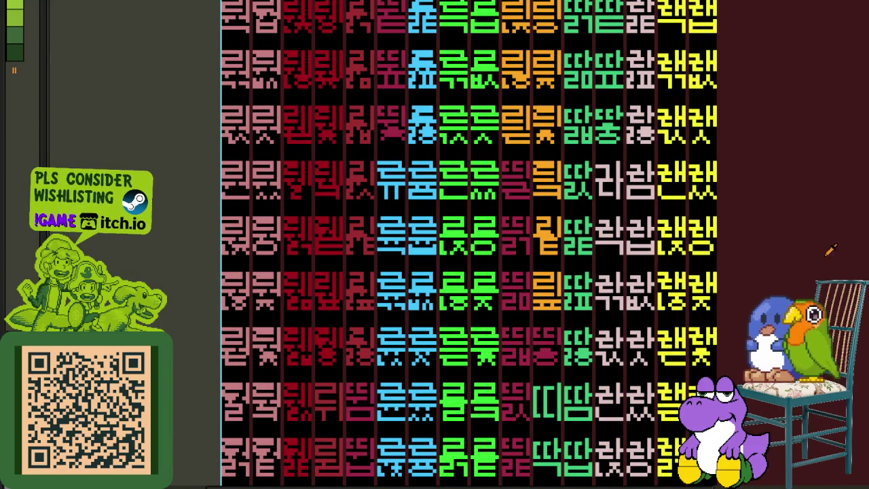
key("ctrl+s")
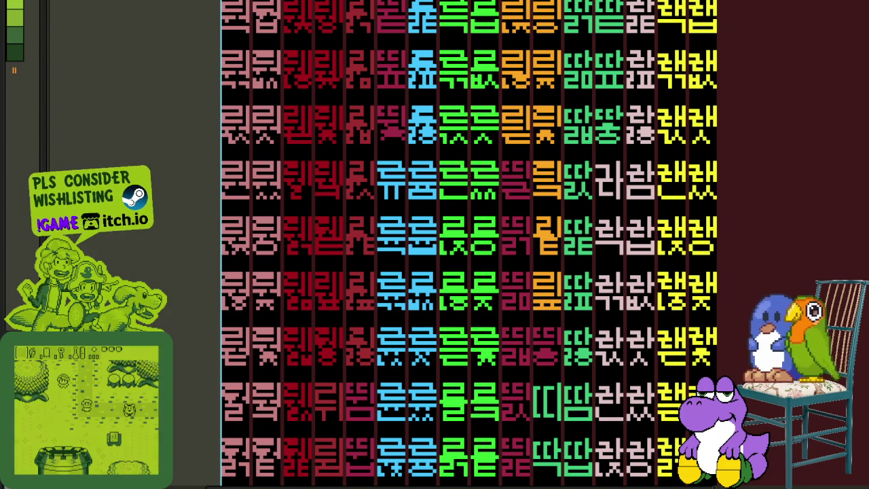
key("ctrl+s")
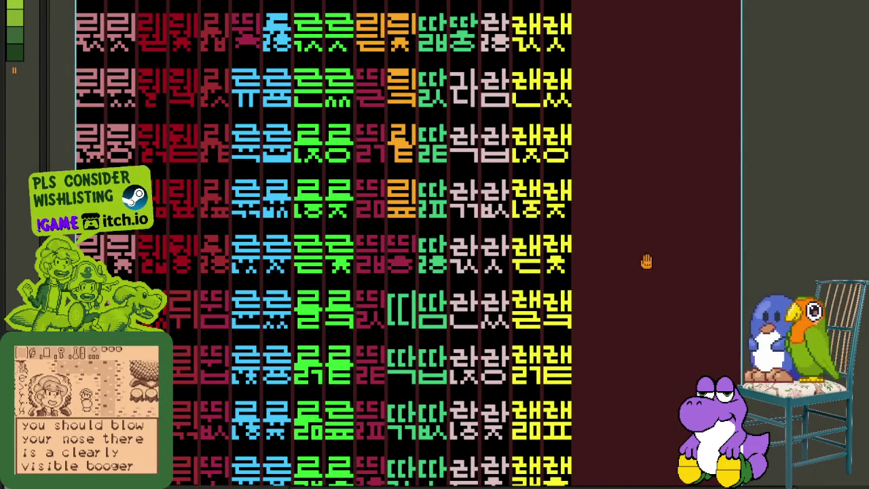
left_click_drag(662, 257, 533, 244)
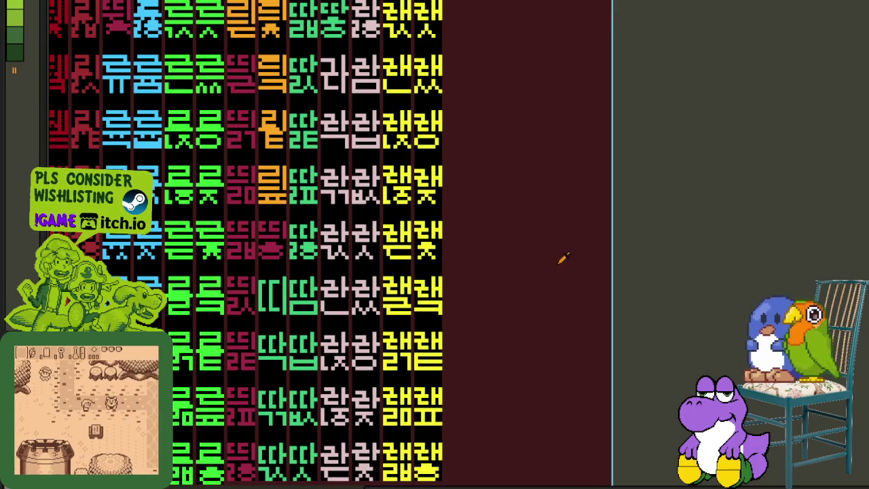
scroll(400, 249, "left", 5)
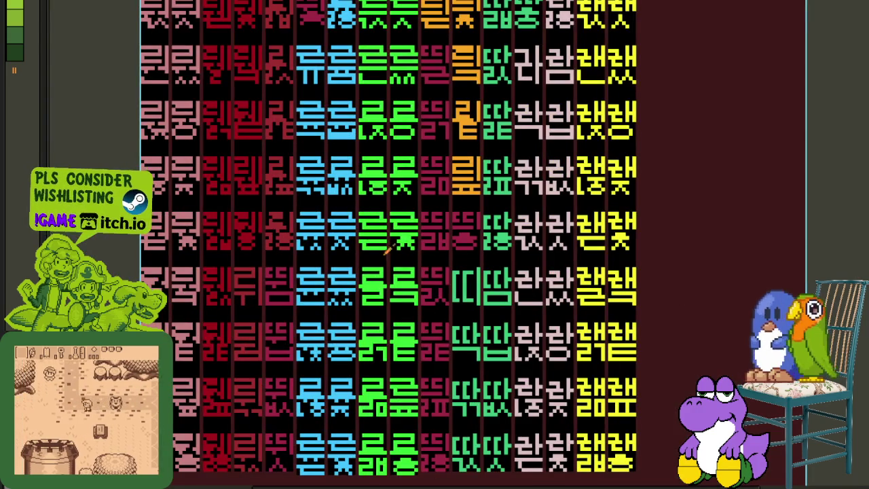
scroll(399, 249, "up", 1)
scroll(448, 207, "up", 1)
scroll(499, 166, "up", 1)
key("ctrl+s")
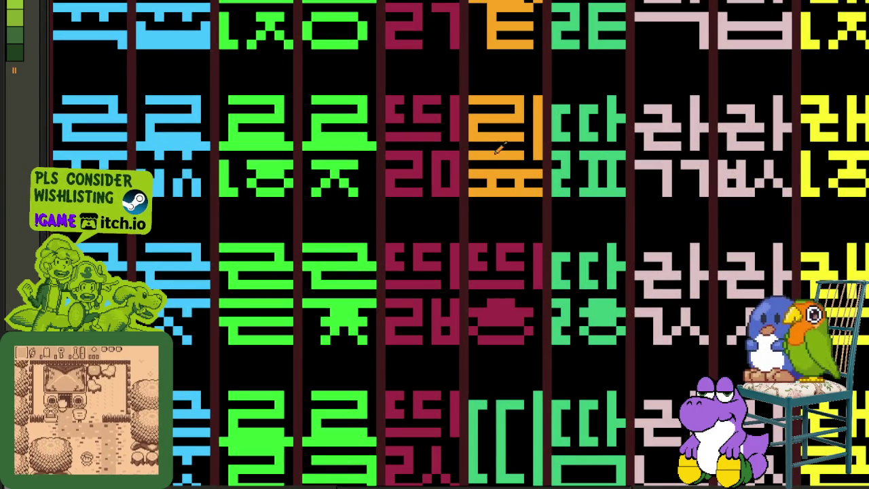
scroll(504, 161, "down", 1)
scroll(489, 190, "down", 1)
scroll(479, 219, "down", 1)
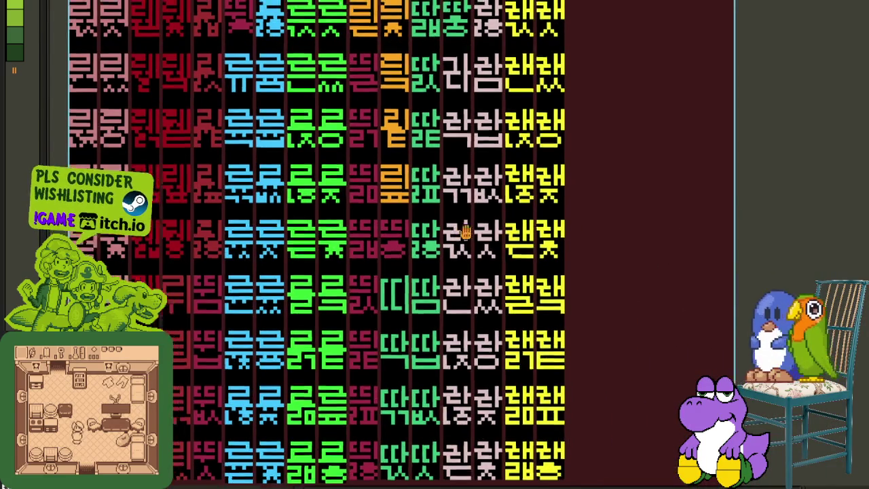
left_click_drag(461, 227, 560, 279)
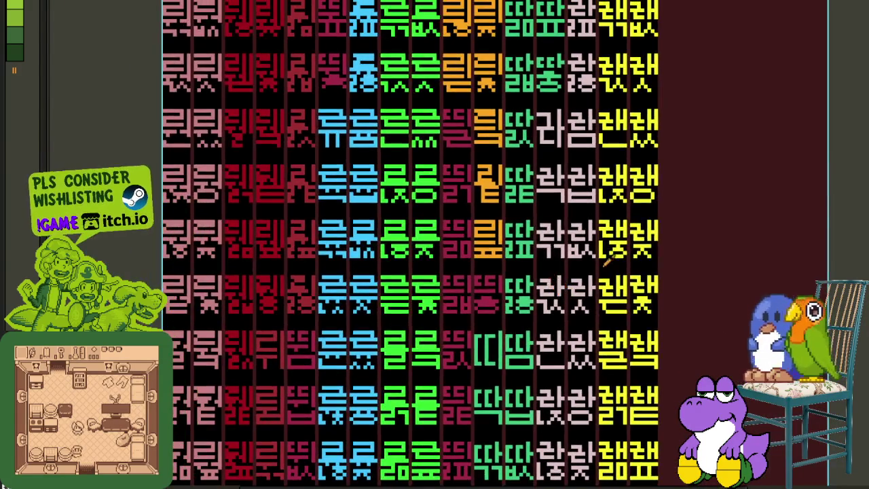
scroll(574, 256, "up", 1)
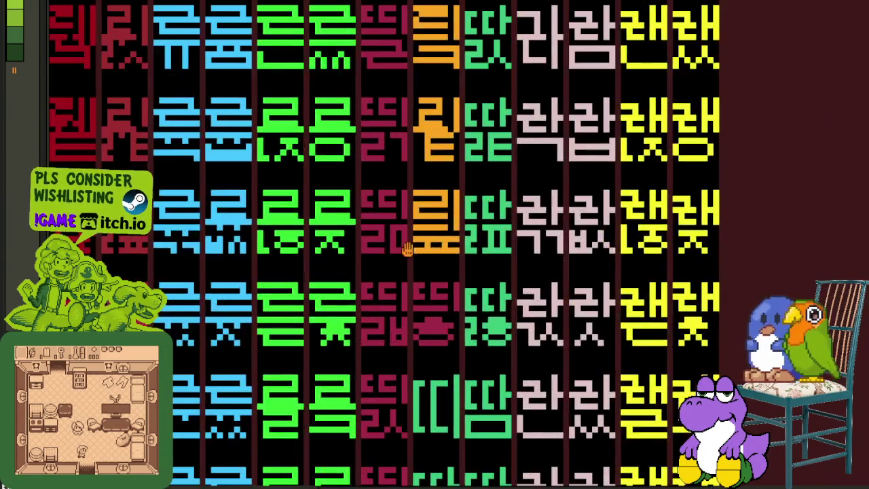
scroll(462, 260, "up", 2)
scroll(466, 257, "down", 1)
scroll(306, 248, "down", 1)
scroll(696, 249, "down", 1)
scroll(324, 204, "up", 1)
scroll(339, 196, "up", 1)
key("ctrl+v")
Move the orange 리 piece into the left column and drop it in place
scroll(428, 169, "down", 1)
left_click_drag(418, 190, 404, 374)
mouse_move(416, 197)
left_mouse_down()
mouse_move(272, 178)
mouse_move(378, 181)
left_mouse_up()
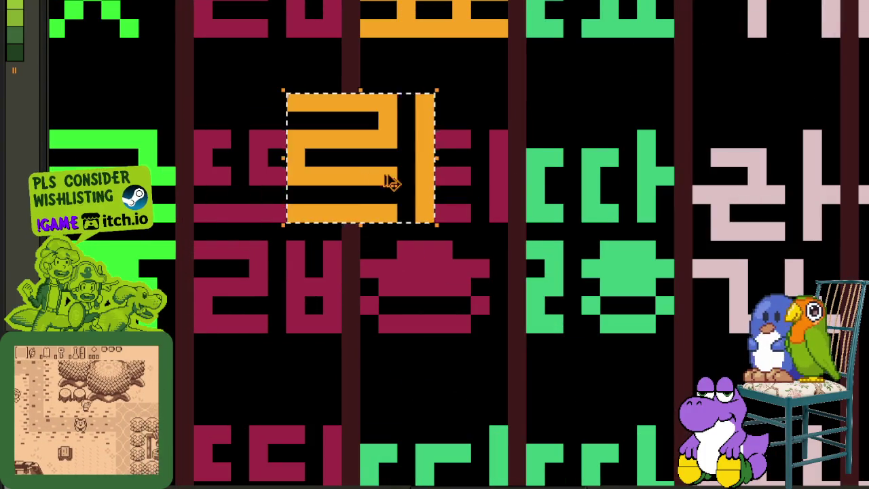
key("ctrl+d")
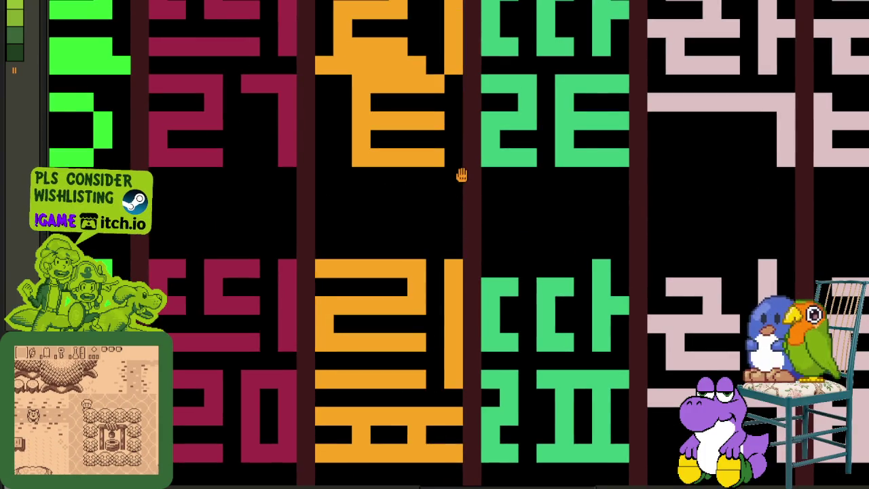
Select the top of the orange glyph and place it in the lower row
scroll(469, 197, "up", 3)
left_click_drag(476, 216, 322, 118)
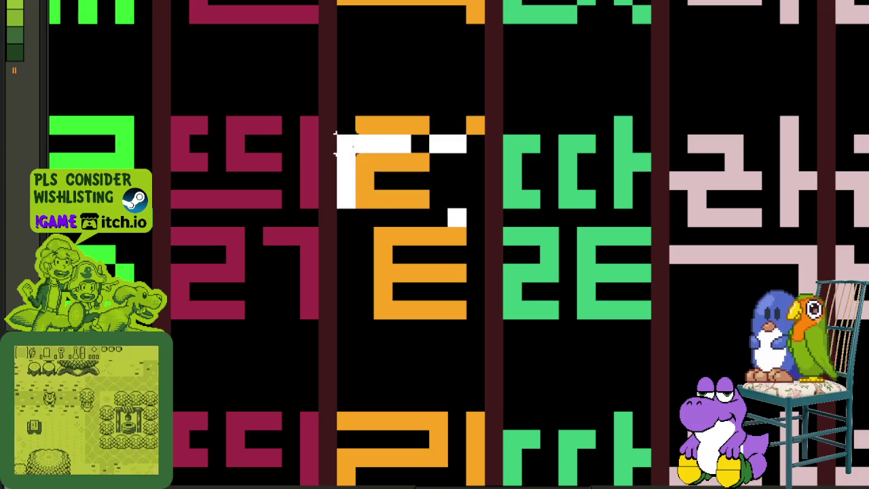
scroll(370, 151, "down", 1)
mouse_move(370, 151)
left_mouse_down()
mouse_move(371, 251)
mouse_move(316, 247)
left_mouse_up()
scroll(316, 248, "up", 1)
left_click_drag(349, 224, 346, 363)
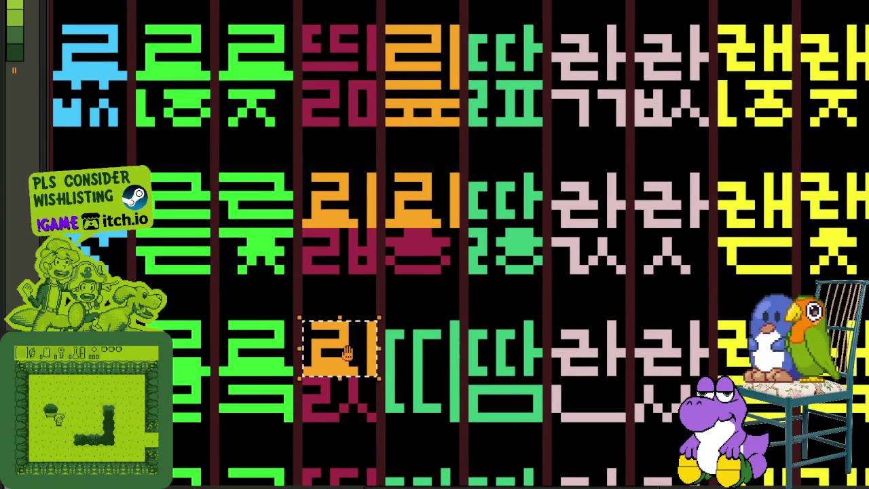
scroll(347, 364, "down", 2)
left_click_drag(359, 213, 365, 358)
left_click(357, 269)
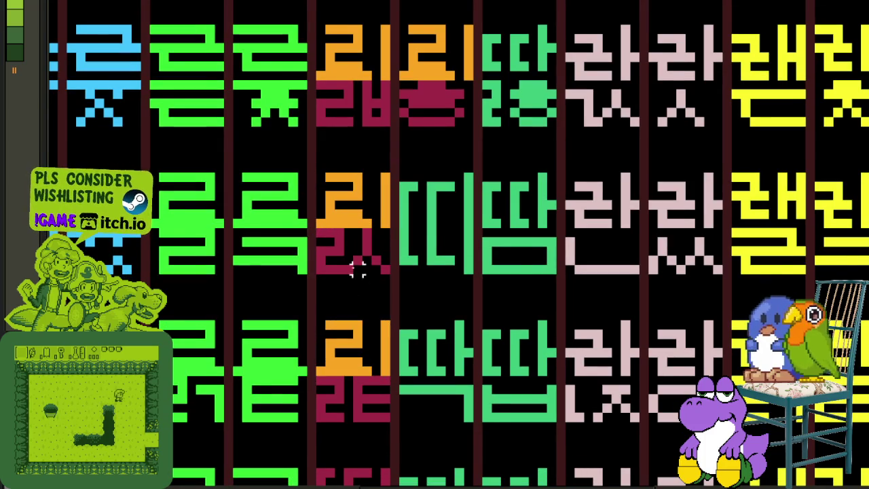
Paint orange pixels and strokes over the red 자 below the 리
scroll(358, 235, "up", 1)
left_click(359, 258)
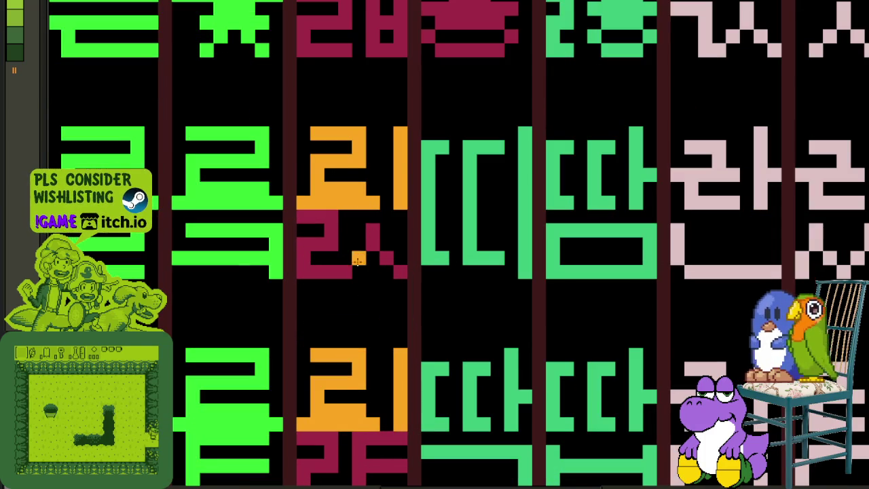
left_click(359, 271)
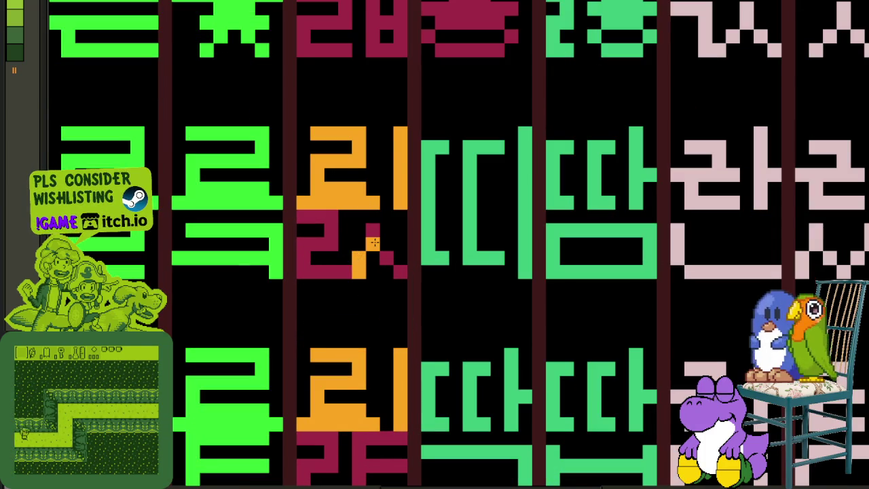
left_click_drag(330, 270, 303, 219)
right_click(341, 272)
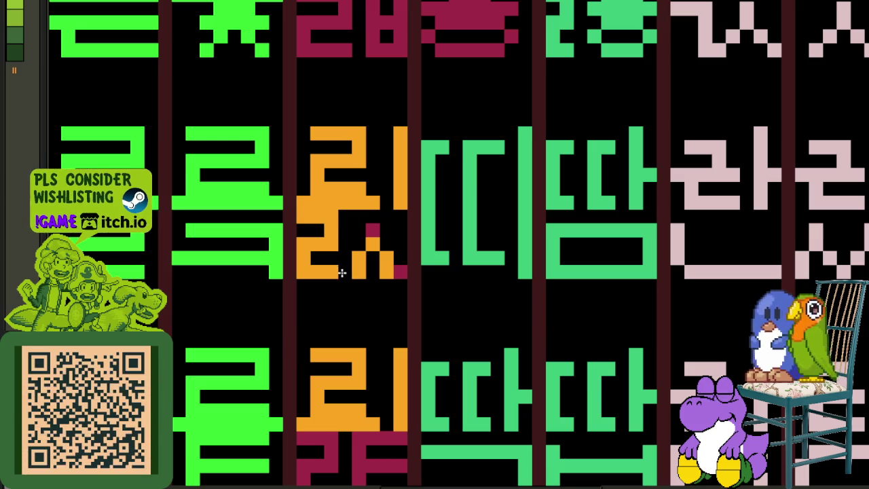
Repaint the pixels of the glyph's lower stroke orange, clearing one to black
scroll(402, 270, "down", 2)
scroll(402, 271, "down", 1)
scroll(392, 276, "up", 4)
scroll(419, 312, "down", 2)
scroll(421, 361, "up", 1)
scroll(421, 362, "up", 1)
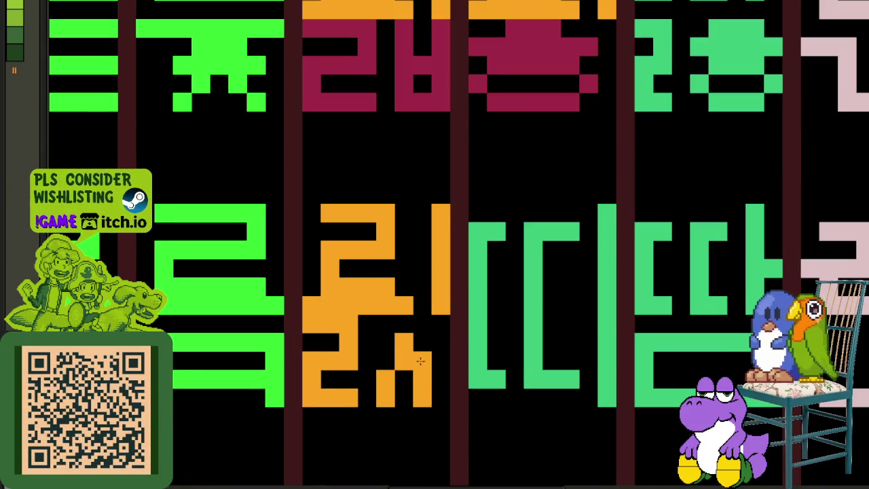
left_click(404, 343)
right_click(402, 362)
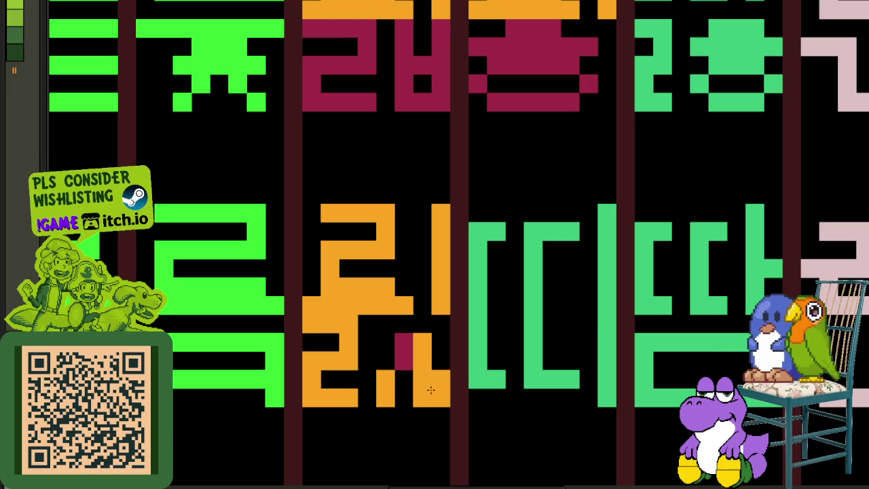
left_click(422, 388)
left_click(404, 398)
left_click(408, 367)
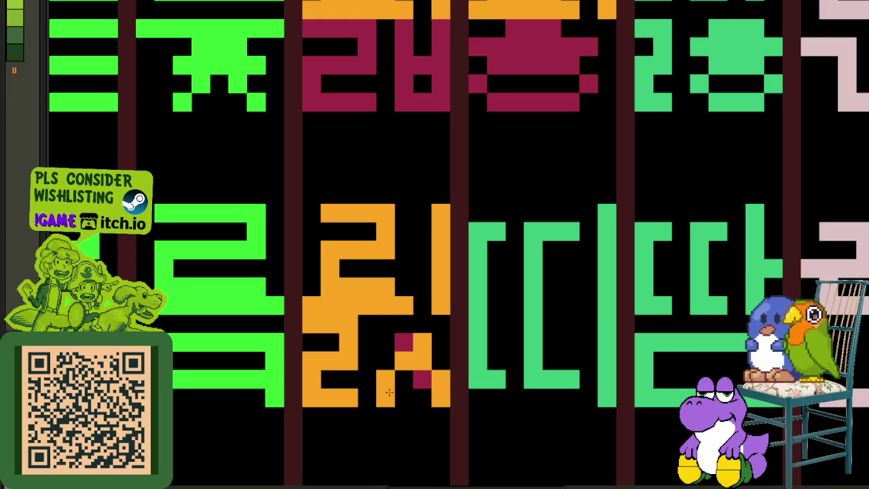
Shift the bottom stroke one pixel left and erase the stray orange pixels
right_click(386, 398)
left_click(368, 398)
right_click(421, 343)
right_click(421, 361)
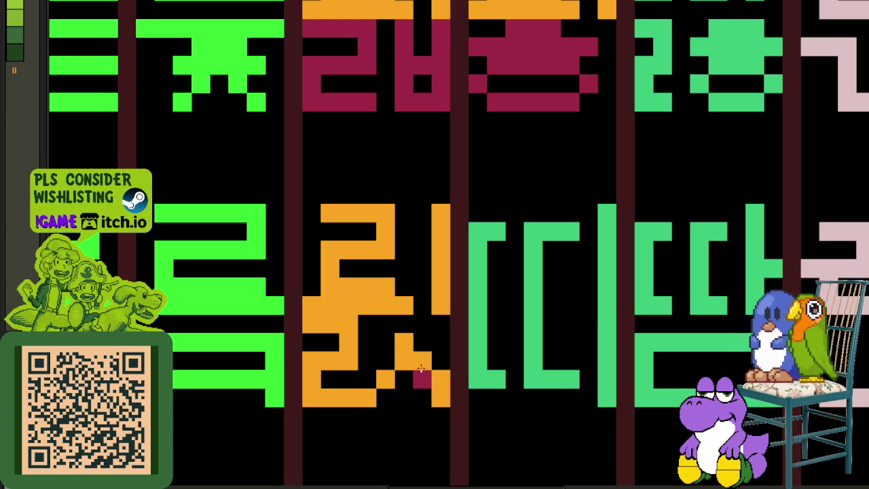
left_click(441, 341)
right_click(441, 379)
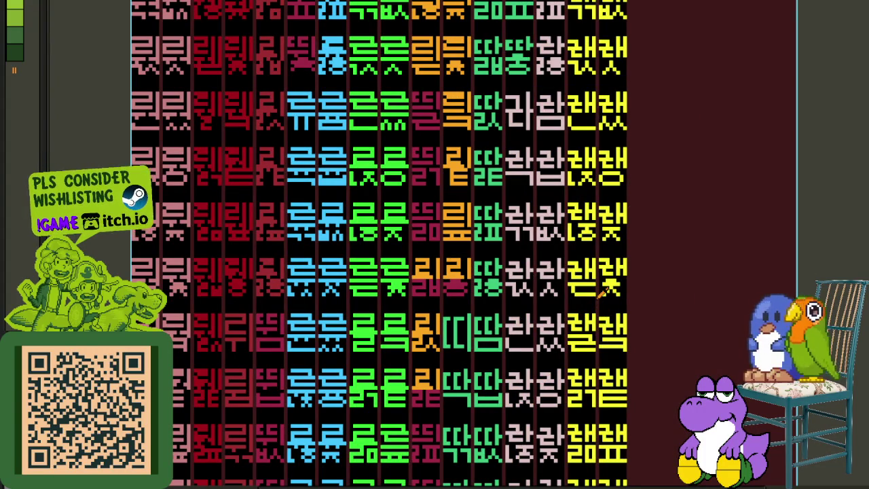
Bucket-fill the crimson glyph's left and remaining parts orange
scroll(690, 243, "up", 1)
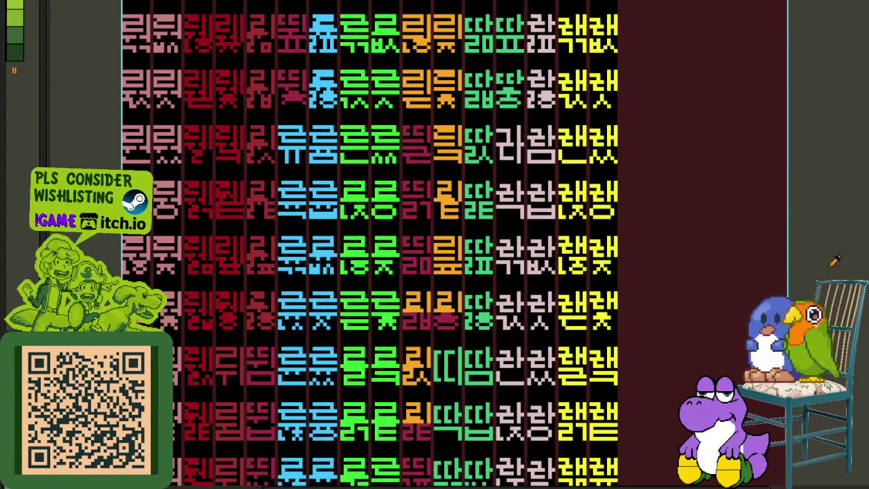
scroll(384, 272, "up", 2)
scroll(407, 275, "up", 1)
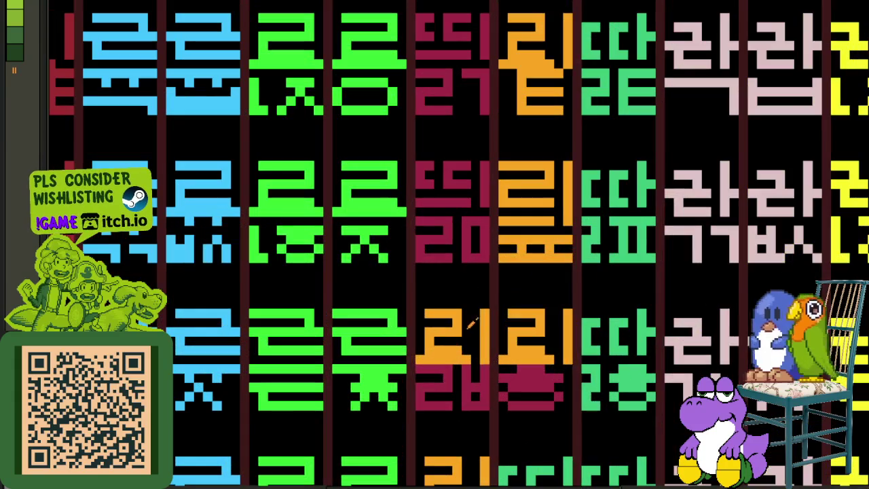
left_click(446, 378)
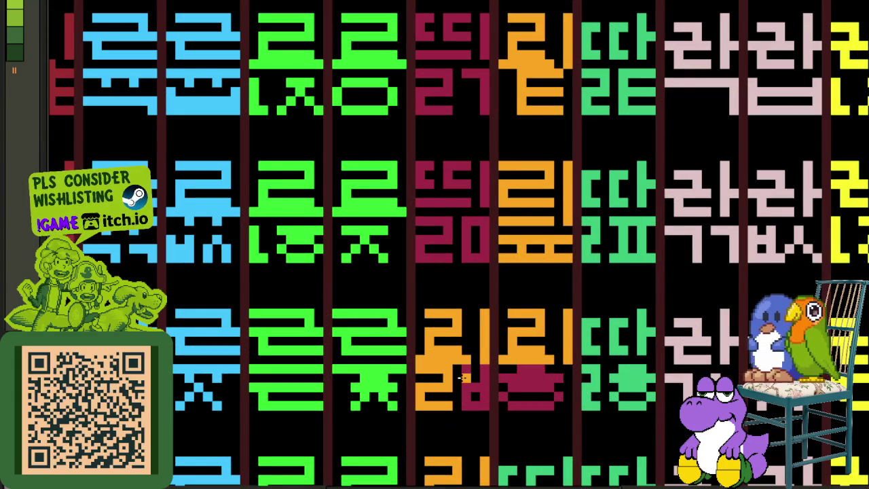
left_click(469, 391)
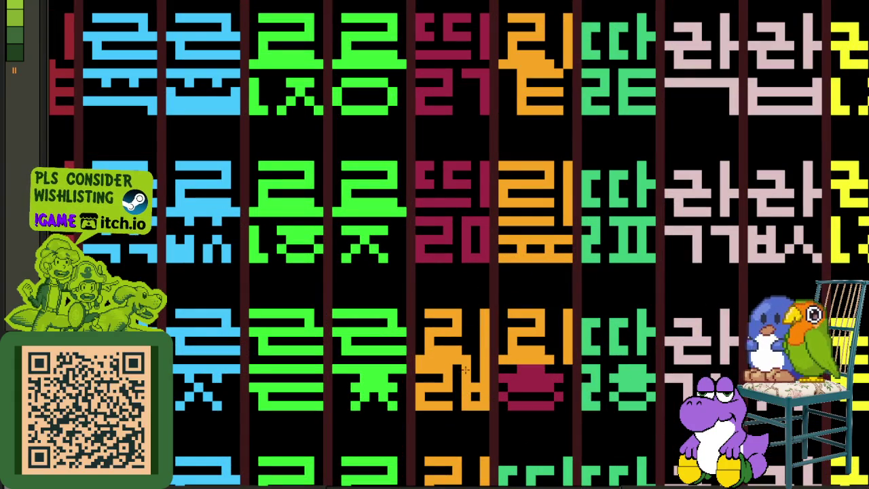
Fill the crimson ㄹ and the left, right and top strokes of the 0 orange
scroll(487, 368, "down", 2)
scroll(487, 368, "up", 1)
scroll(486, 427, "up", 1)
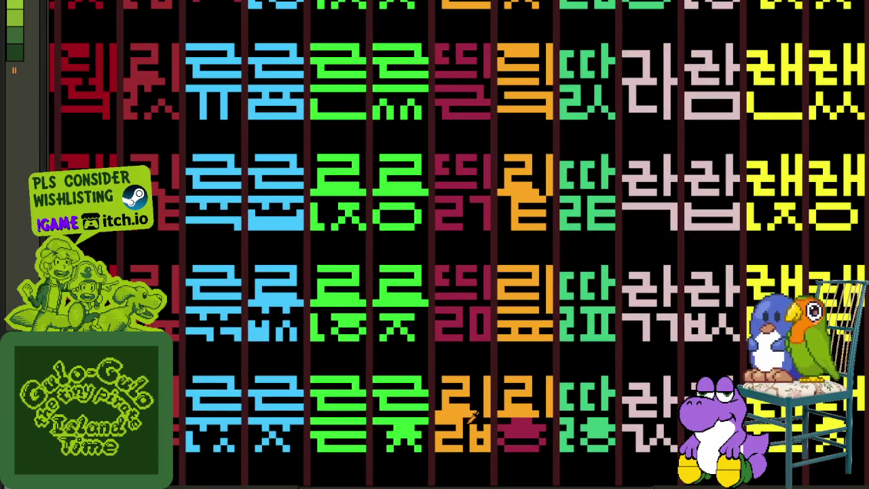
scroll(455, 321, "up", 1)
scroll(462, 301, "up", 1)
left_click(463, 301)
left_click(482, 301)
left_click(512, 298)
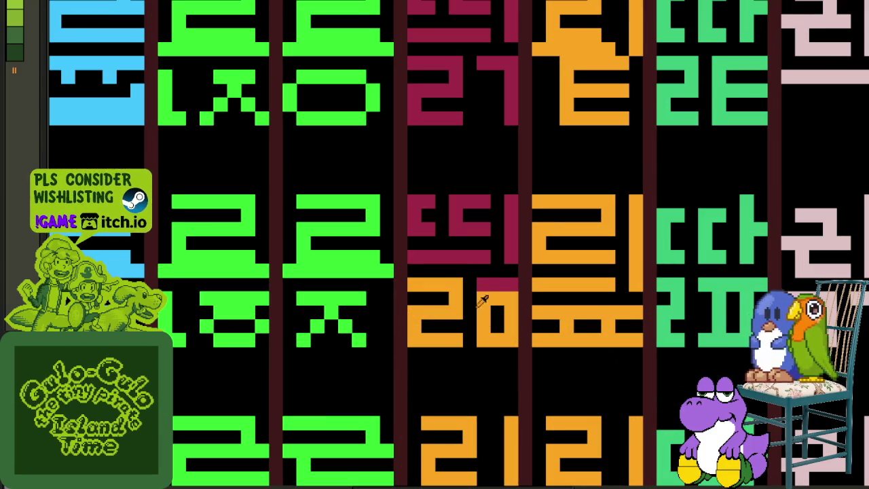
left_click(482, 280)
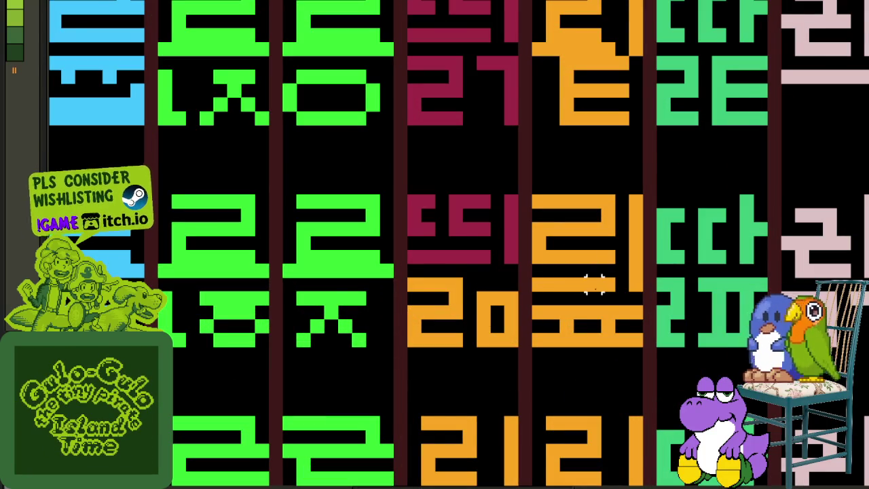
Move the orange 리 glyph one row higher
scroll(595, 286, "down", 2)
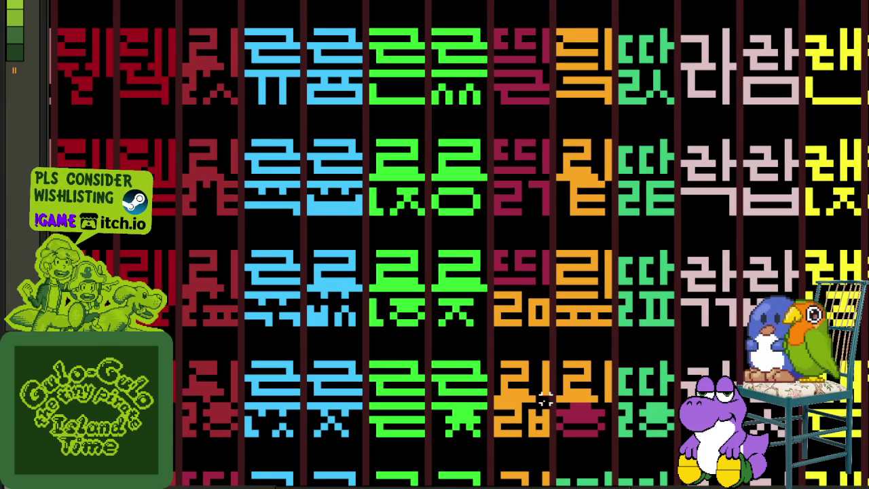
left_click_drag(552, 405, 492, 359)
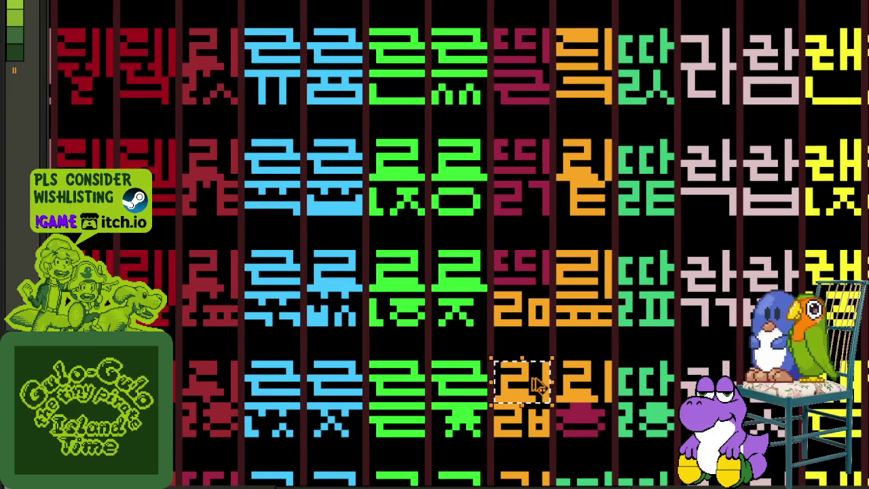
mouse_move(536, 385)
left_mouse_down()
mouse_move(518, 273)
mouse_move(524, 349)
mouse_move(524, 234)
left_mouse_up()
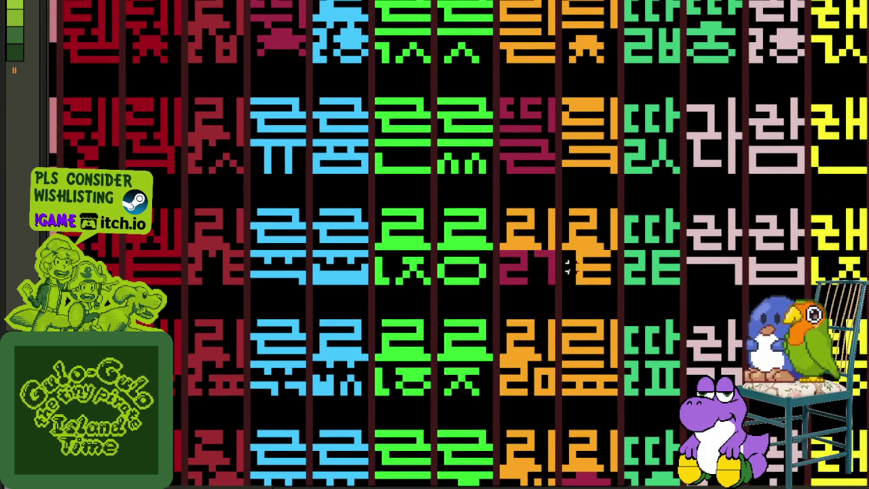
Fill the remaining crimson left part and vertical stroke orange, then save
scroll(589, 267, "up", 1)
left_click(485, 242)
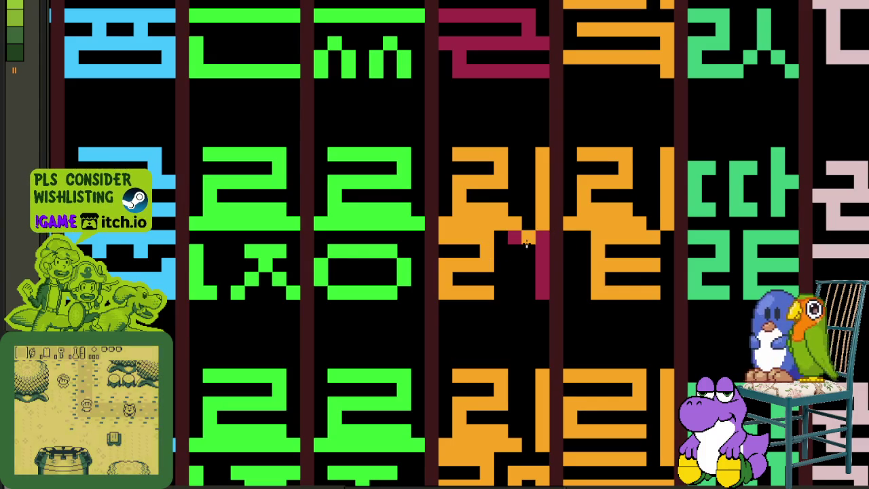
left_click(542, 278)
scroll(529, 236, "down", 2)
scroll(529, 235, "up", 2)
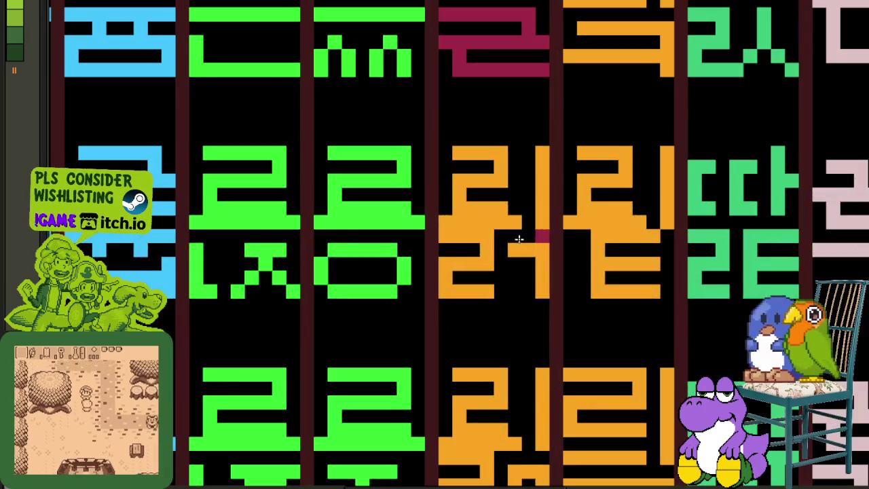
scroll(543, 237, "down", 3)
scroll(542, 240, "down", 1)
key("ctrl+s")
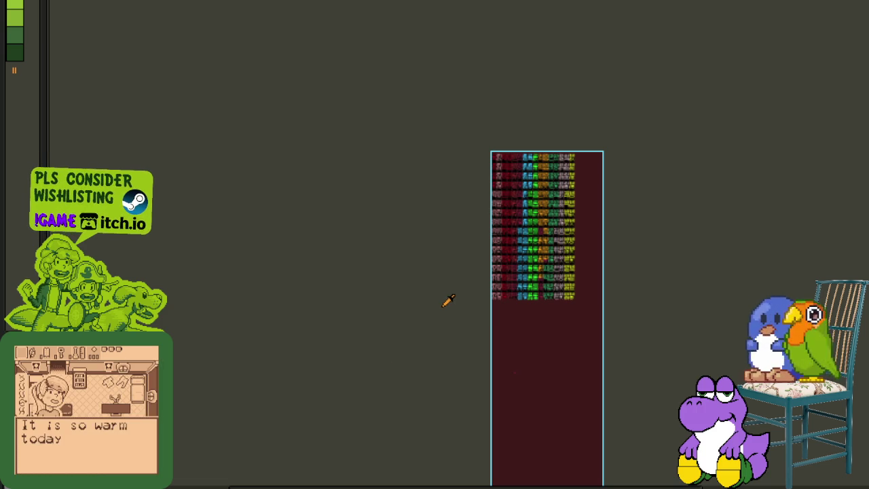
Save the sheet and pan to the orange glyph column
scroll(582, 264, "up", 2)
key("ctrl+s")
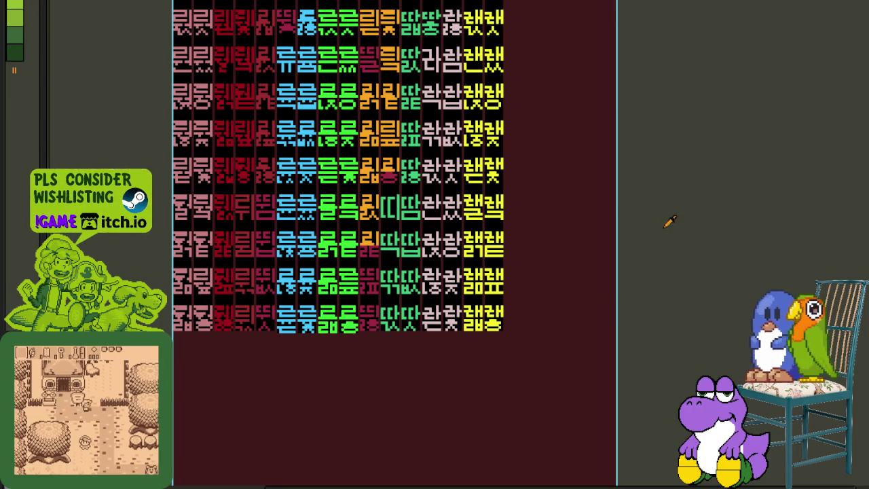
left_click_drag(445, 194, 588, 316)
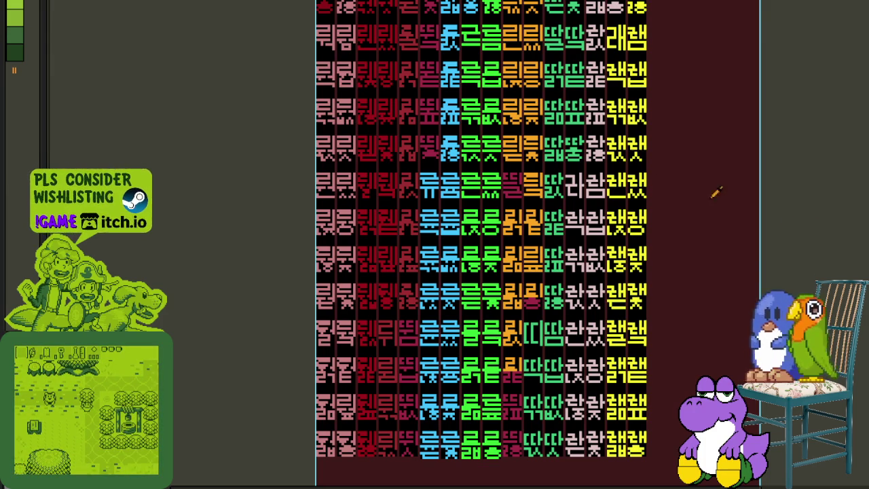
left_click_drag(786, 202, 815, 224)
scroll(571, 243, "up", 3)
mouse_move(570, 242)
left_mouse_down()
mouse_move(569, 267)
mouse_move(689, 195)
left_mouse_up()
scroll(570, 268, "up", 1)
scroll(553, 274, "up", 1)
Copy the orange 리 over the neighbouring maroon glyph, repaint its maroon row orange, and save
left_click_drag(654, 232, 486, 232)
left_click(609, 220)
mouse_move(406, 293)
left_mouse_down()
mouse_move(481, 293)
mouse_move(496, 304)
mouse_move(499, 330)
mouse_move(418, 331)
mouse_move(406, 353)
mouse_move(441, 367)
mouse_move(516, 368)
mouse_move(406, 332)
mouse_move(394, 305)
left_mouse_up()
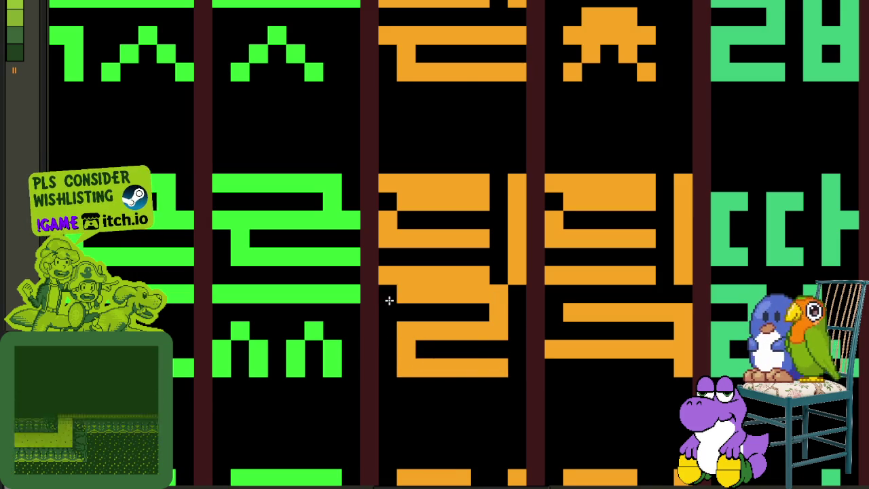
scroll(389, 301, "down", 3)
scroll(389, 300, "down", 2)
key("ctrl+s")
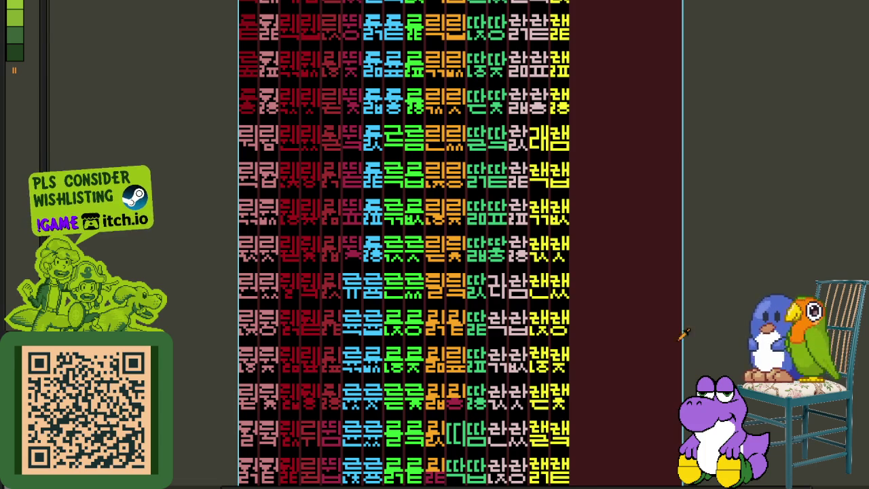
Paint the crimson hat shape on the lower glyph orange
left_click_drag(708, 337, 569, 272)
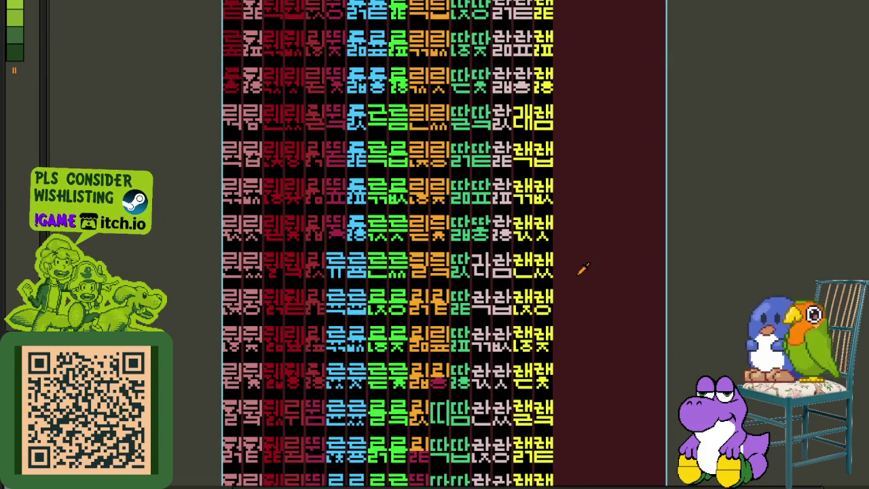
mouse_move(623, 247)
left_mouse_down()
mouse_move(635, 365)
mouse_move(689, 229)
left_mouse_up()
scroll(345, 200, "up", 5)
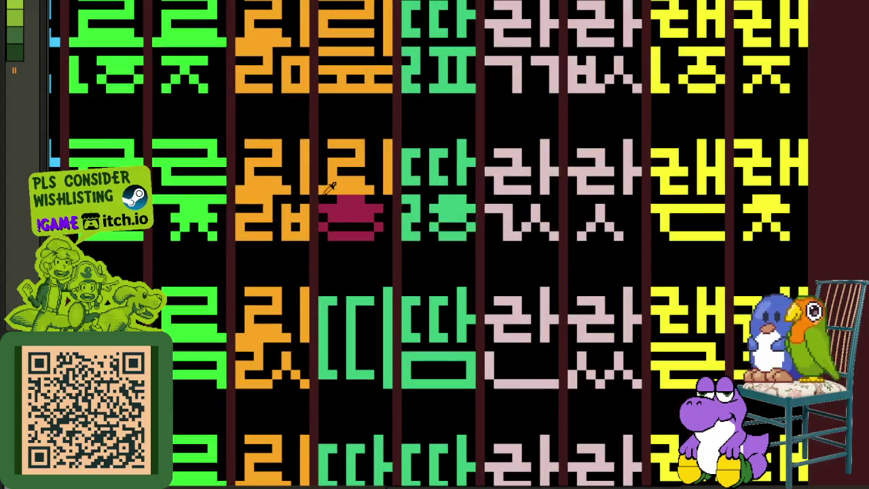
scroll(372, 197, "up", 2)
scroll(373, 197, "up", 1)
mouse_move(347, 212)
left_mouse_down()
mouse_move(370, 250)
mouse_move(404, 252)
mouse_move(306, 272)
mouse_move(292, 251)
left_mouse_up()
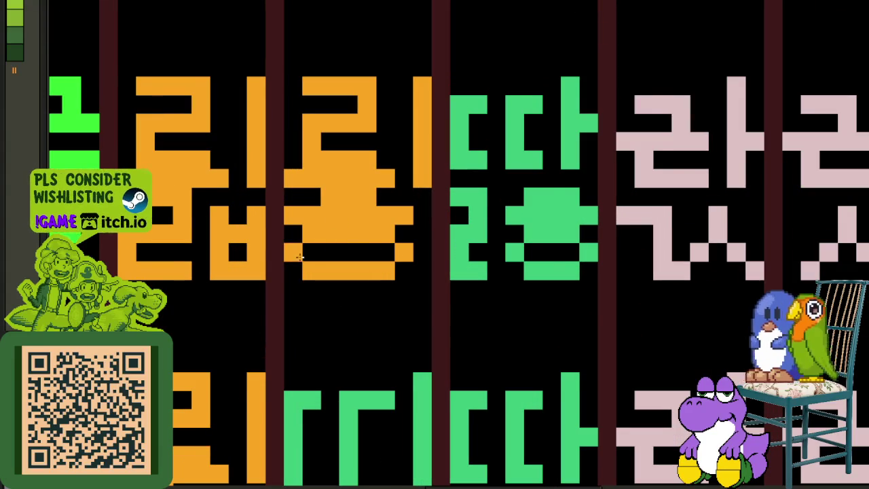
scroll(582, 224, "down", 4)
scroll(287, 245, "up", 2)
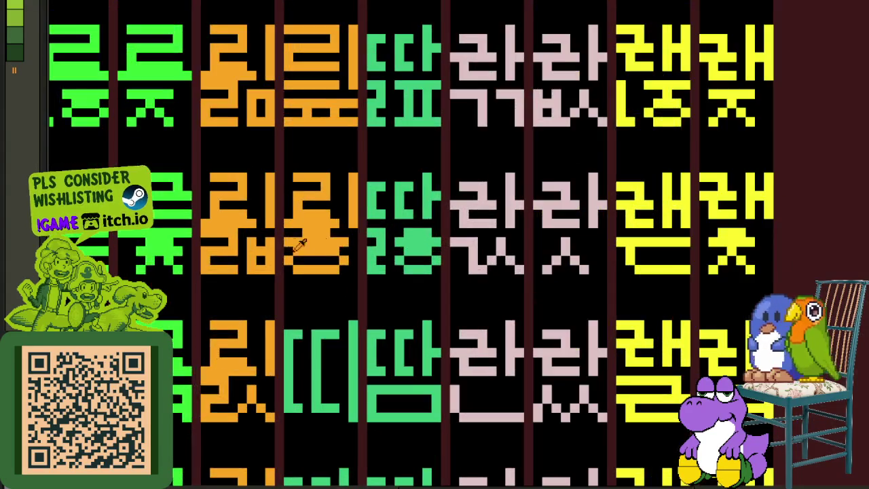
scroll(287, 244, "up", 2)
scroll(287, 245, "down", 4)
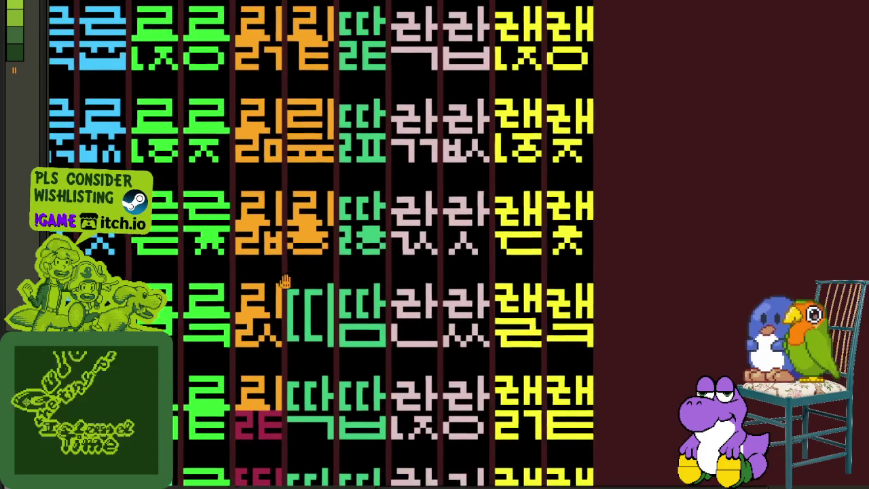
Erase the stray right-edge pixels from the orange glyph
left_click_drag(389, 347, 424, 255)
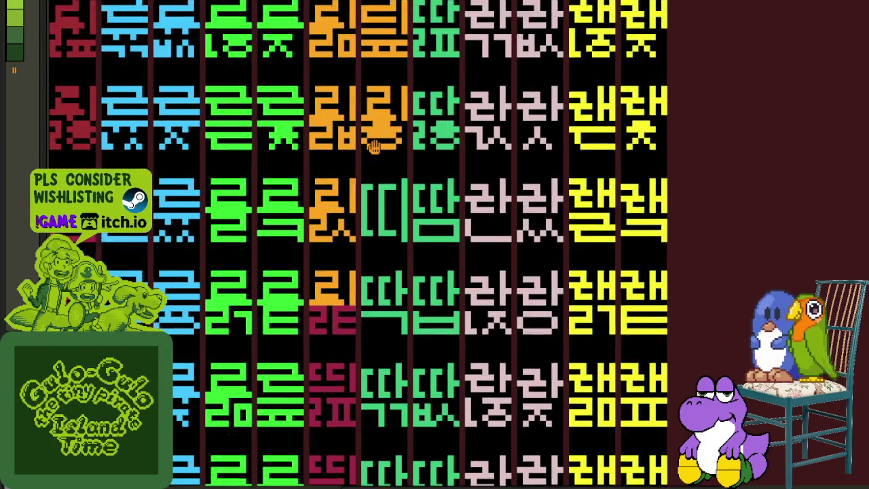
scroll(423, 255, "up", 2)
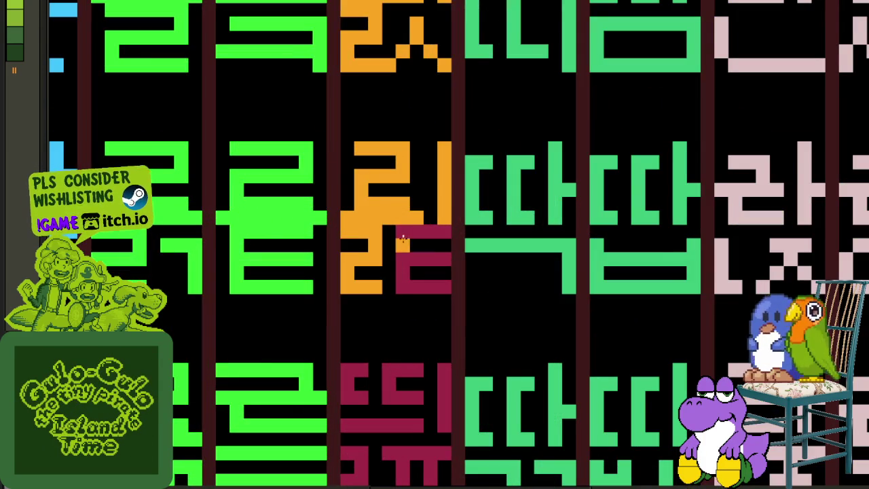
left_click_drag(423, 234, 445, 289)
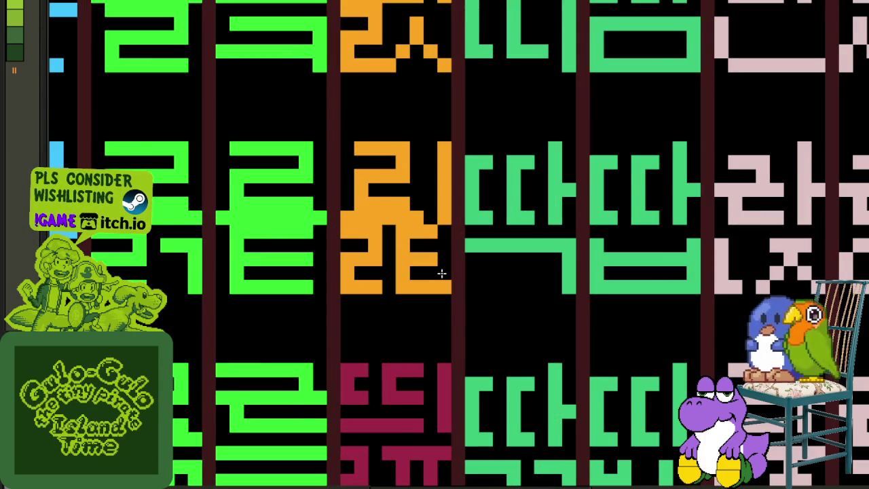
scroll(445, 289, "down", 5)
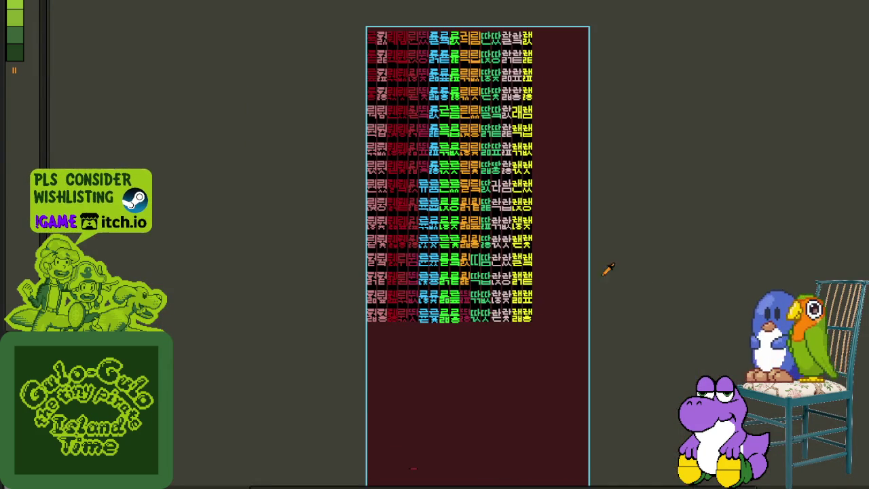
scroll(448, 261, "up", 3)
scroll(449, 262, "up", 2)
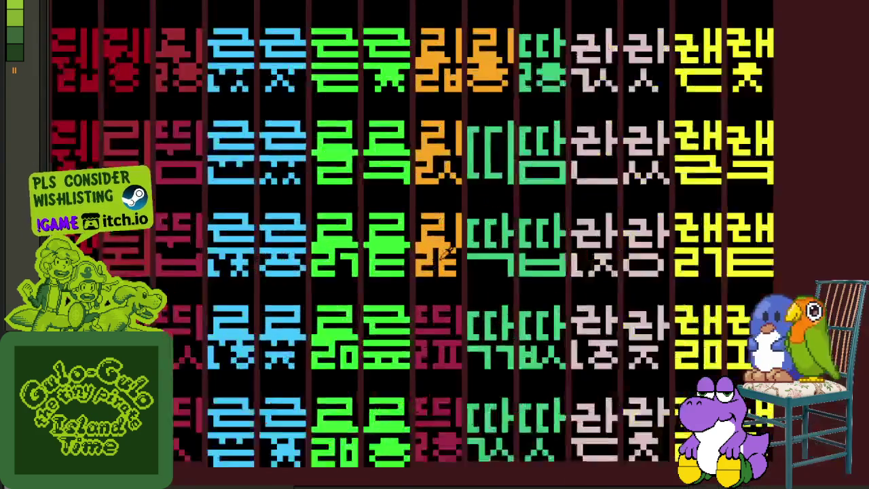
scroll(448, 264, "up", 1)
scroll(434, 224, "up", 2)
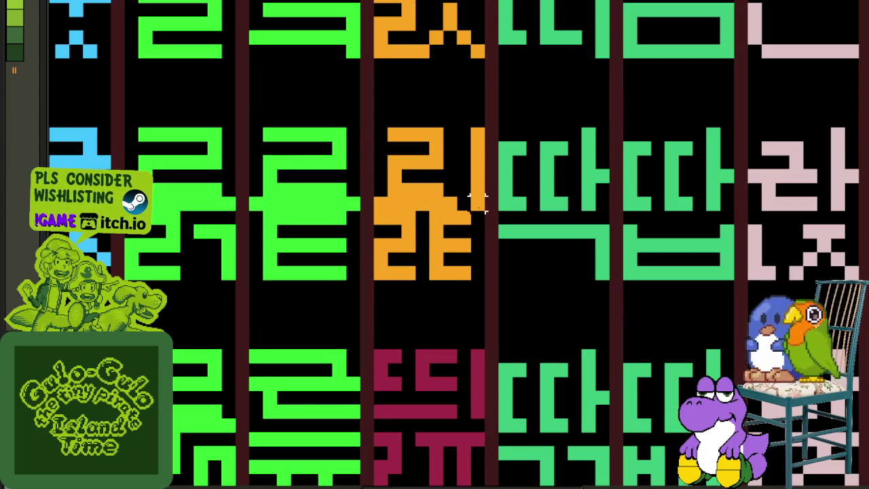
Copy the finished orange 리 glyph into the row below
left_click_drag(387, 149, 374, 207)
scroll(428, 170, "down", 2)
mouse_move(428, 170)
left_mouse_down()
mouse_move(435, 265)
mouse_move(427, 278)
left_mouse_up()
scroll(434, 278, "up", 2)
Fill the two leftover maroon strokes orange and undo the accidental black-gap fill
left_click(395, 330)
left_click(450, 333)
left_click(450, 332)
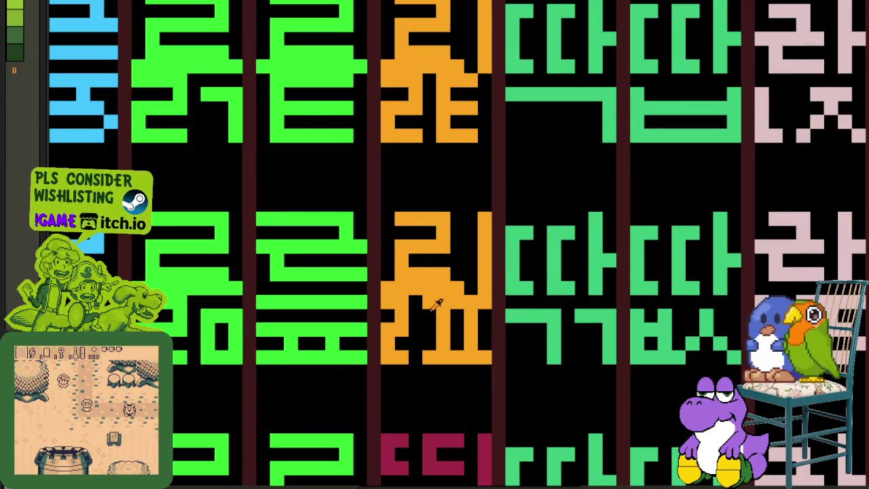
key("ctrl+z")
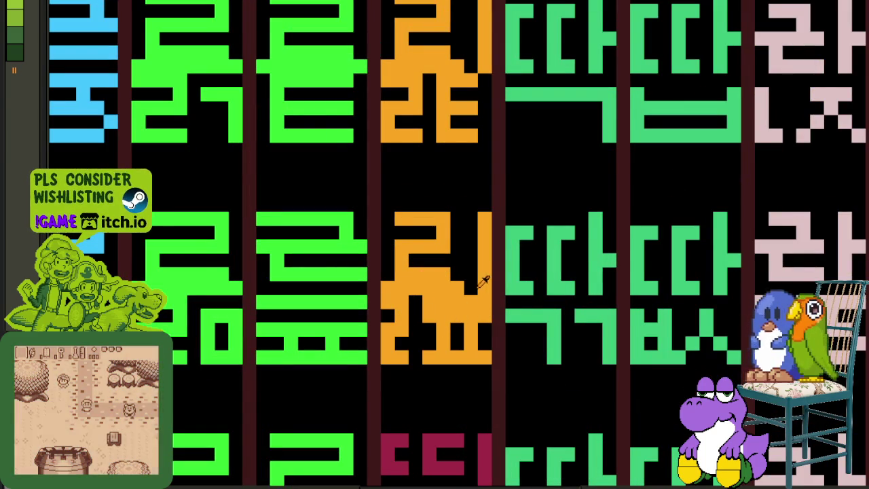
scroll(428, 305, "down", 5)
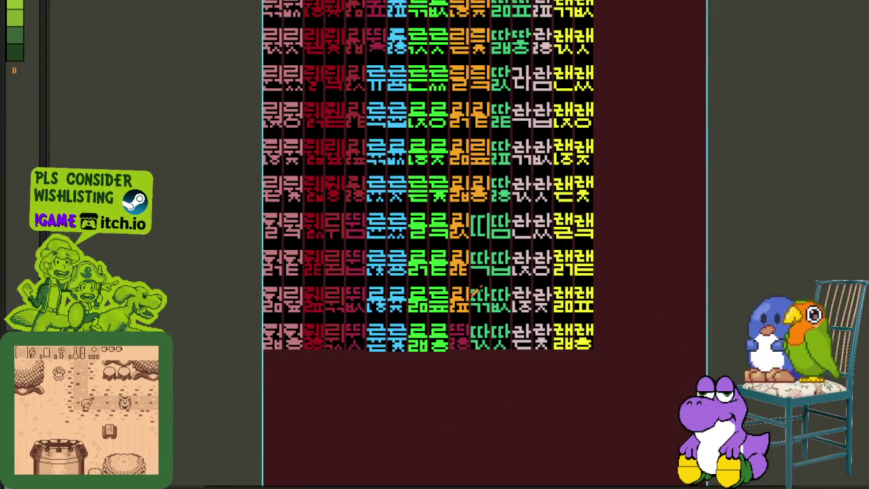
scroll(416, 290, "up", 1)
scroll(415, 292, "up", 3)
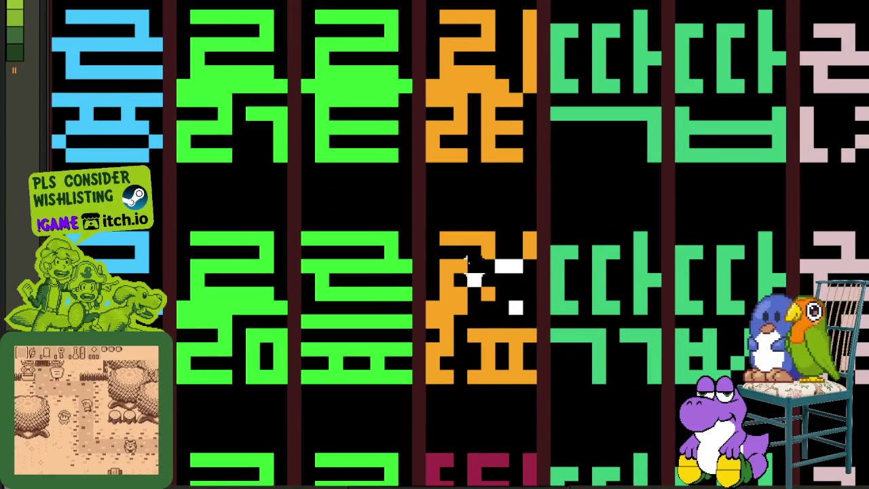
scroll(467, 268, "down", 2)
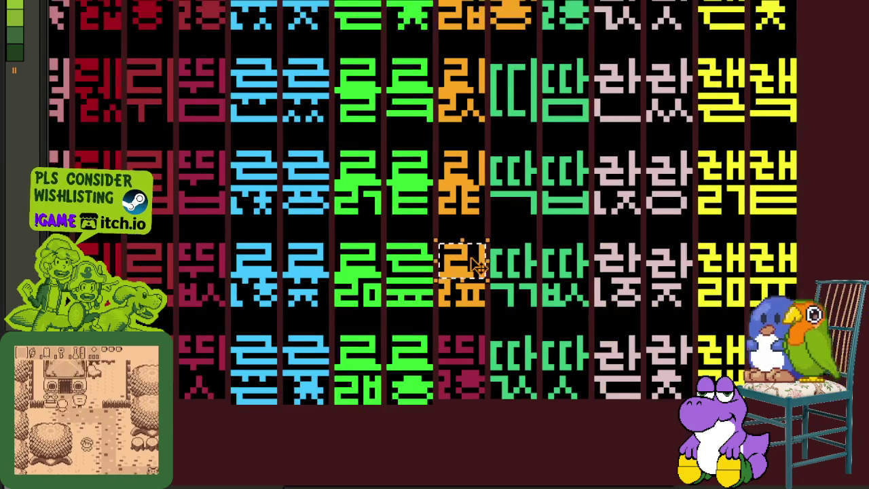
scroll(471, 268, "up", 1)
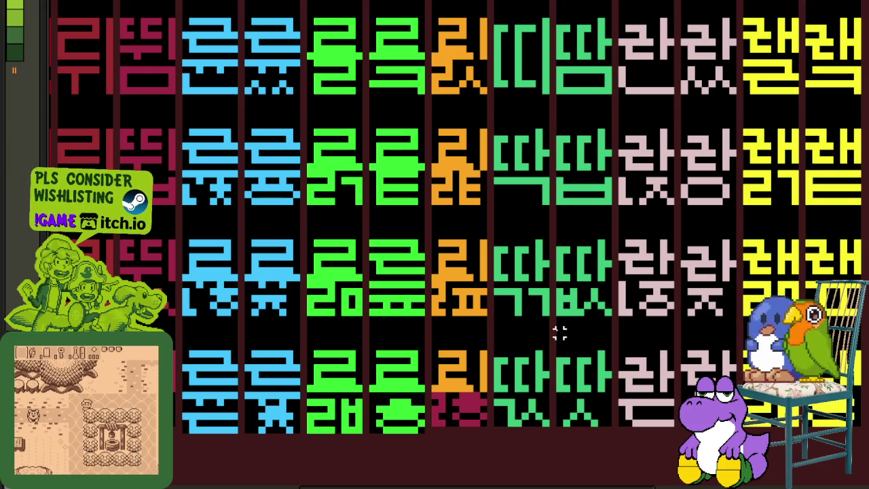
scroll(446, 394, "up", 2)
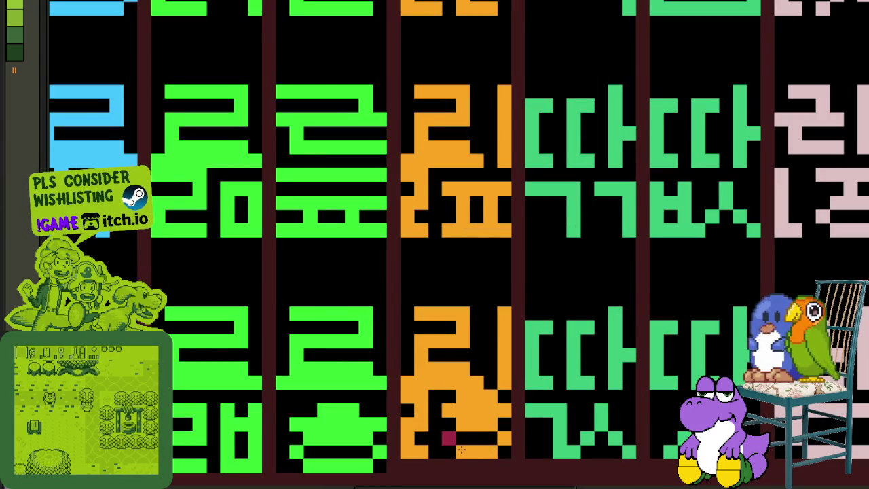
scroll(452, 441, "down", 3)
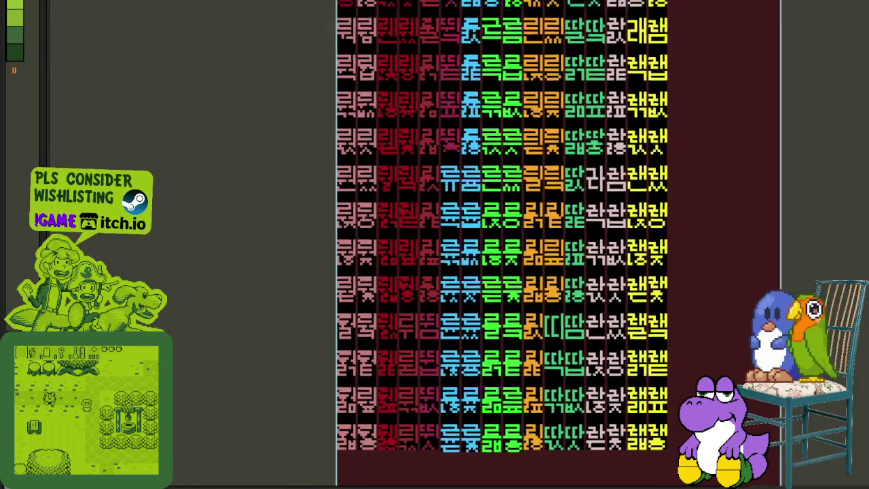
left_click_drag(659, 261, 600, 336)
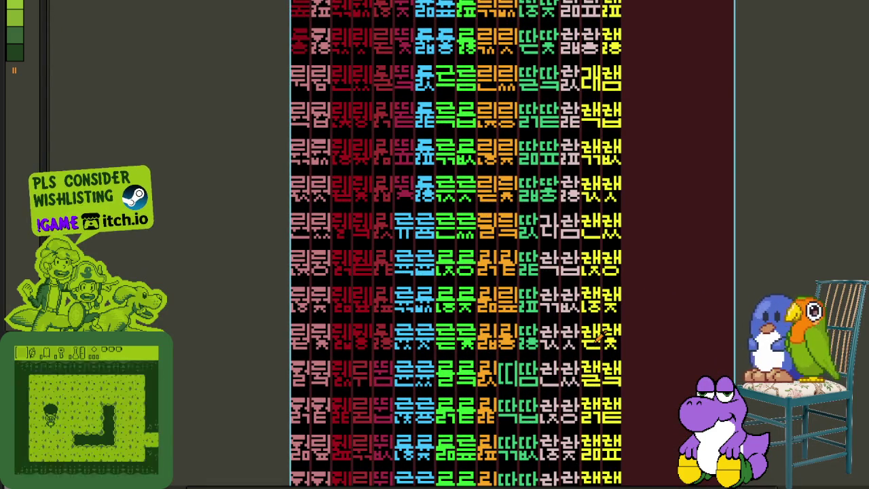
left_click_drag(646, 182, 598, 157)
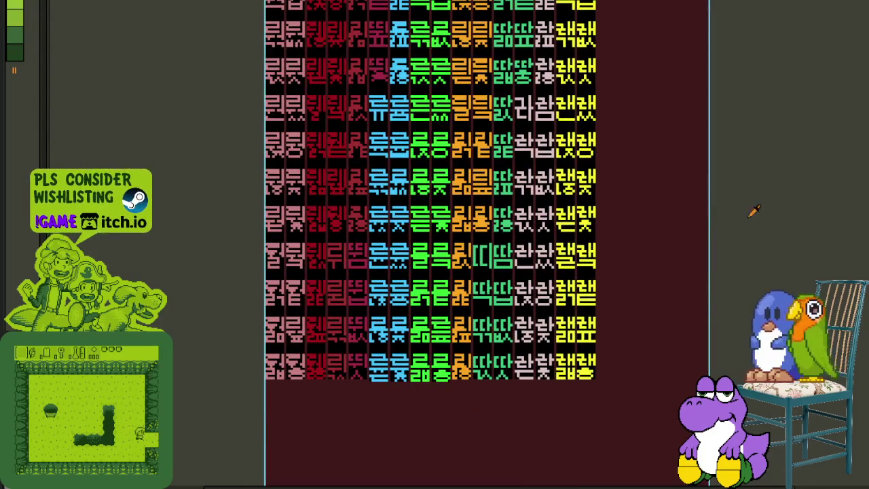
Repaint the stray orange bar on the green glyph back to green
scroll(465, 272, "up", 1)
scroll(463, 272, "up", 1)
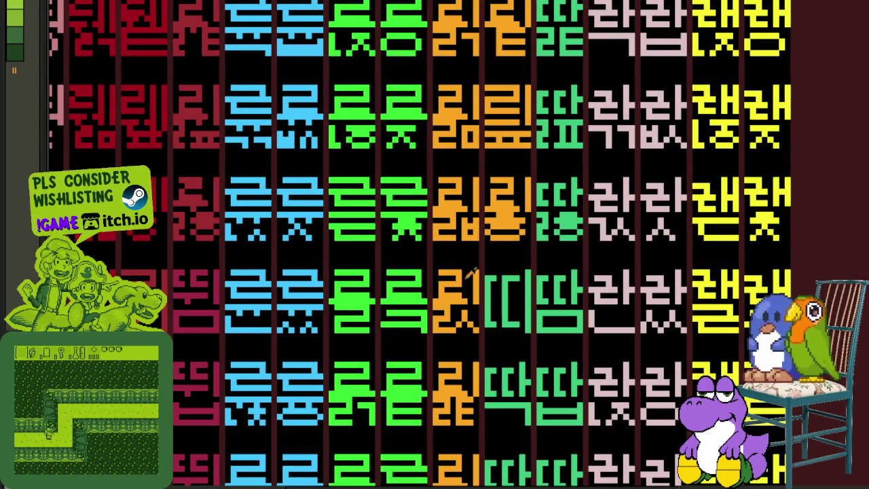
scroll(465, 272, "down", 1)
scroll(421, 248, "up", 3)
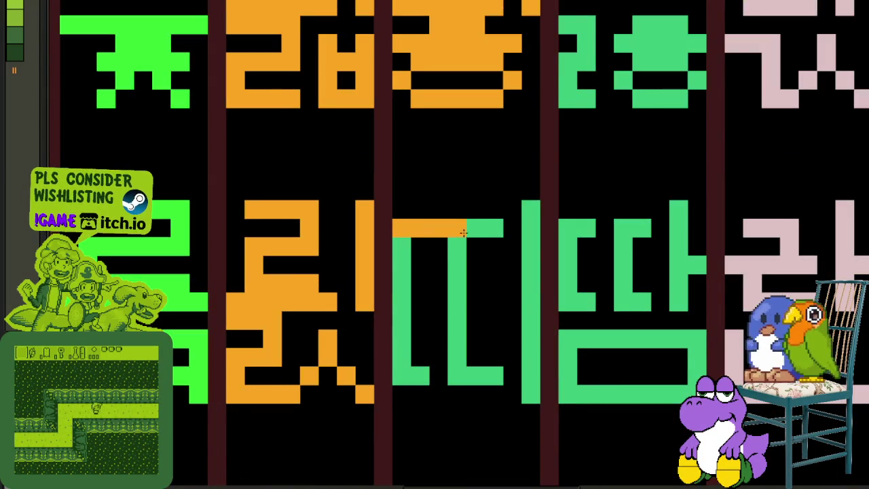
left_click_drag(449, 234, 401, 229)
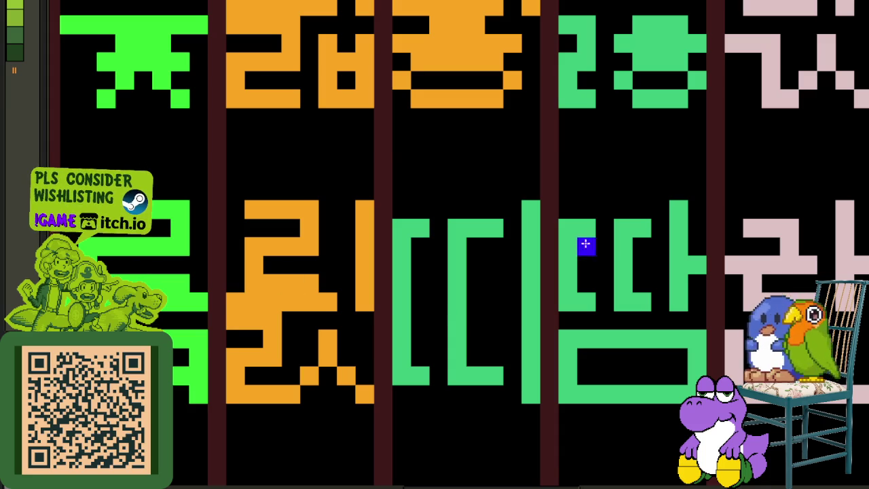
Draw the 리 strokes in light grey across the green glyph
scroll(604, 247, "up", 2)
scroll(456, 206, "up", 1)
scroll(414, 307, "down", 3)
scroll(415, 307, "down", 2)
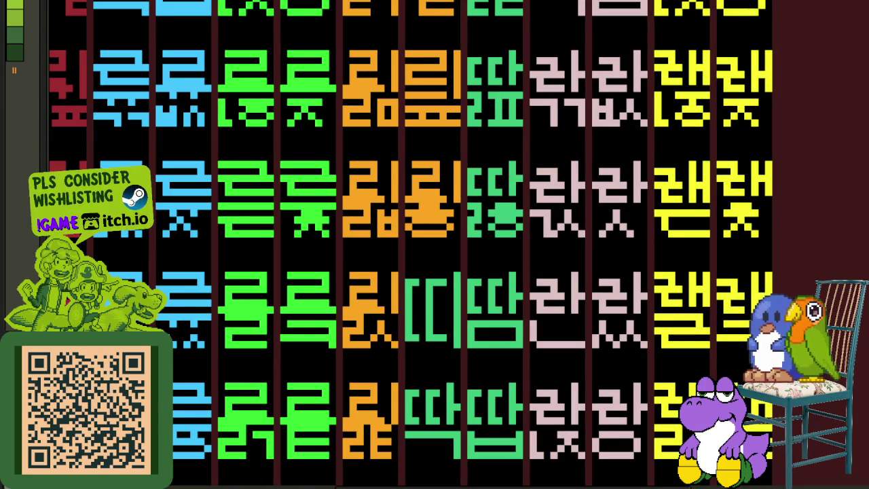
scroll(498, 282, "up", 1)
scroll(450, 277, "up", 3)
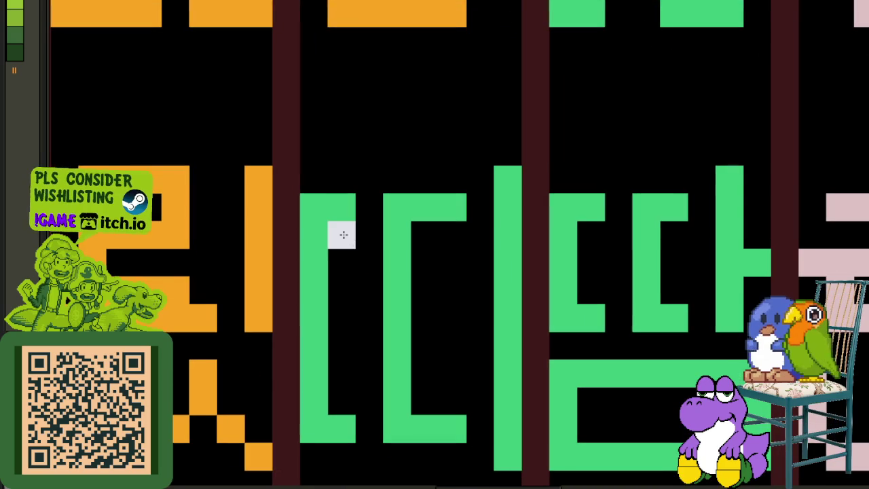
mouse_move(324, 216)
left_mouse_down()
mouse_move(428, 212)
mouse_move(429, 295)
mouse_move(305, 317)
mouse_move(432, 320)
mouse_move(326, 338)
mouse_move(315, 365)
mouse_move(326, 403)
mouse_move(447, 427)
left_mouse_up()
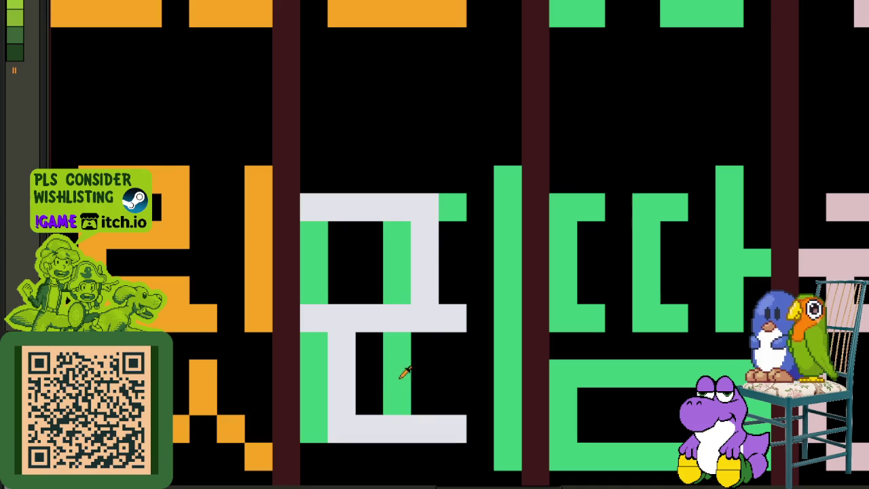
Blacken the remaining green pixels inside and around the grey 리
mouse_move(433, 366)
left_mouse_down()
mouse_move(388, 291)
mouse_move(330, 272)
mouse_move(314, 428)
left_mouse_up()
left_click(456, 222)
scroll(456, 221, "down", 3)
scroll(452, 265, "up", 1)
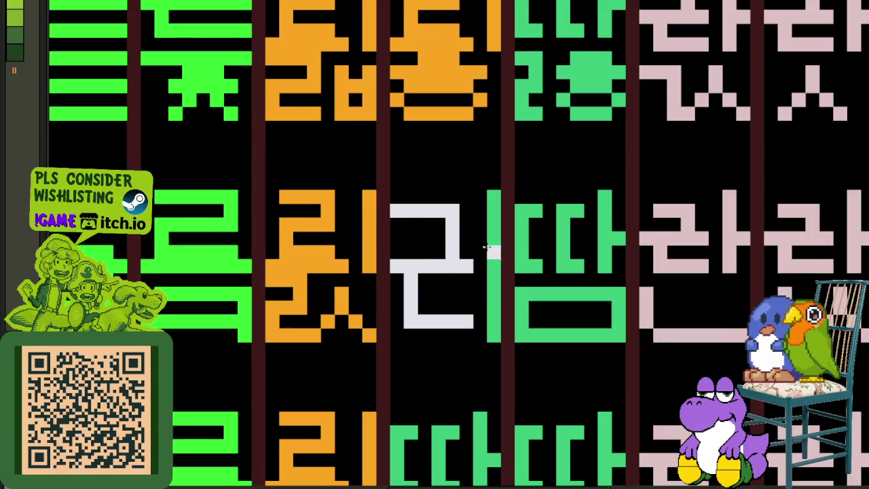
scroll(482, 250, "down", 3)
scroll(482, 250, "down", 3)
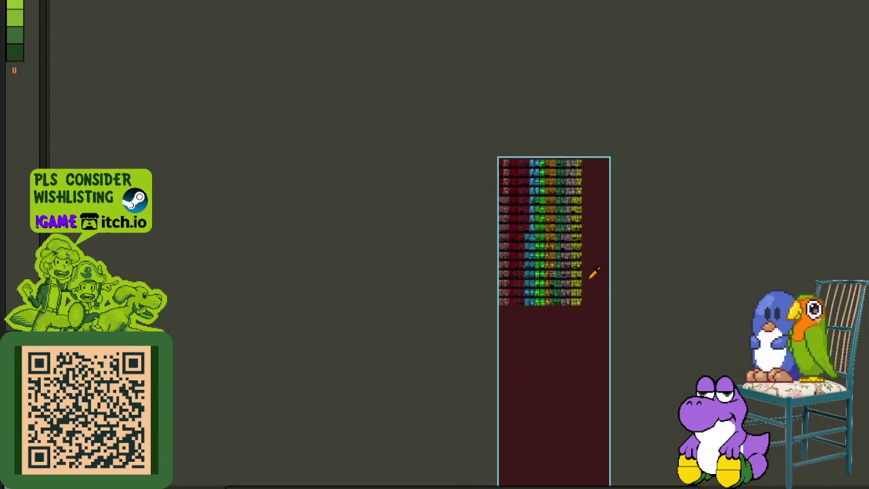
Save the sprite sheet with Ctrl+S
scroll(595, 273, "up", 2)
key("ctrl+s")
scroll(566, 265, "up", 3)
Paint light-grey top, middle, bottom and right strokes over the next green glyph
left_click_drag(482, 157, 394, 157)
scroll(462, 195, "up", 3)
scroll(466, 195, "up", 2)
scroll(417, 295, "up", 1)
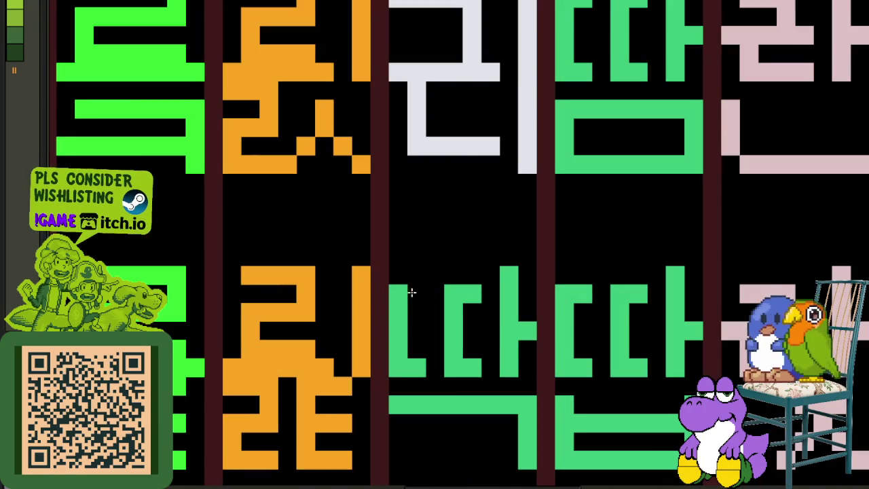
mouse_move(417, 294)
left_mouse_down()
mouse_move(399, 275)
mouse_move(471, 277)
mouse_move(466, 314)
left_mouse_up()
left_click_drag(398, 331, 470, 328)
left_click_drag(403, 368, 478, 367)
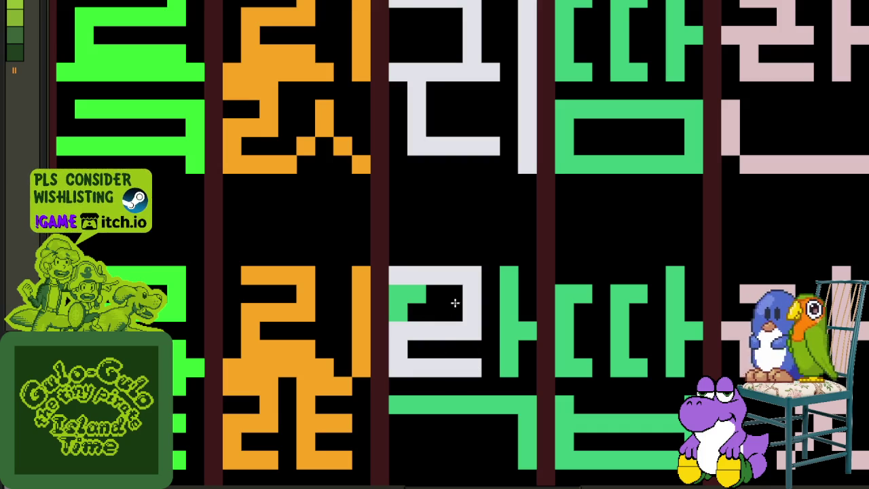
left_click_drag(461, 303, 470, 314)
Complete 락: blacken leftover green, turn the ㅏ grey, and erase the extra stroke
left_click_drag(399, 313, 402, 303)
left_click(506, 299)
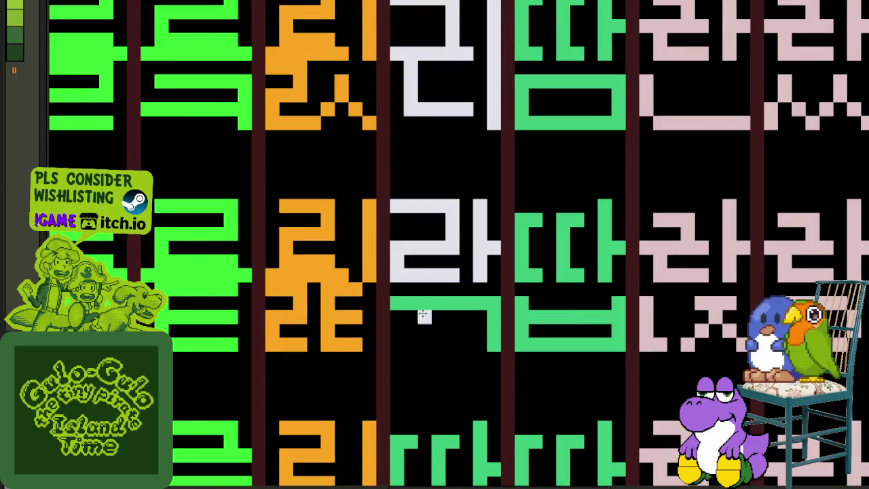
mouse_move(427, 318)
left_mouse_down()
mouse_move(493, 323)
mouse_move(398, 303)
left_mouse_up()
left_click_drag(393, 260, 452, 289)
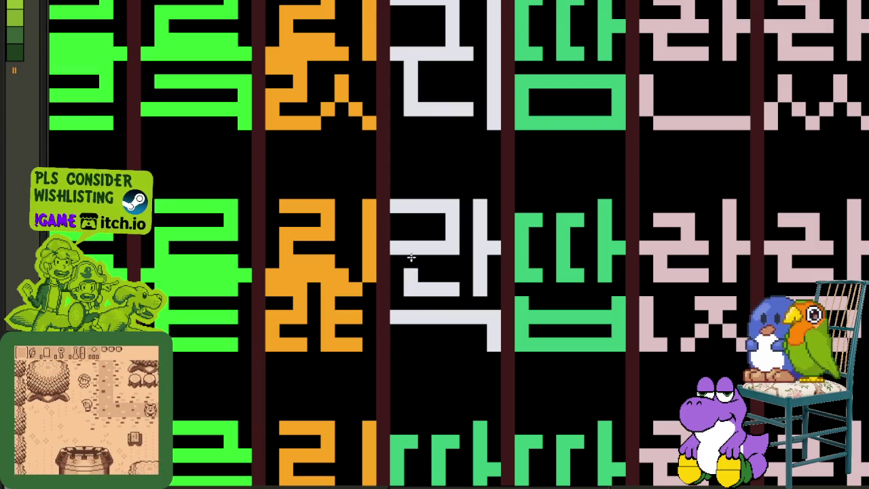
mouse_move(441, 231)
left_mouse_down()
mouse_move(446, 207)
mouse_move(441, 228)
left_mouse_up()
Copy the white 락 glyph into the cell below
scroll(494, 253, "down", 3)
scroll(494, 253, "down", 3)
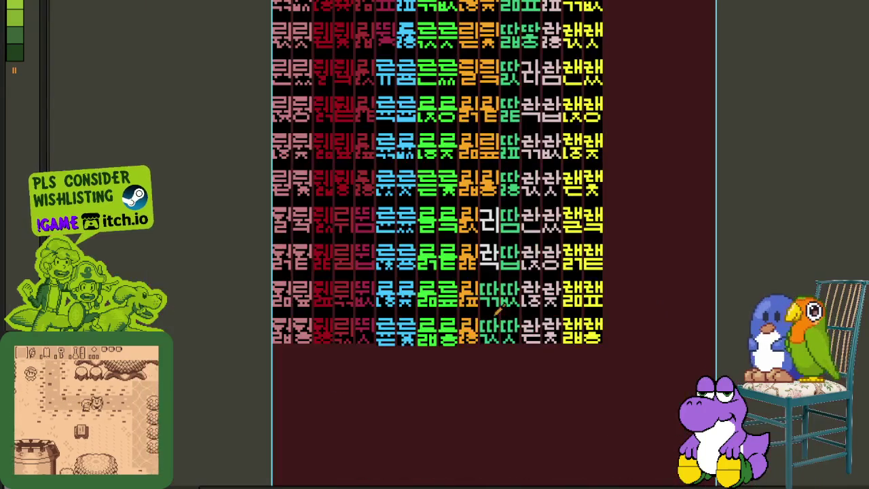
scroll(529, 315, "up", 2)
scroll(504, 272, "up", 3)
scroll(504, 272, "up", 1)
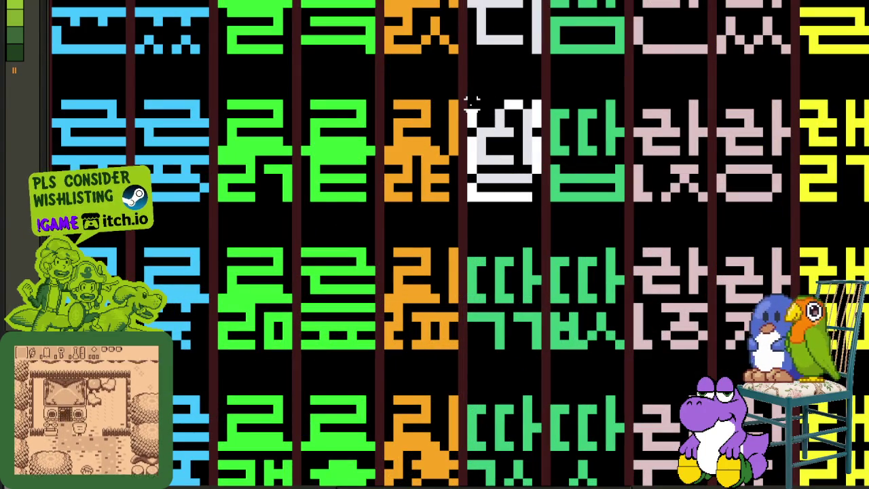
left_click_drag(504, 136, 503, 316)
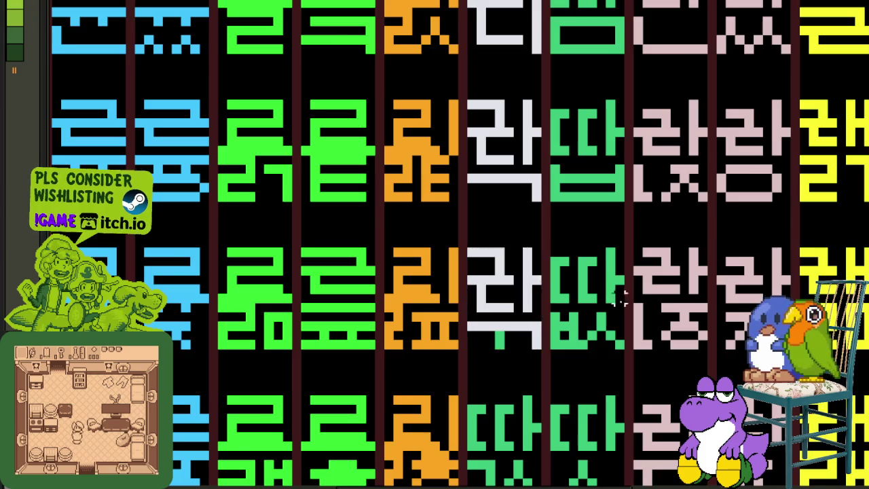
Move a selected white glyph over the neighbouring green cell
scroll(504, 319, "up", 2)
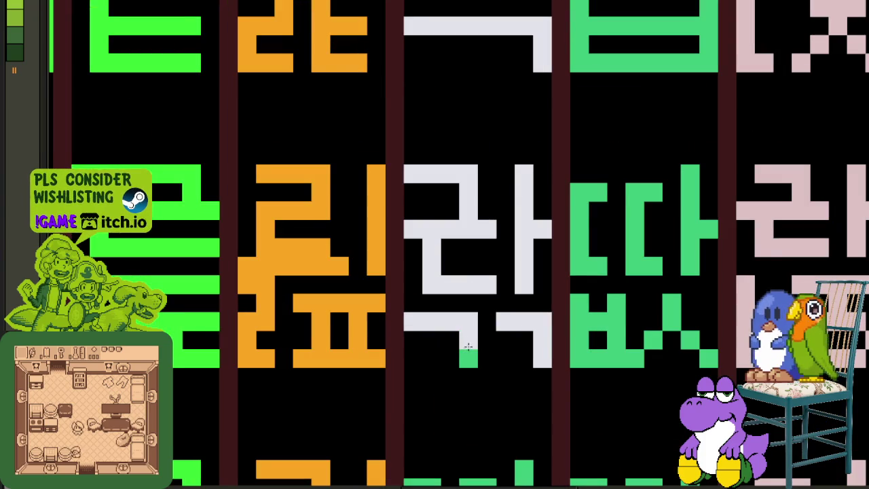
scroll(472, 350, "down", 3)
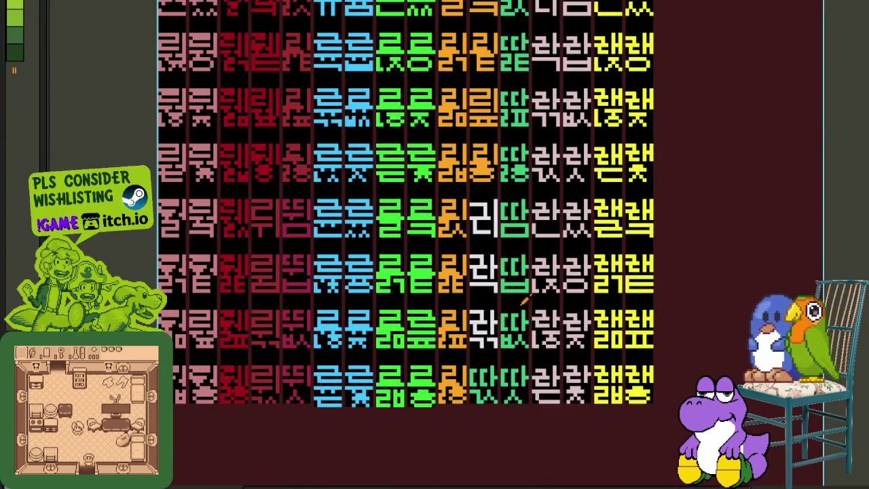
scroll(529, 294, "down", 1)
scroll(476, 258, "up", 2)
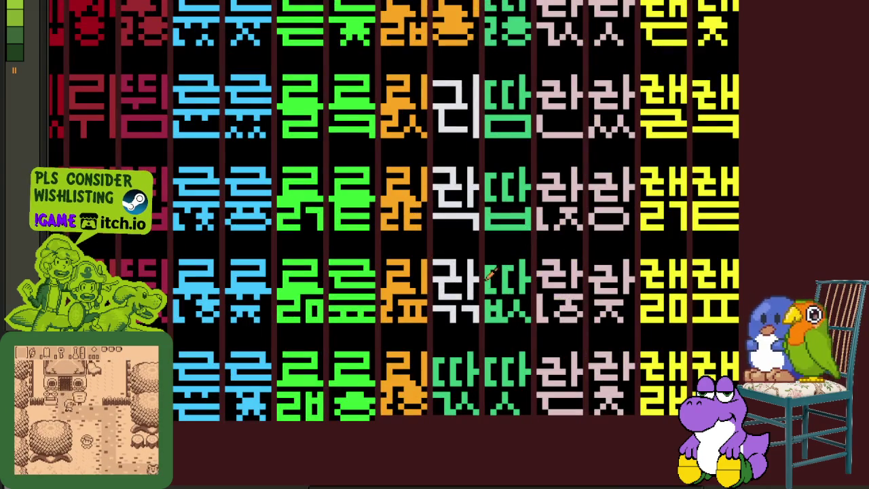
scroll(485, 269, "up", 1)
scroll(486, 271, "up", 1)
scroll(492, 275, "up", 1)
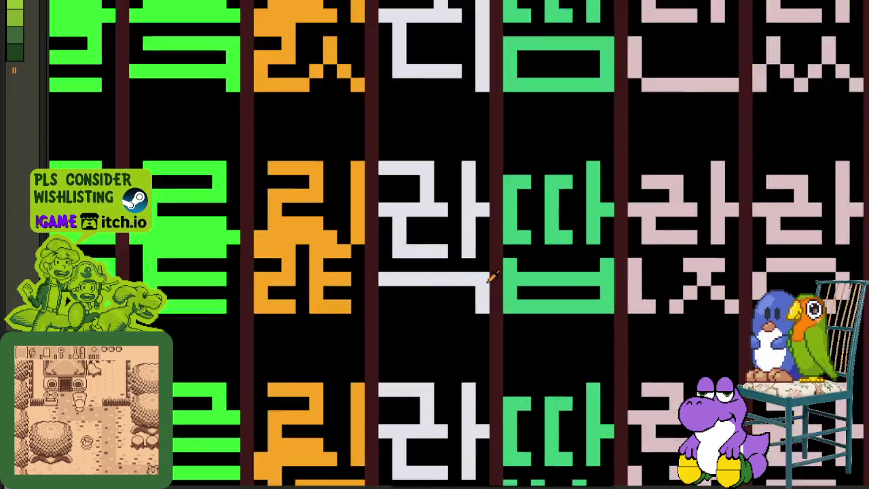
scroll(492, 275, "up", 1)
scroll(476, 294, "down", 2)
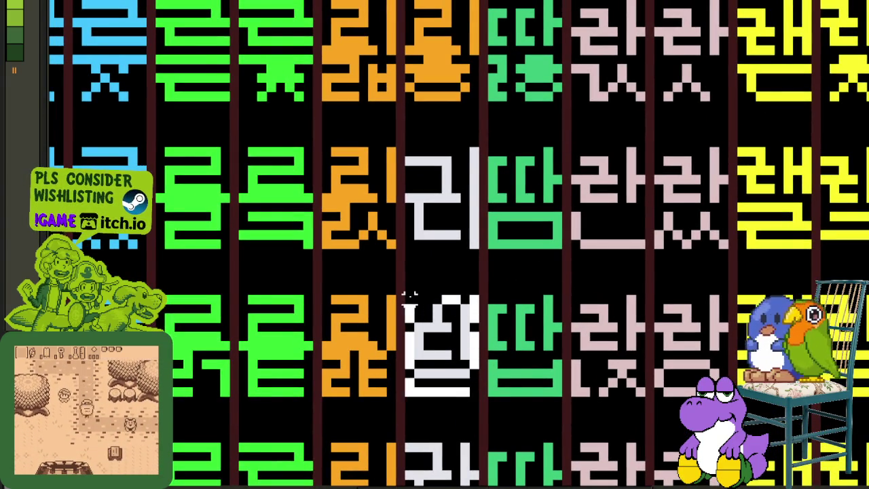
left_click_drag(407, 295, 479, 400)
left_click_drag(446, 330, 528, 210)
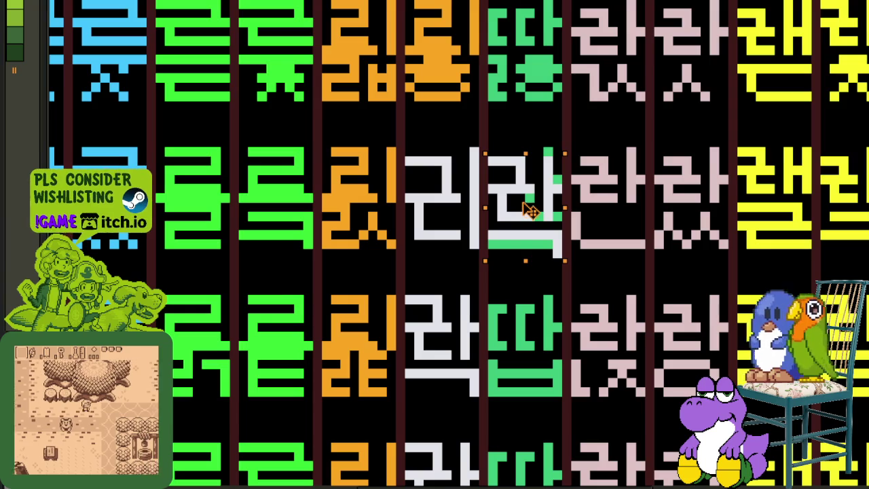
Paint the leftover green strip white and save the sheet
scroll(516, 226, "up", 1)
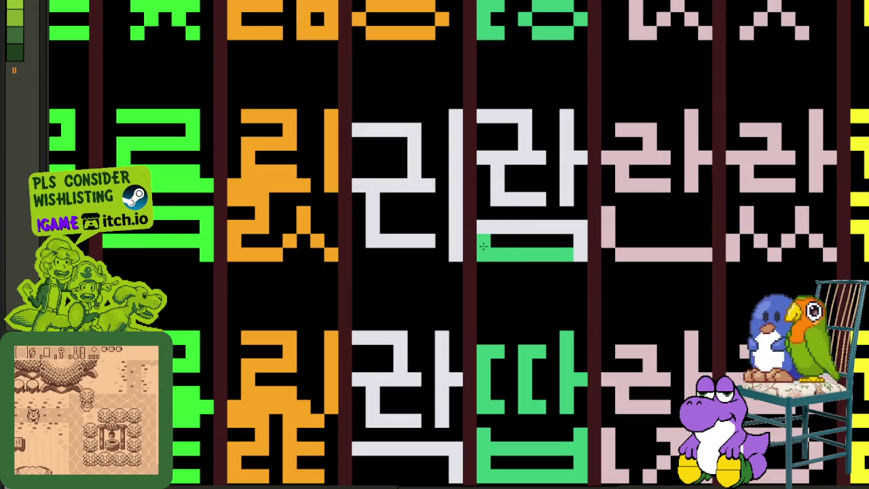
left_click(483, 246)
scroll(483, 246, "down", 4)
scroll(543, 231, "down", 1)
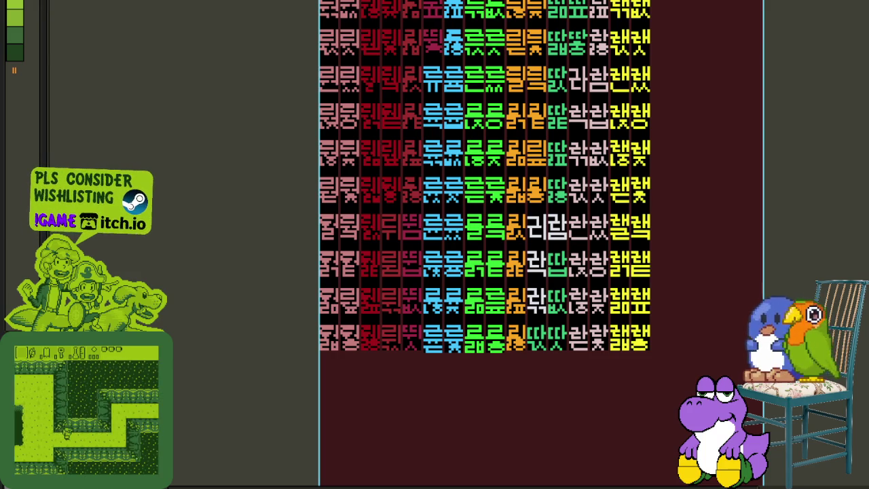
key("ctrl+s")
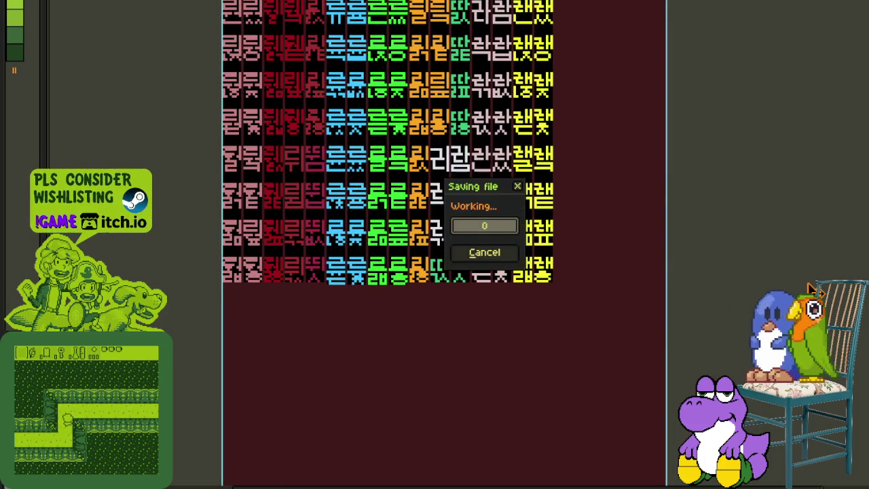
Copy the white 락 glyph onto the green cell in the row below
scroll(617, 285, "up", 1)
scroll(410, 230, "up", 1)
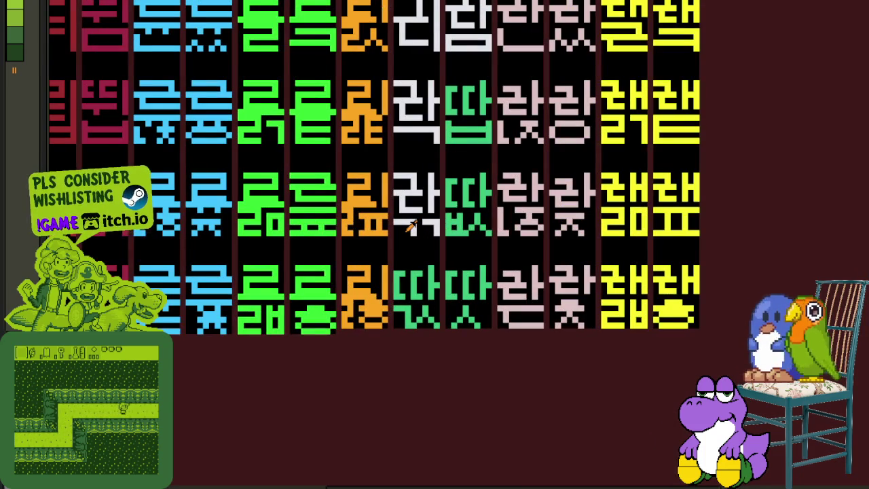
scroll(469, 260, "up", 2)
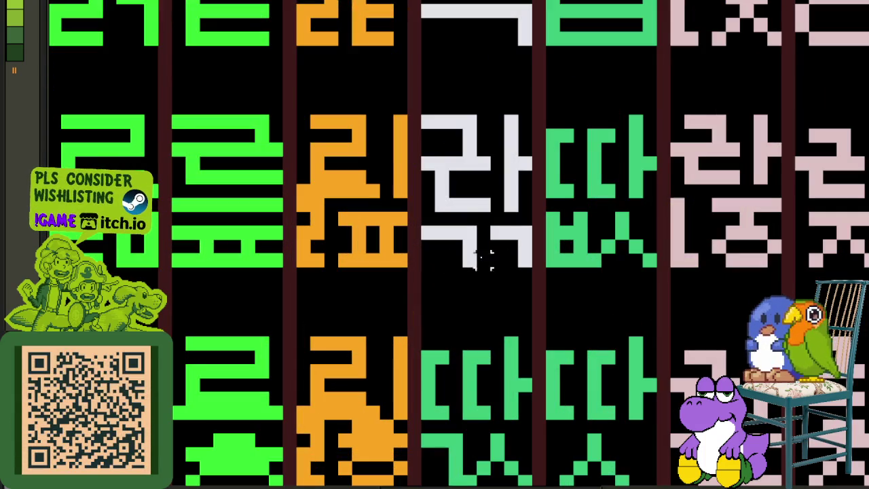
left_click_drag(523, 265, 424, 114)
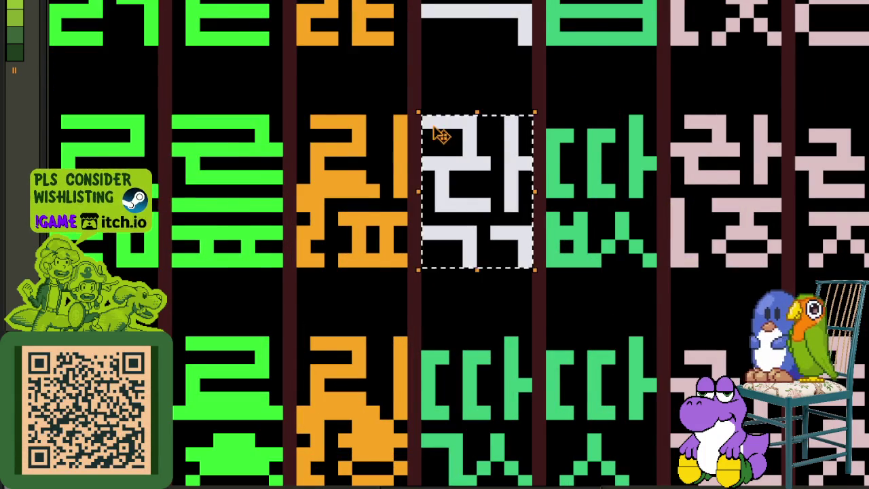
scroll(438, 132, "down", 2)
mouse_move(453, 151)
left_mouse_down()
mouse_move(452, 275)
mouse_move(450, 267)
left_mouse_up()
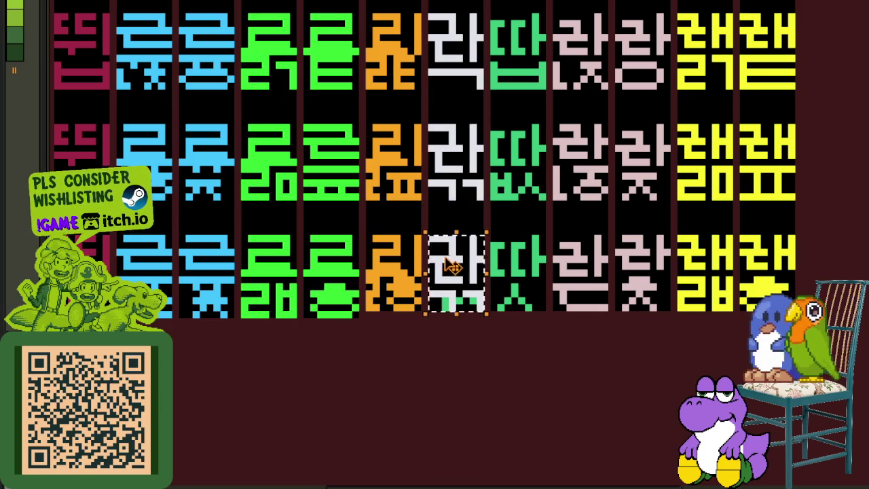
scroll(438, 293, "up", 2)
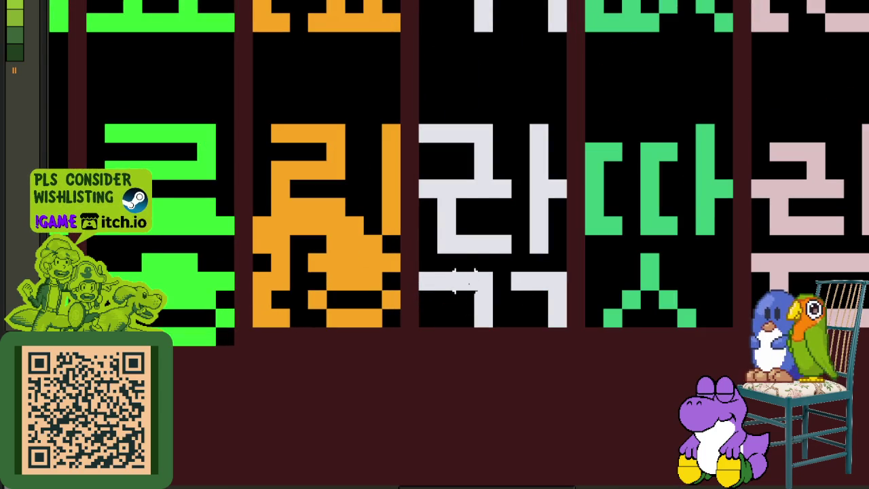
Replace the copy's bottom consonant with a pasted ㅅ and erase a stray pixel
left_click_drag(482, 267, 431, 326)
left_click_drag(455, 298, 441, 299)
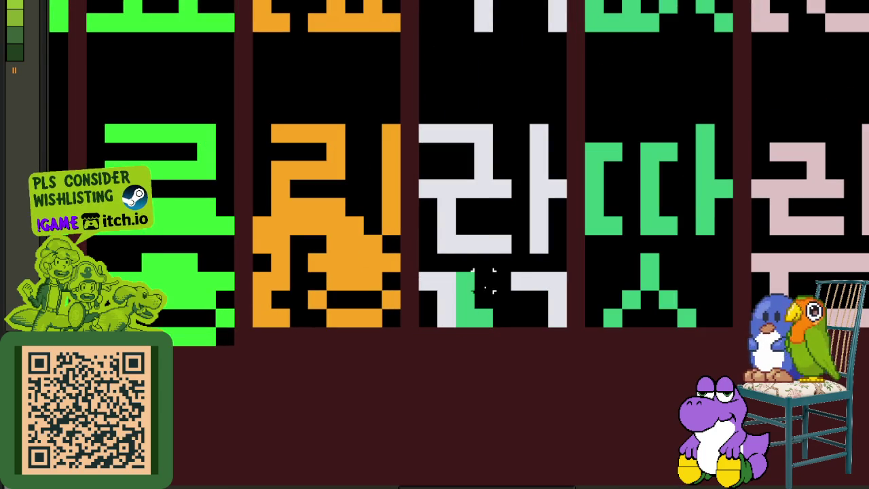
key("Delete")
left_click_drag(473, 272, 567, 348)
key("ctrl+v")
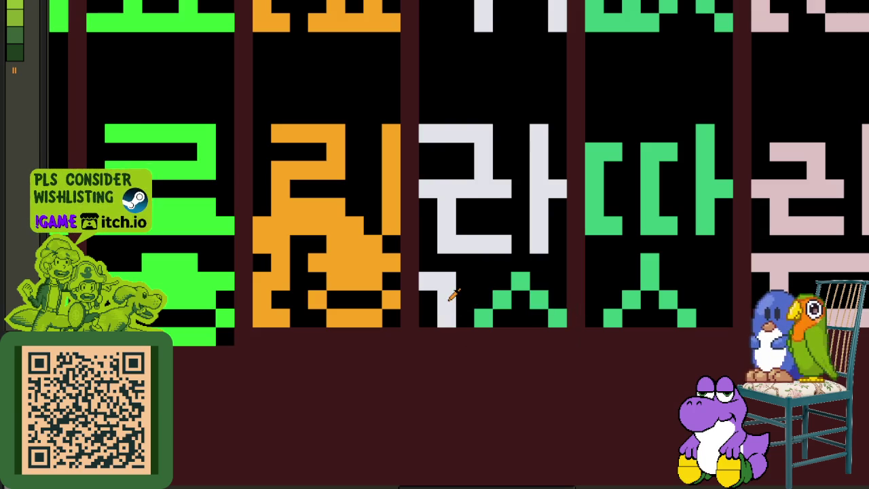
left_click(506, 300)
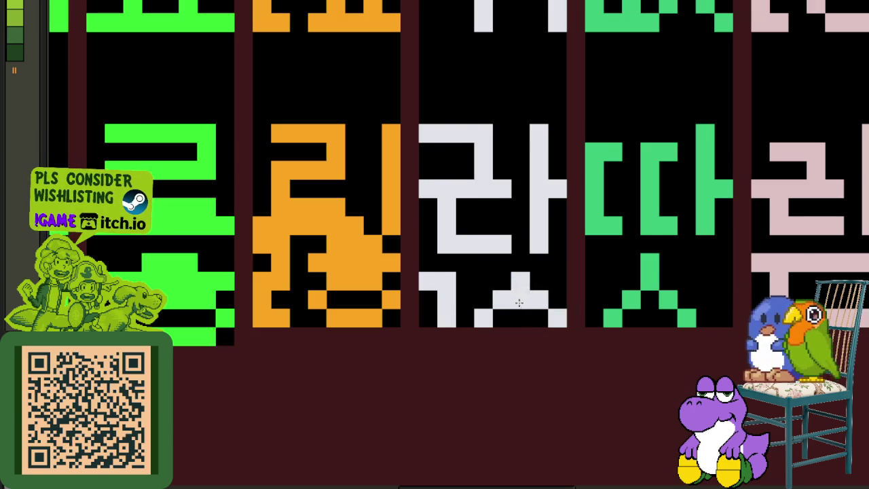
scroll(513, 302, "down", 4)
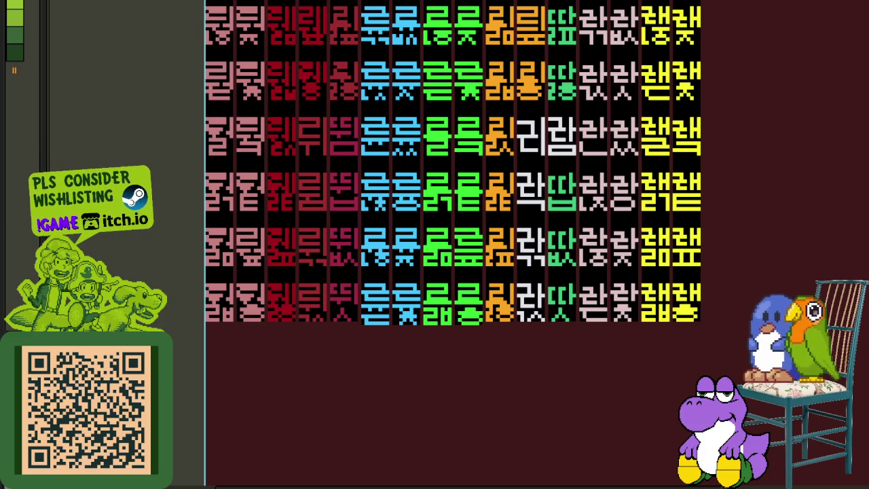
Paint white pixels over the 람 glyph in the upper rows
left_click_drag(749, 300, 592, 273)
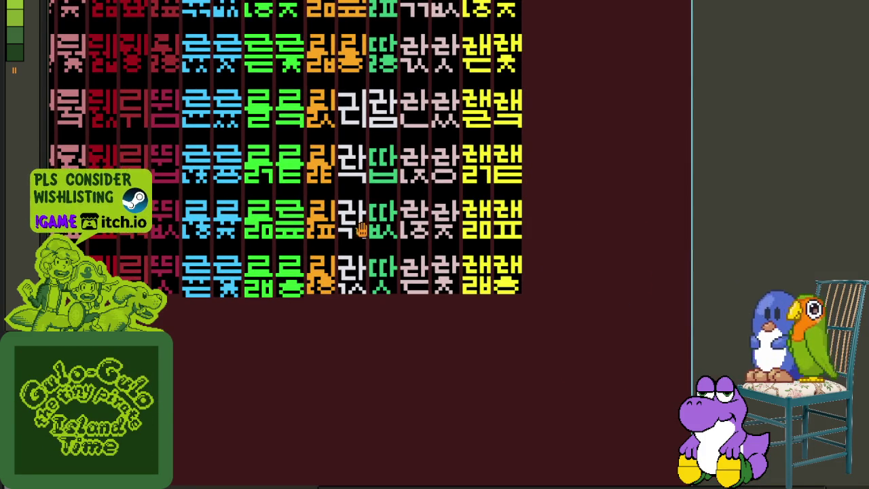
left_click_drag(351, 227, 428, 459)
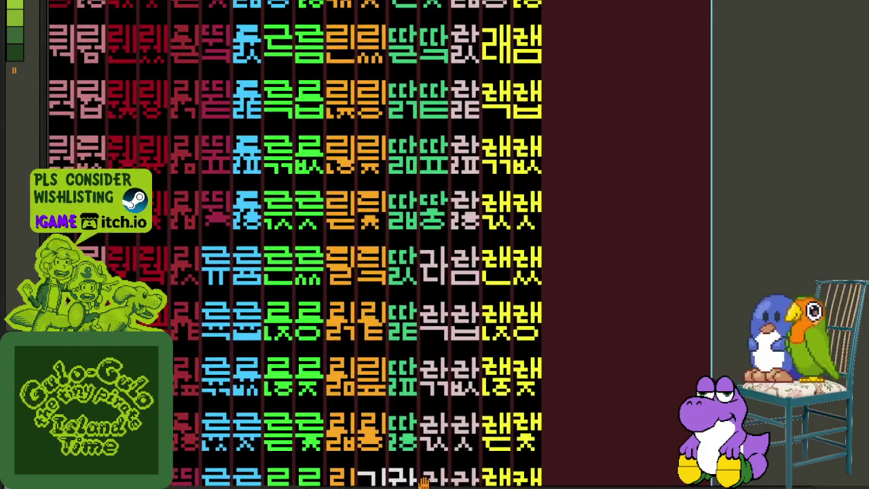
left_click_drag(428, 459, 421, 394)
scroll(418, 258, "up", 3)
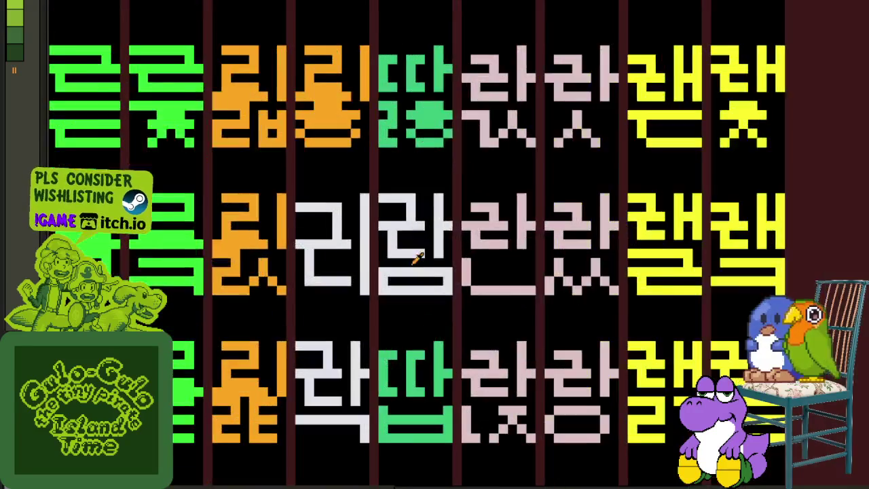
scroll(418, 258, "up", 2)
left_click_drag(369, 254, 473, 163)
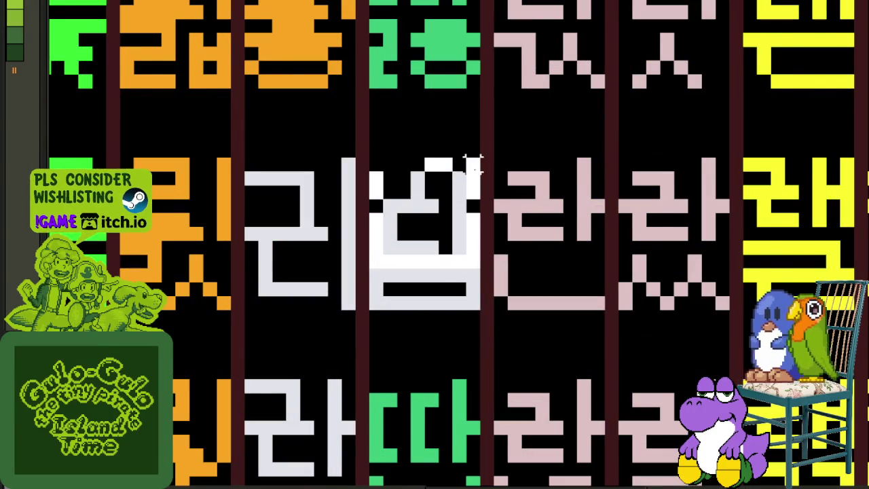
scroll(477, 187, "down", 2)
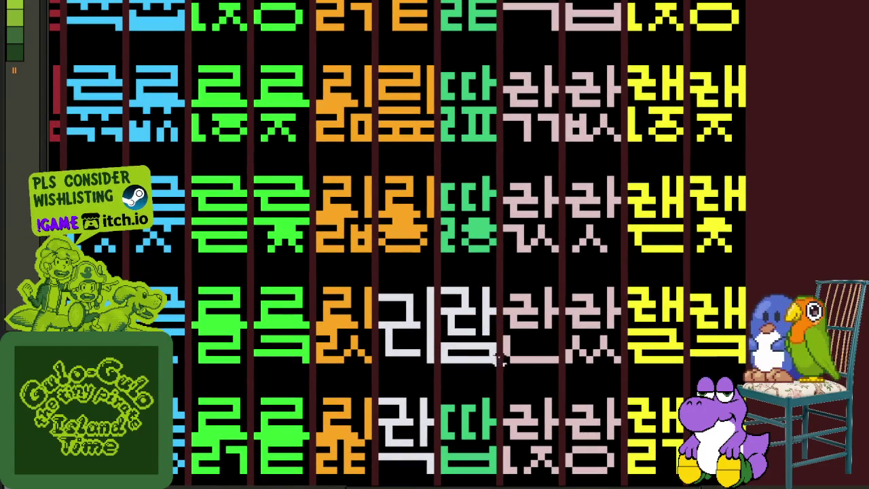
left_click_drag(502, 360, 475, 278)
scroll(476, 279, "up", 2)
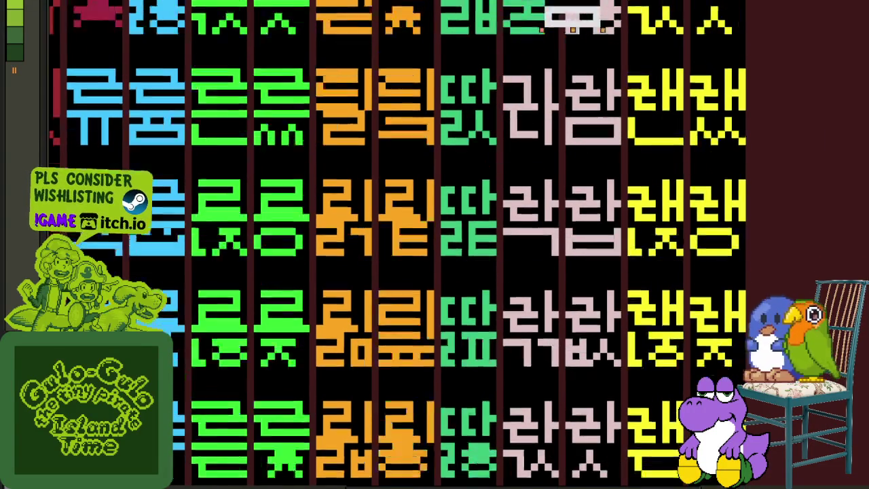
Drop the white glyph onto the teal cell and fix two stray pixels
mouse_move(581, 3)
left_mouse_down()
mouse_move(524, 165)
mouse_move(535, 175)
left_mouse_up()
scroll(535, 183, "up", 1)
key("ctrl+d")
scroll(548, 160, "up", 3)
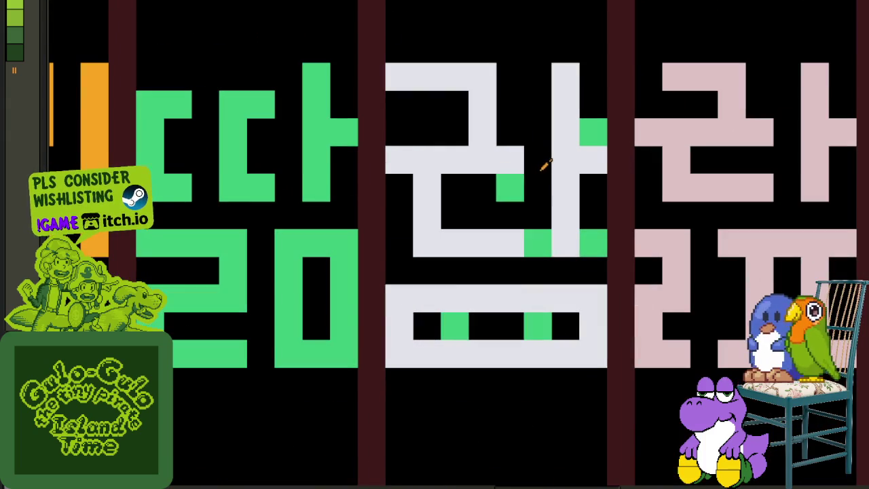
left_click(598, 130)
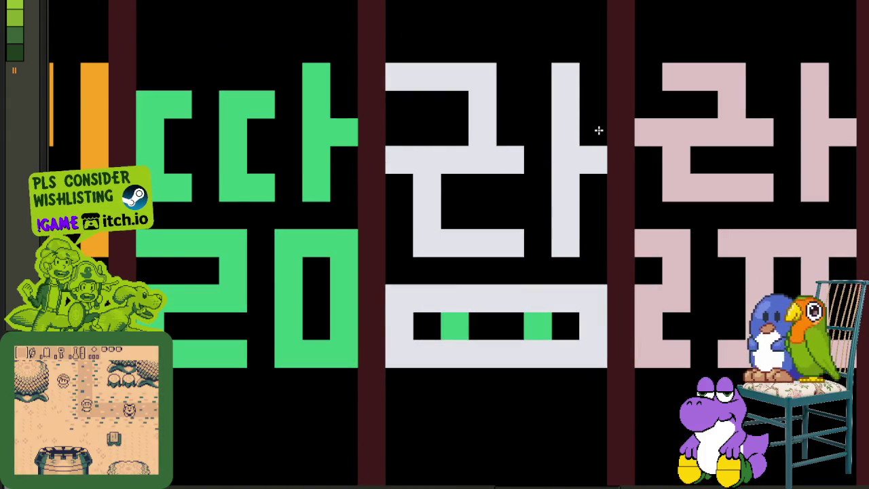
left_click(401, 324)
scroll(448, 325, "down", 1)
scroll(527, 317, "down", 3)
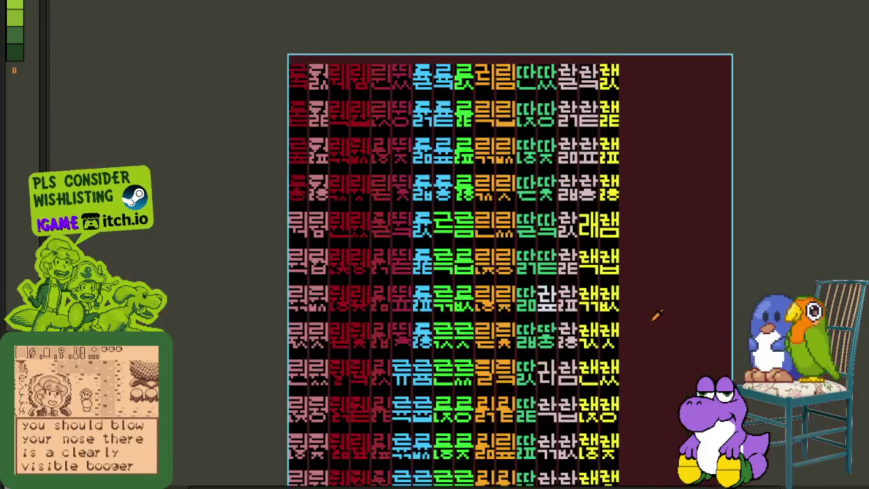
Save the sheet, then move the white 랄 tile up into the top row and drop it
key("ctrl+s")
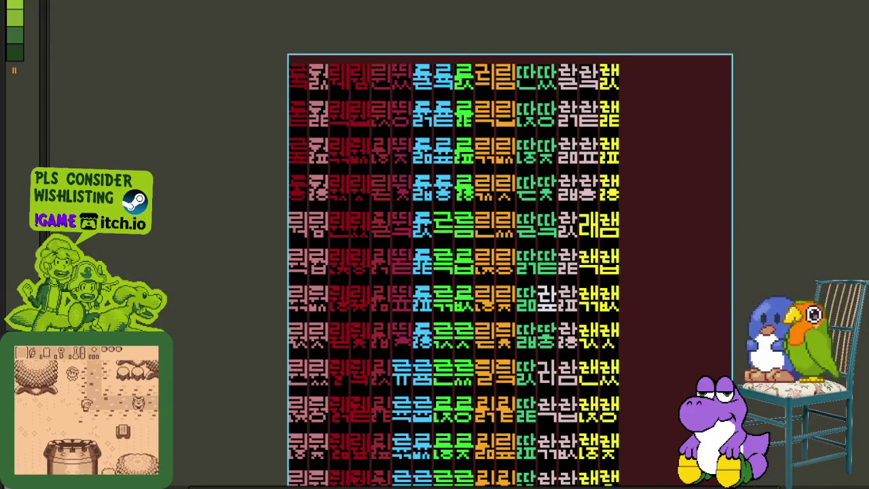
left_click_drag(741, 283, 669, 278)
key("ctrl+s")
scroll(506, 265, "up", 1)
scroll(479, 331, "up", 2)
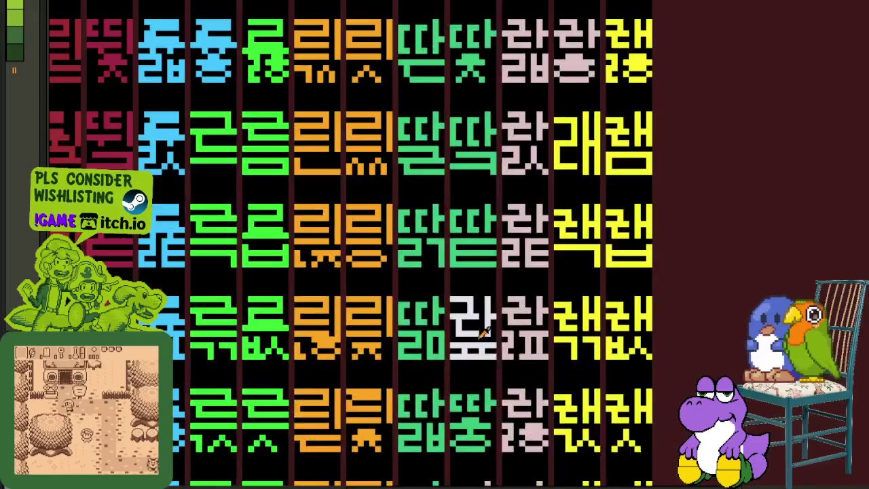
scroll(479, 330, "up", 1)
left_click(499, 330)
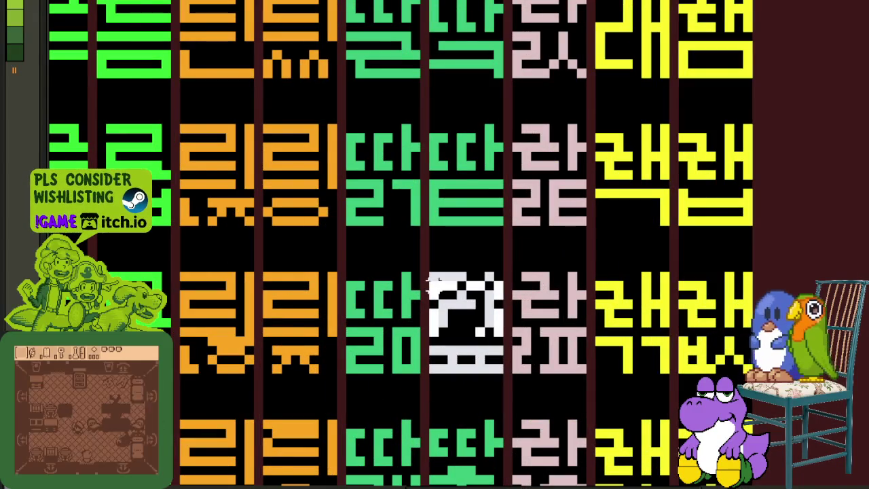
scroll(500, 374, "down", 1)
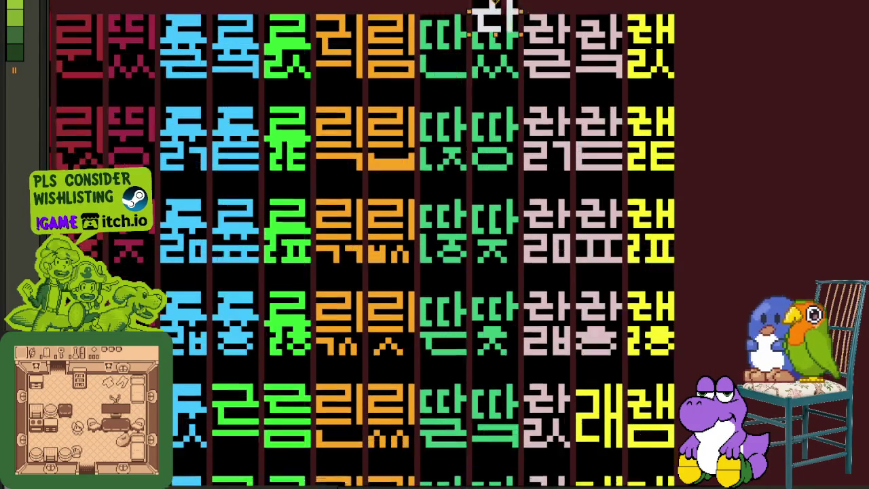
left_click_drag(518, 370, 455, 43)
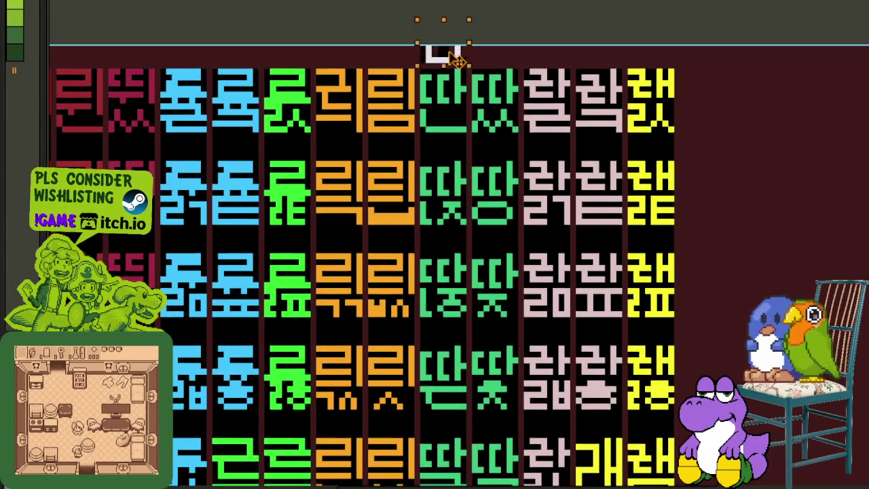
scroll(452, 120, "up", 1)
left_click_drag(464, 121, 465, 114)
key("ctrl+d")
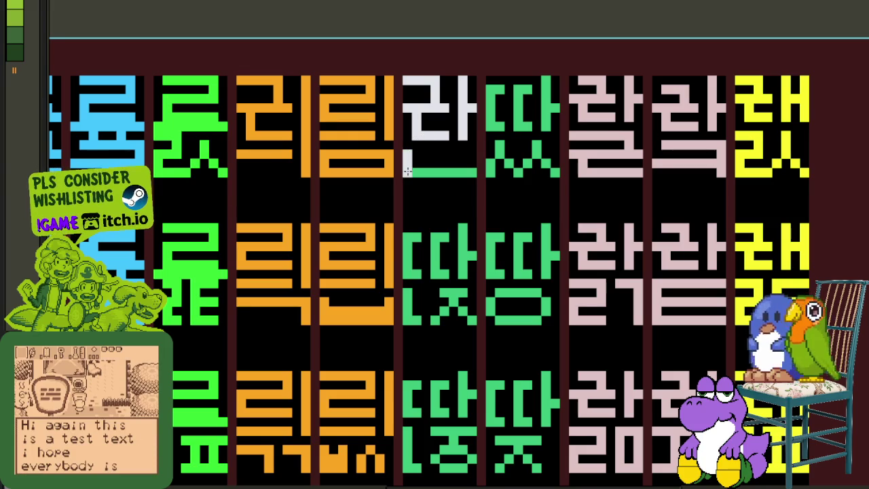
Move the white glyph from the top row down to the green column's fourth row
scroll(421, 169, "down", 2)
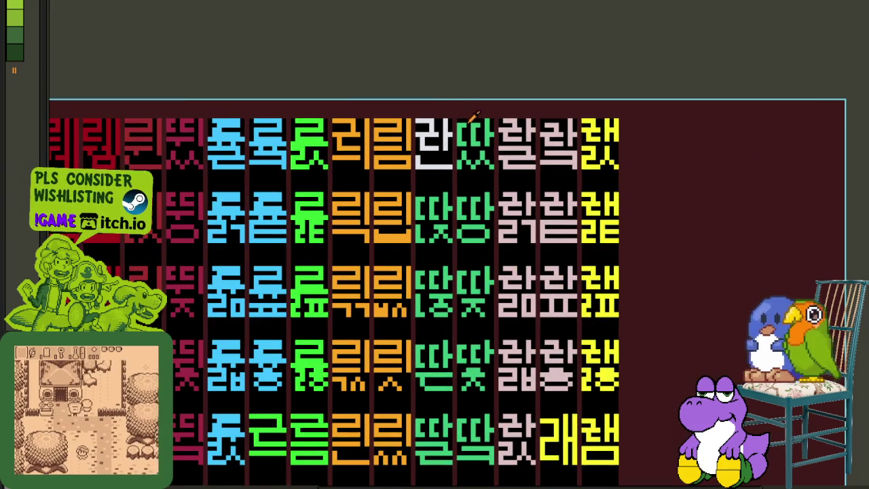
scroll(474, 116, "down", 1)
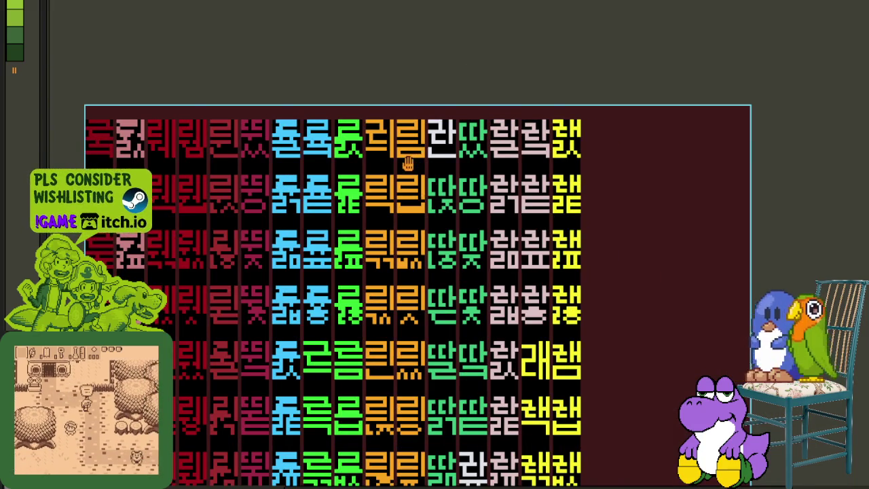
scroll(429, 130, "up", 2)
scroll(430, 129, "up", 1)
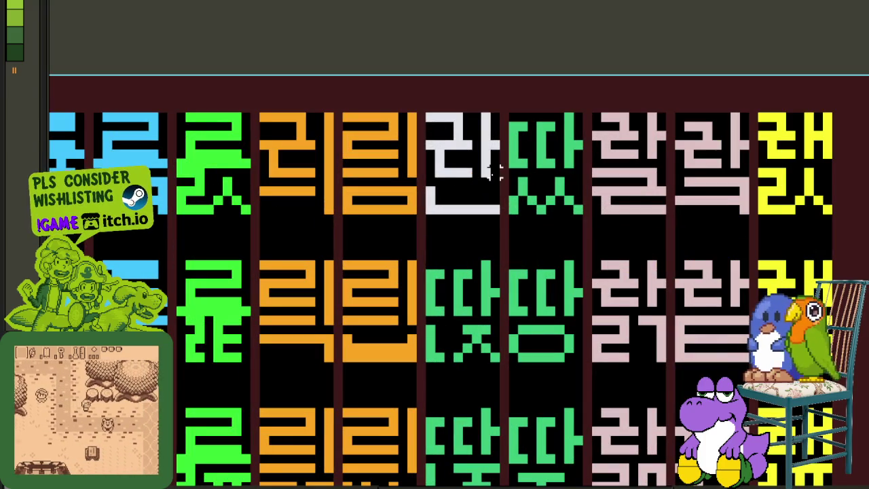
left_click_drag(497, 168, 430, 115)
scroll(438, 144, "down", 2)
mouse_move(442, 180)
left_mouse_down()
mouse_move(423, 331)
mouse_move(428, 380)
mouse_move(450, 295)
left_mouse_up()
scroll(440, 363, "up", 2)
scroll(441, 365, "up", 1)
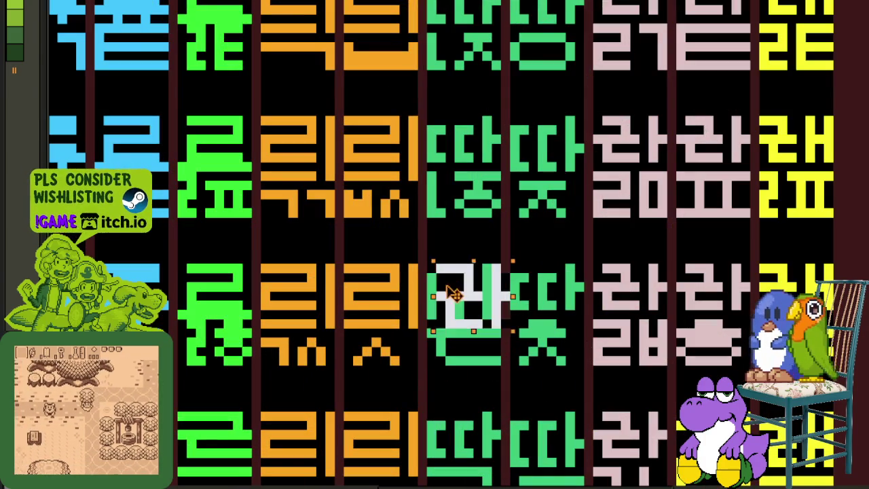
key("ctrl+d")
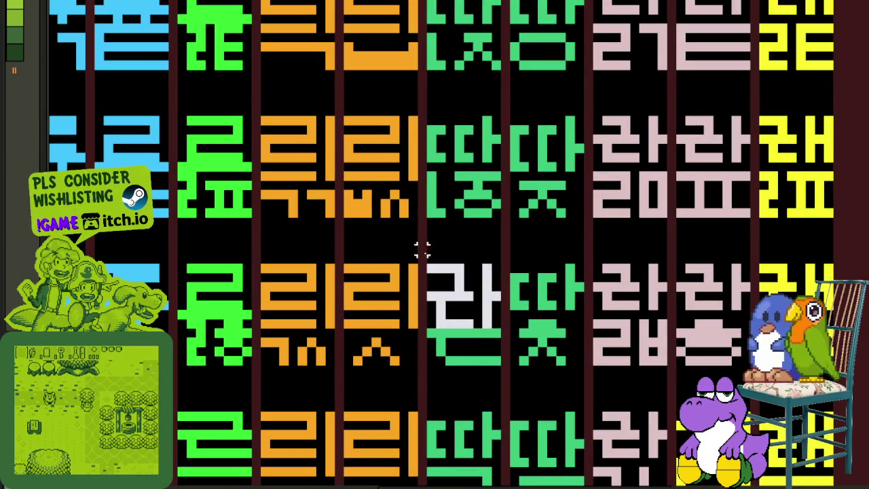
Pencil a white stroke across the glyph, black out the green band and whiten the ㄴ
key("b")
scroll(454, 327, "up", 1)
mouse_move(407, 354)
left_mouse_down()
mouse_move(552, 354)
mouse_move(500, 345)
left_mouse_up()
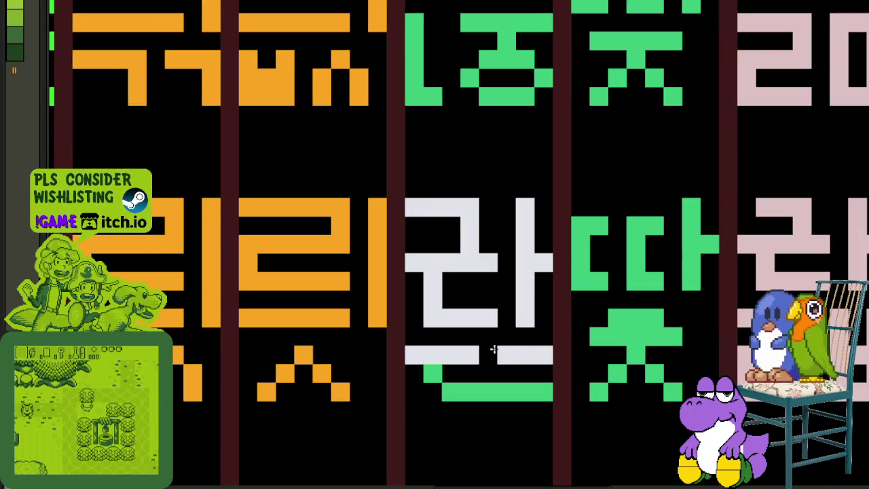
mouse_move(433, 372)
left_mouse_down()
mouse_move(430, 387)
mouse_move(537, 392)
left_mouse_up()
scroll(538, 391, "down", 3)
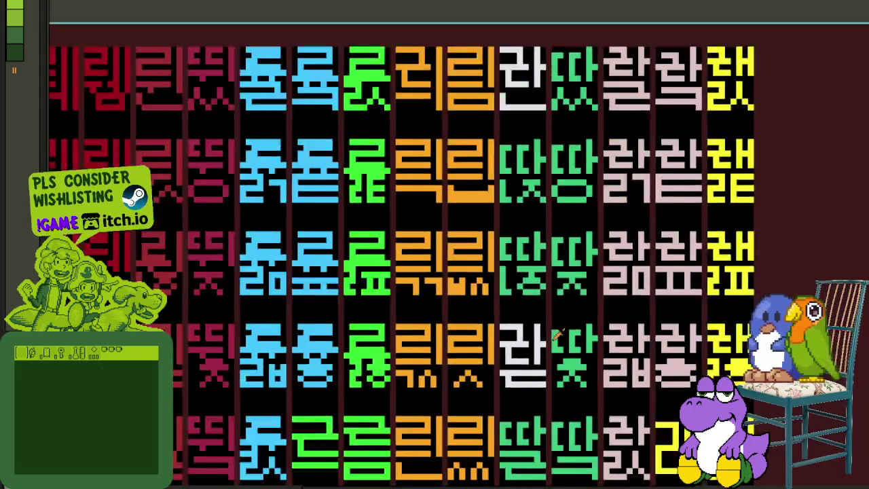
scroll(577, 218, "down", 1)
scroll(594, 172, "down", 1)
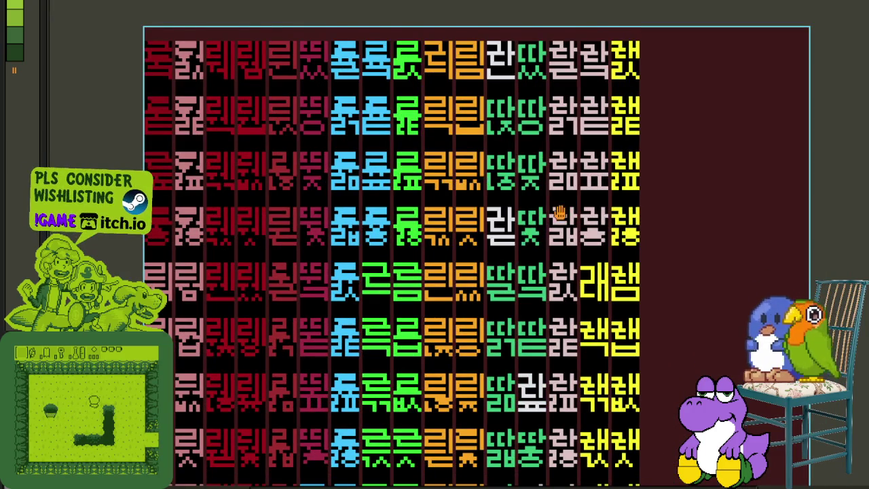
left_click_drag(594, 171, 549, 145)
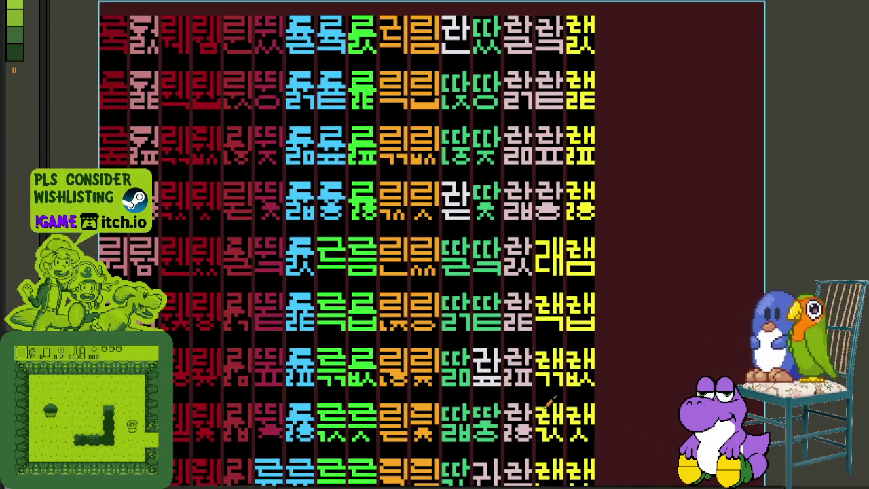
mouse_move(663, 358)
left_mouse_down()
mouse_move(651, 340)
mouse_move(753, 210)
left_mouse_up()
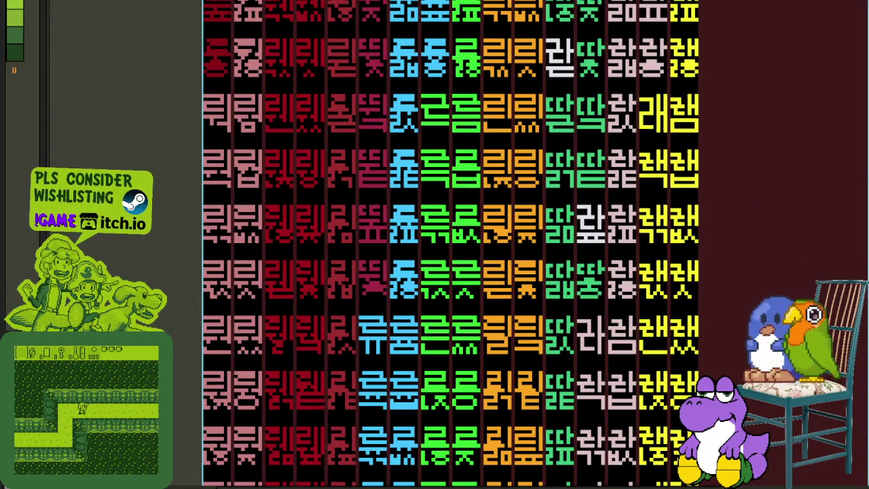
Redraw the strokes of the white 락 glyph in the lower rows
left_click_drag(772, 358, 677, 201)
scroll(640, 276, "down", 3)
scroll(632, 281, "down", 3)
scroll(706, 347, "down", 3)
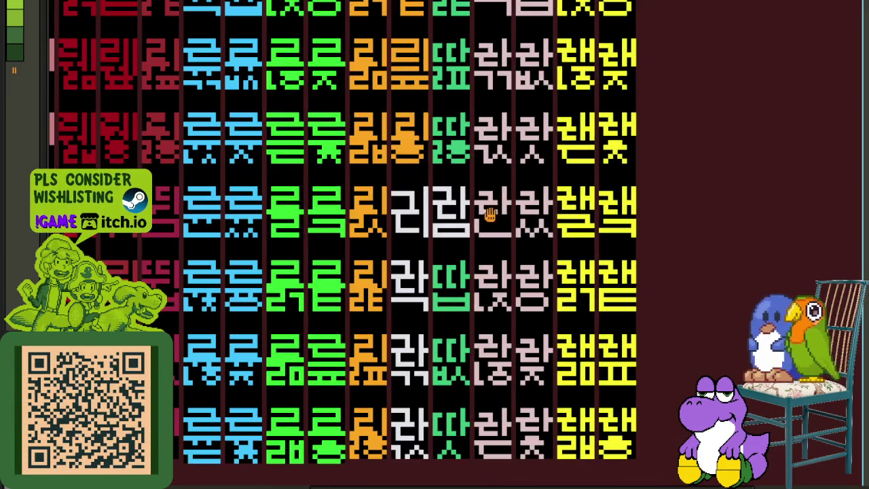
scroll(501, 201, "up", 2)
scroll(453, 288, "up", 2)
scroll(451, 289, "up", 2)
mouse_move(407, 330)
left_mouse_down()
mouse_move(358, 305)
mouse_move(317, 256)
left_mouse_up()
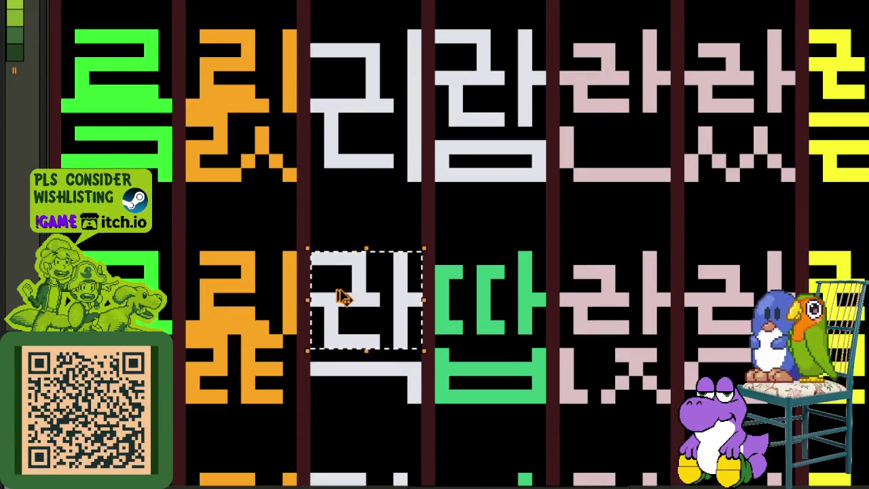
Copy the white 라 top onto the neighbouring green tile, undoing a stray white line
left_click_drag(340, 291, 483, 304)
key("Return")
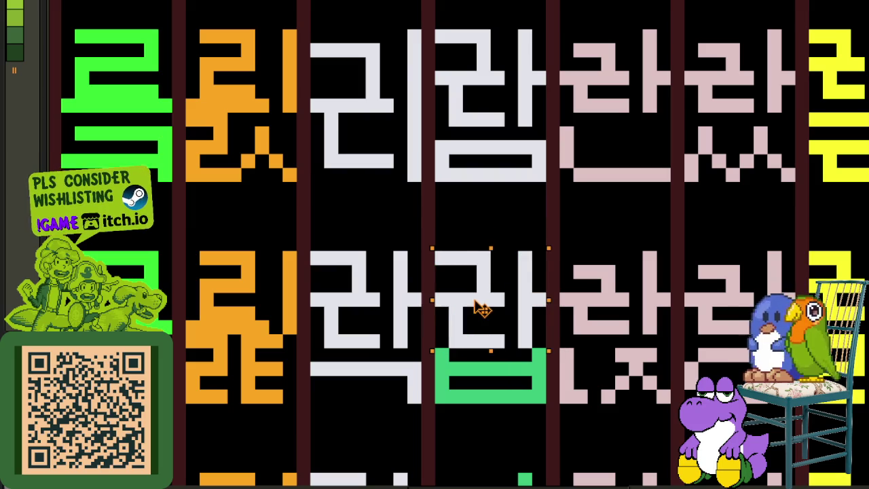
key("ctrl+d")
left_click_drag(384, 245, 526, 245)
key("ctrl+z")
key("ctrl+d")
Fill the green ㅂ white to make 랍, and save the sheet
left_click(443, 369)
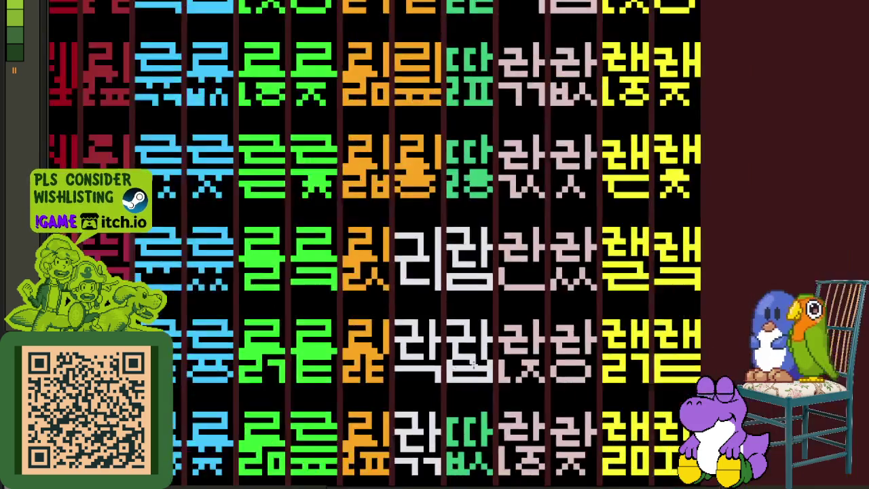
scroll(623, 369, "down", 3)
key("ctrl+s")
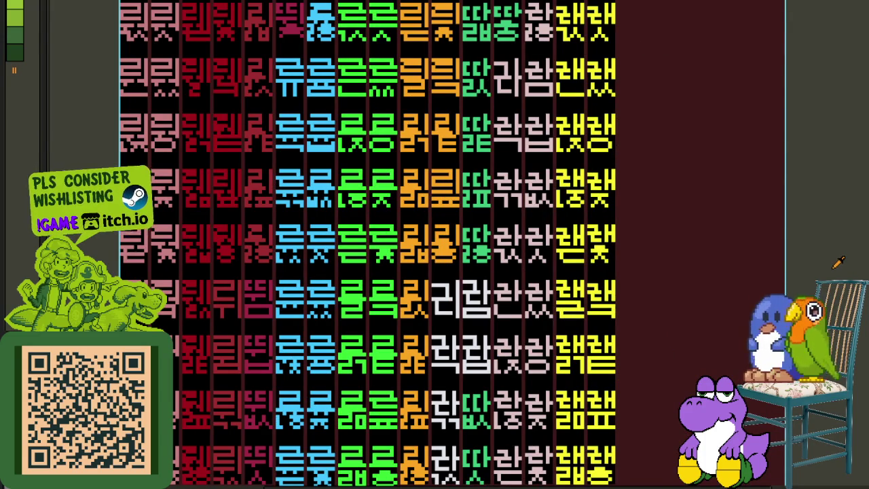
scroll(839, 262, "down", 3)
left_click_drag(857, 292, 731, 248)
scroll(824, 256, "up", 1)
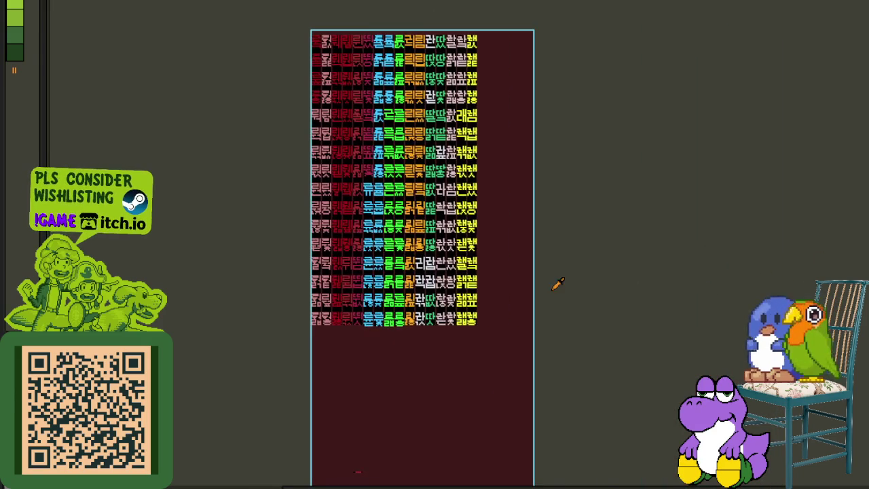
scroll(557, 284, "up", 1)
scroll(515, 279, "up", 2)
left_click_drag(515, 279, 400, 254)
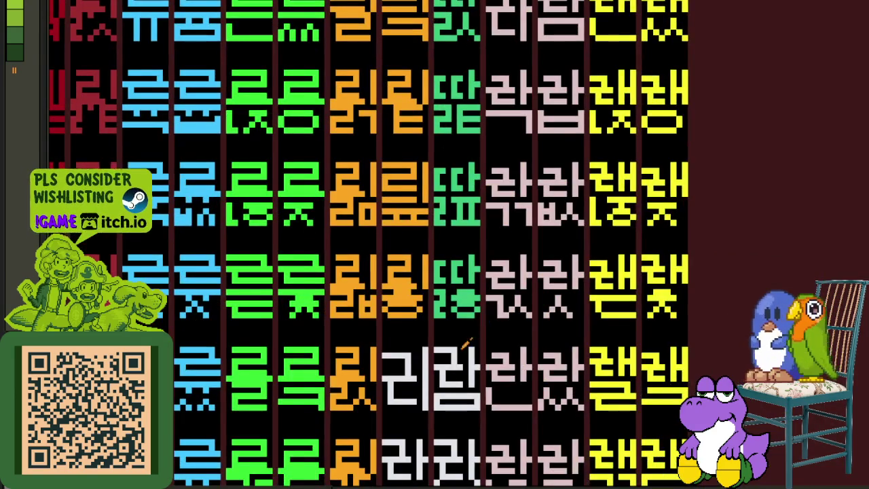
scroll(468, 343, "up", 2)
scroll(457, 350, "down", 3)
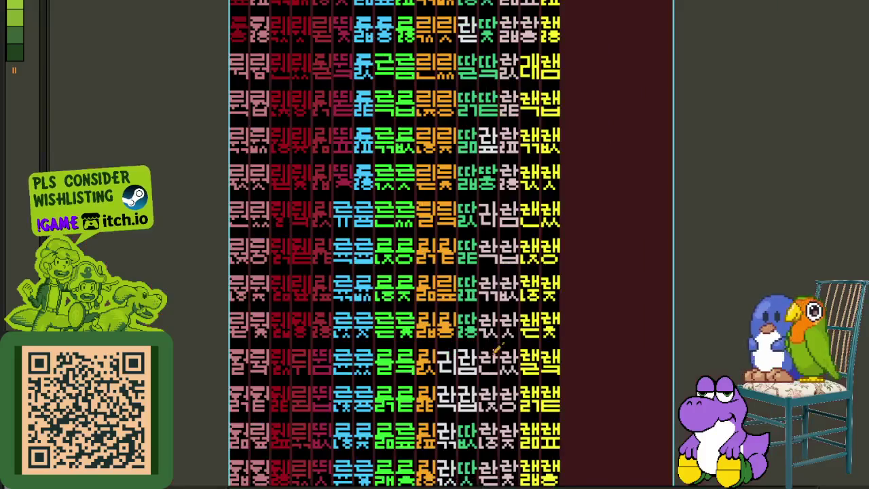
key("ctrl+s")
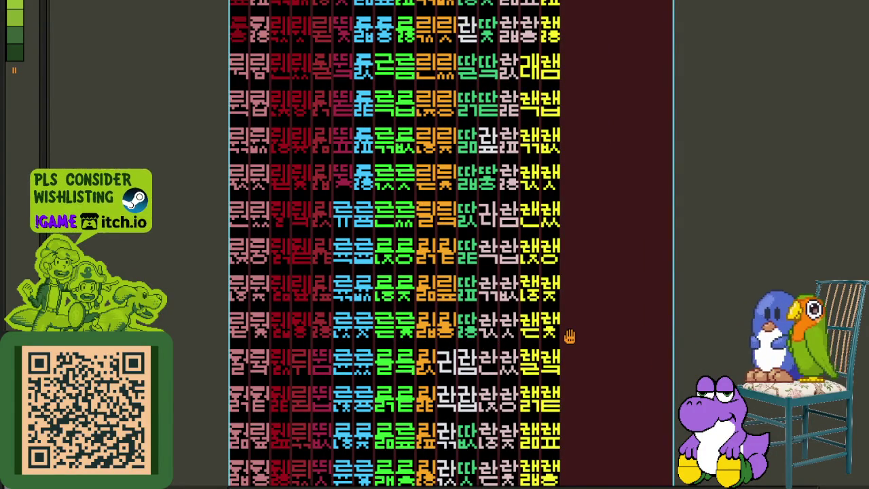
left_click_drag(569, 337, 572, 227)
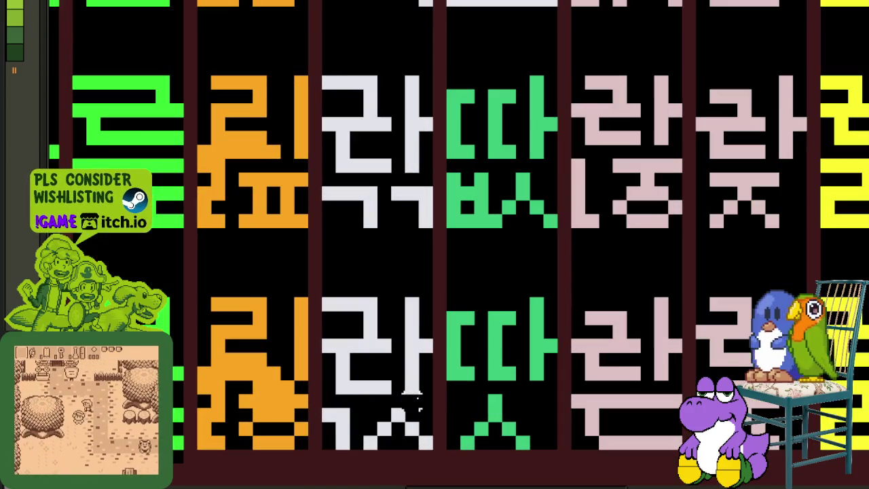
mouse_move(426, 400)
left_mouse_down()
mouse_move(503, 340)
mouse_move(491, 341)
left_mouse_up()
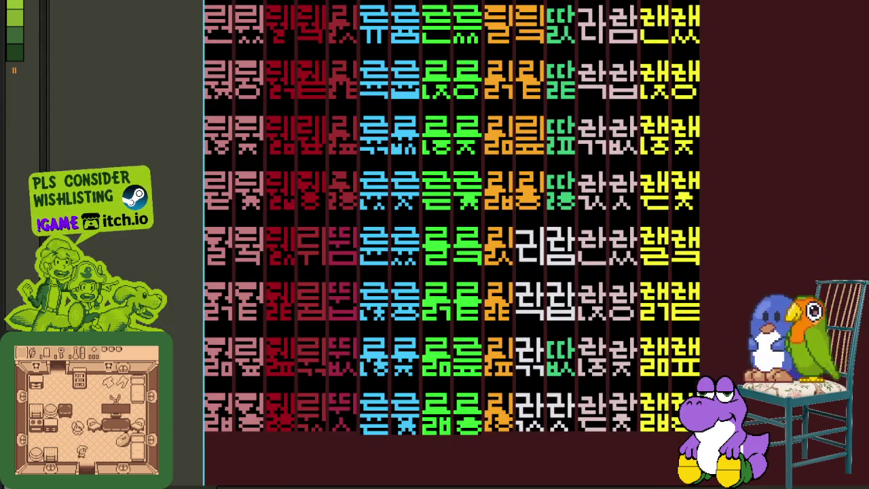
key("ctrl+s")
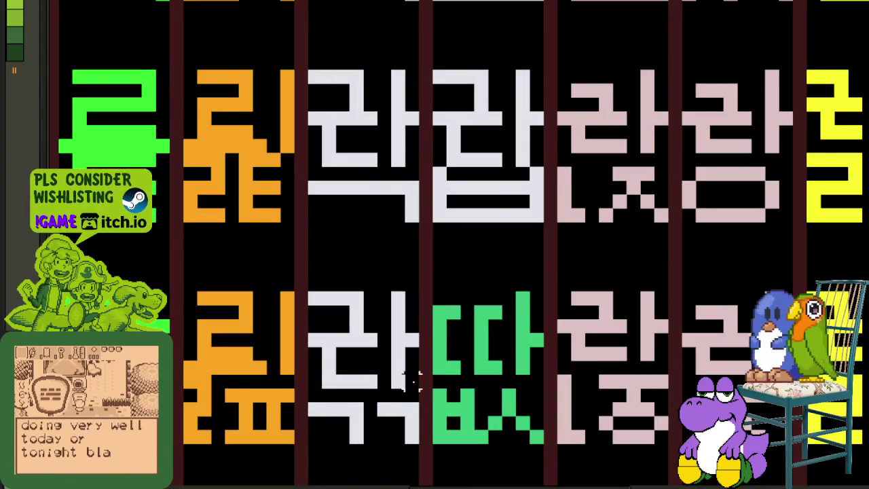
scroll(413, 380, "down", 2)
scroll(416, 370, "down", 1)
scroll(419, 360, "down", 1)
left_click_drag(421, 356, 417, 354)
scroll(417, 330, "down", 1)
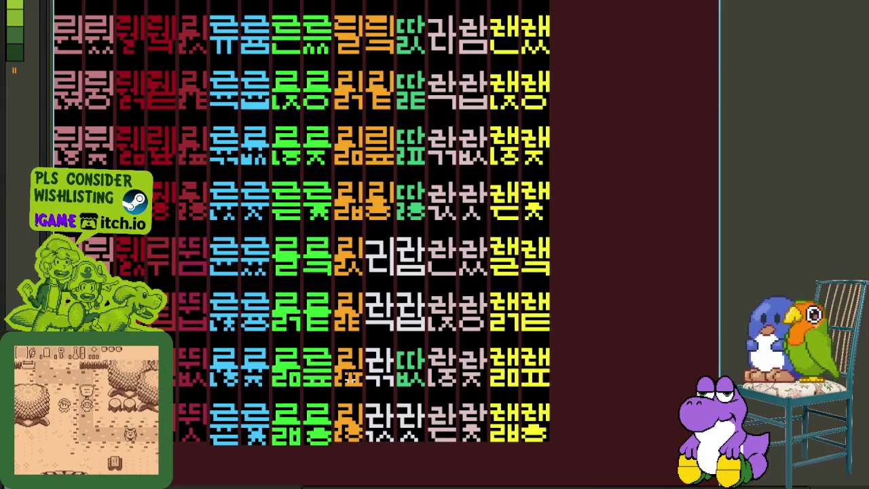
key("Tab")
key("Tab")
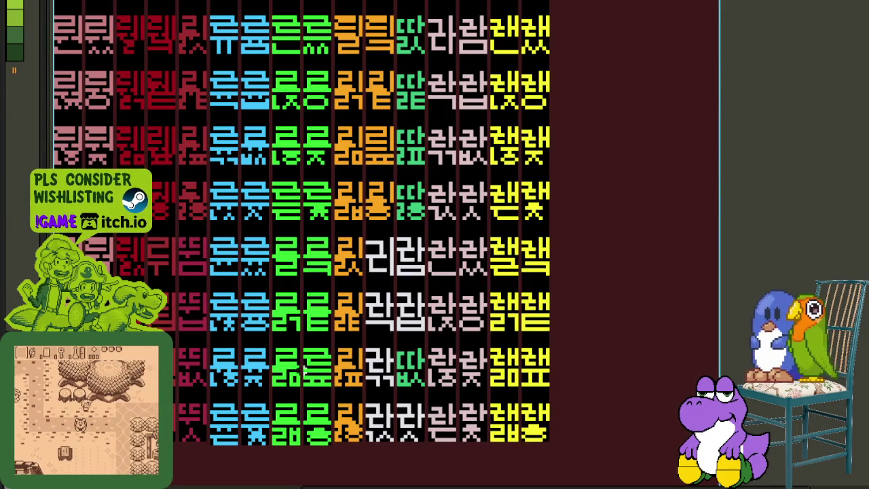
key("Tab")
key("Tab")
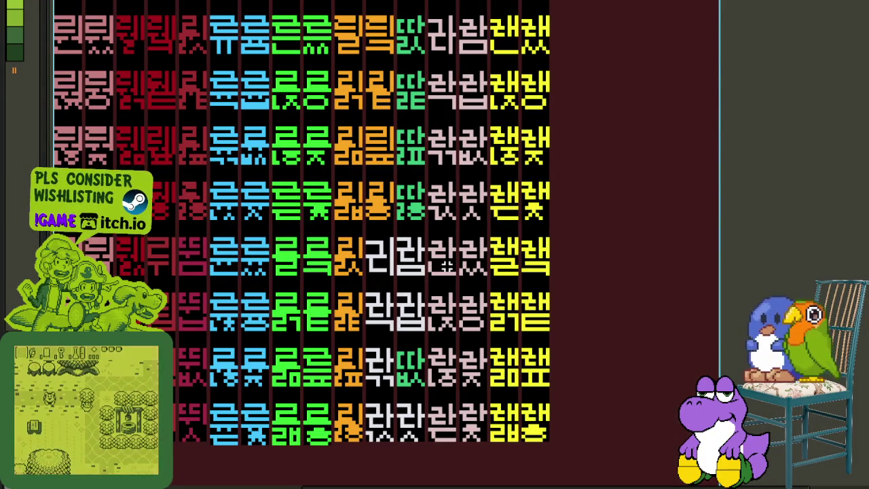
left_click_drag(450, 280, 422, 407)
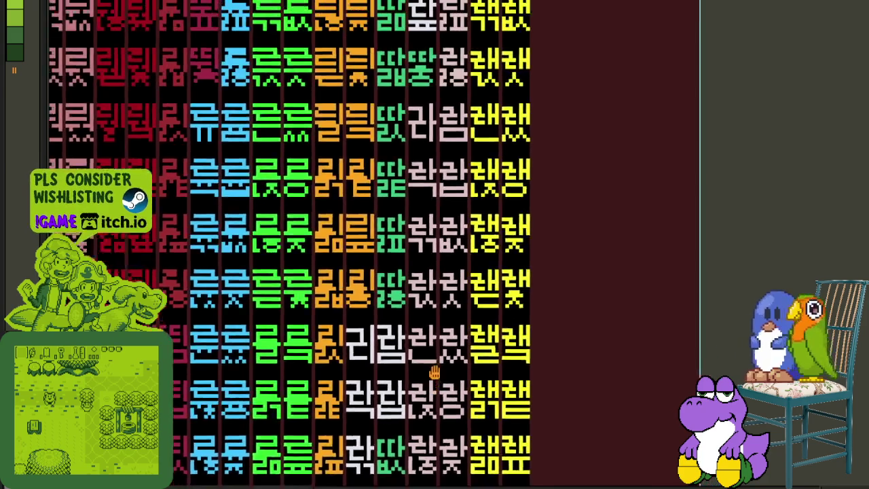
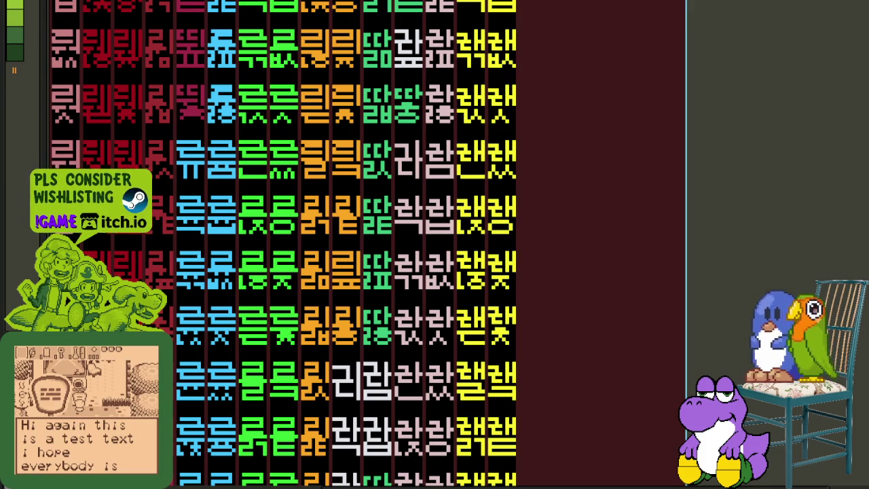
Zoom the canvas and show the timeline, expanding then collapsing the page layer group
scroll(278, 414, "down", 3)
scroll(224, 391, "up", 2)
scroll(204, 409, "up", 2)
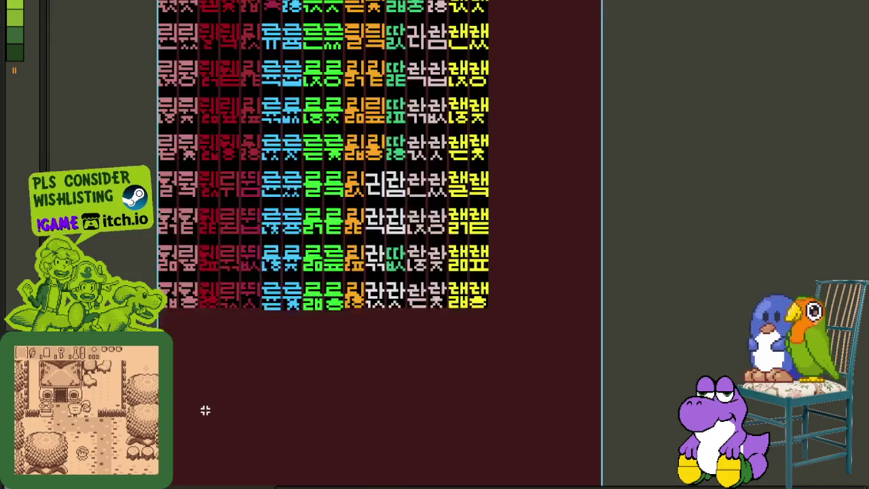
key("Tab")
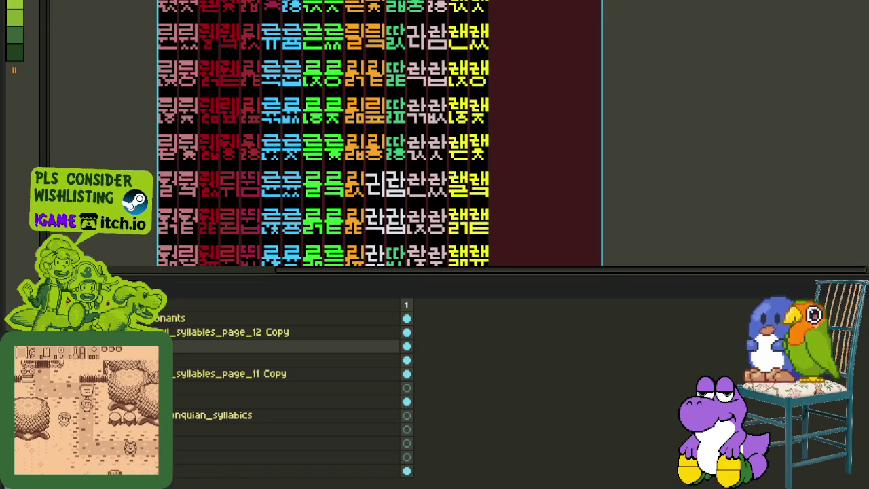
left_click(163, 387)
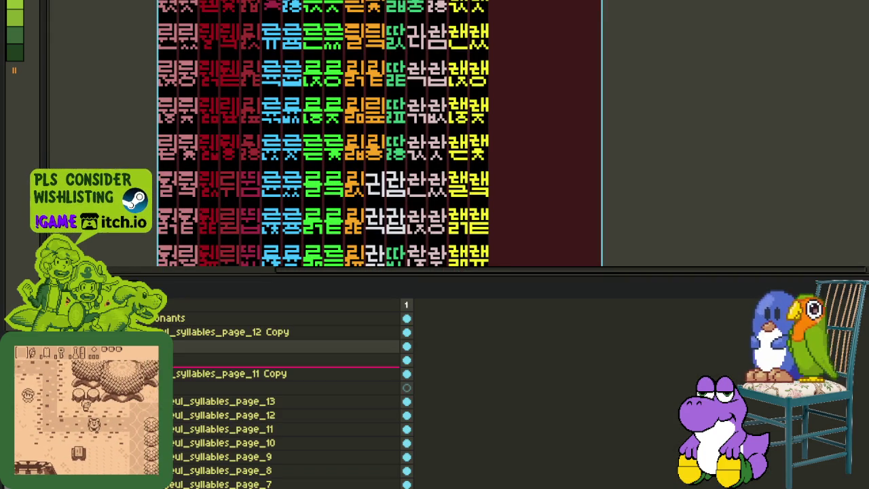
left_click(163, 387)
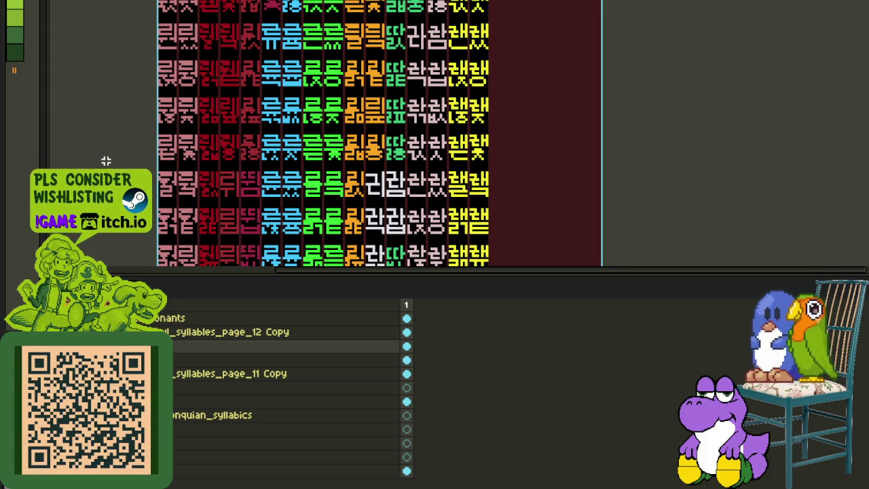
Hide the timeline, shift the lower-right glyph block into the lower rows, and save the sprite
left_click_drag(240, 93, 335, 198)
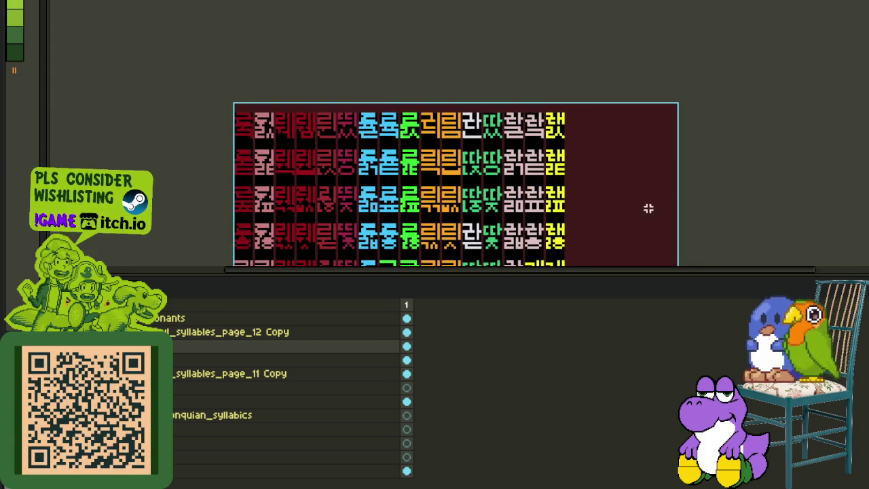
key("Tab")
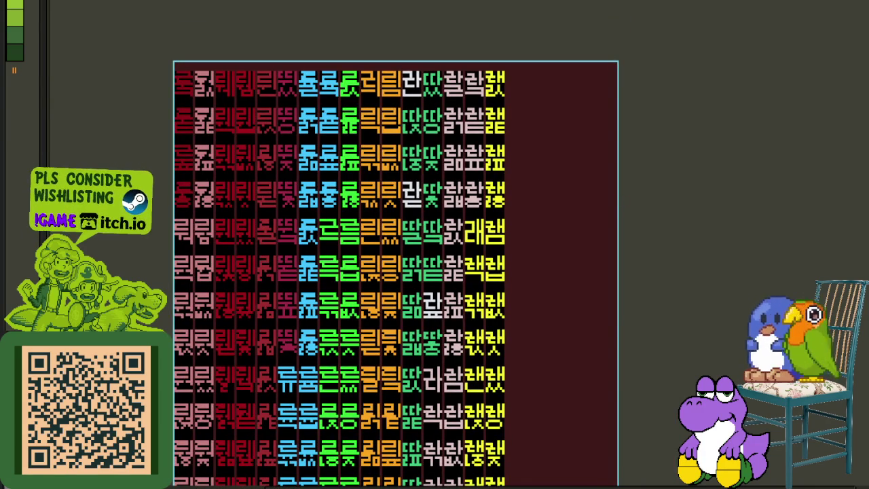
scroll(422, 308, "down", 3)
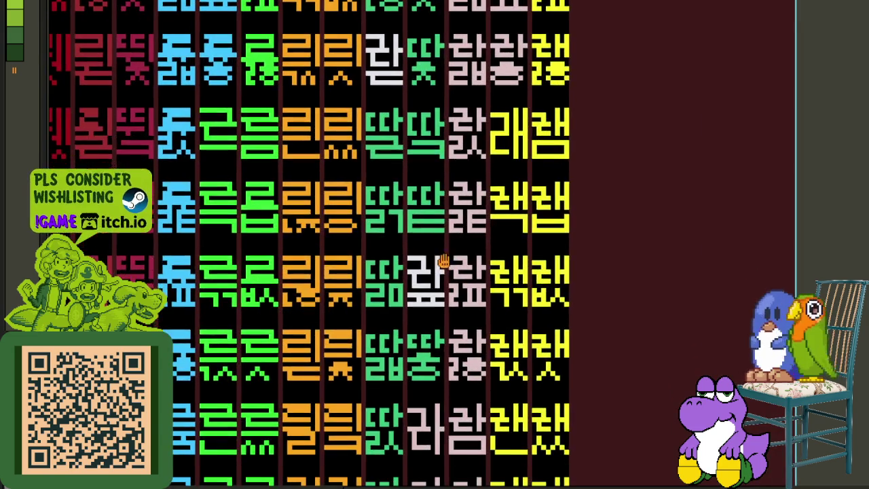
scroll(433, 196, "up", 2)
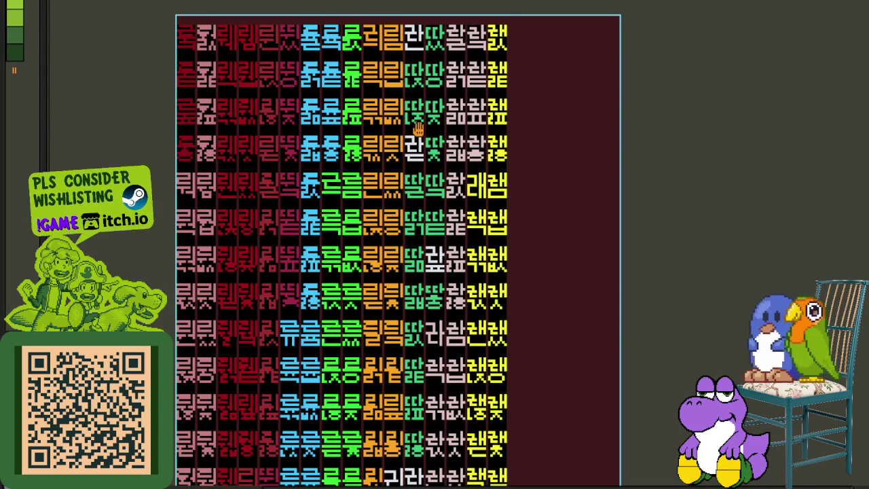
scroll(406, 25, "up", 2)
scroll(489, 170, "down", 5)
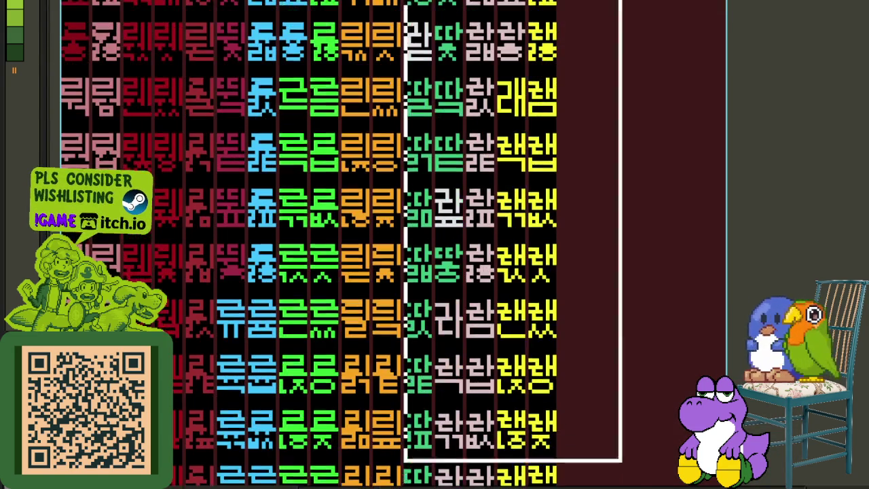
scroll(424, 260, "down", 2)
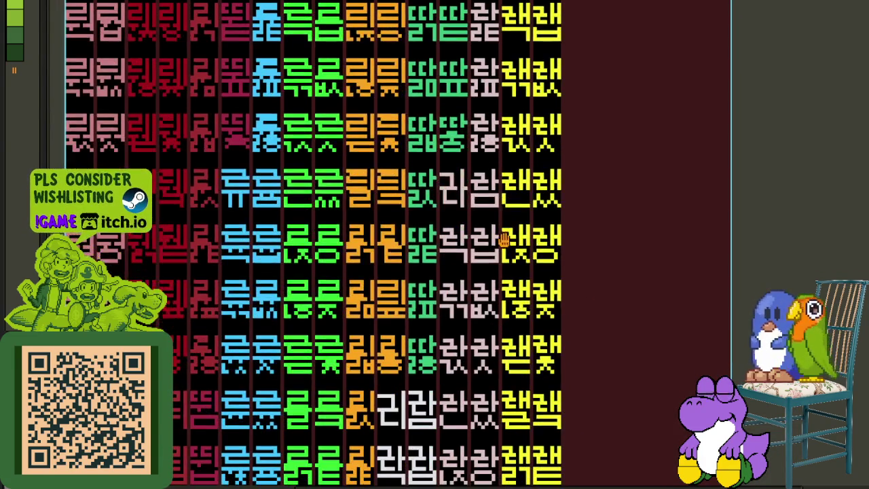
scroll(425, 260, "down", 1)
scroll(425, 261, "up", 2)
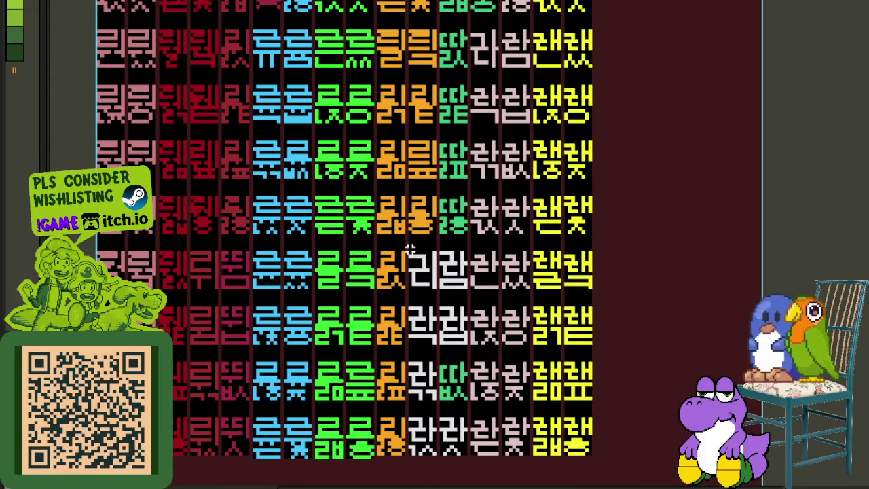
left_click_drag(410, 249, 570, 463)
key("ctrl+s")
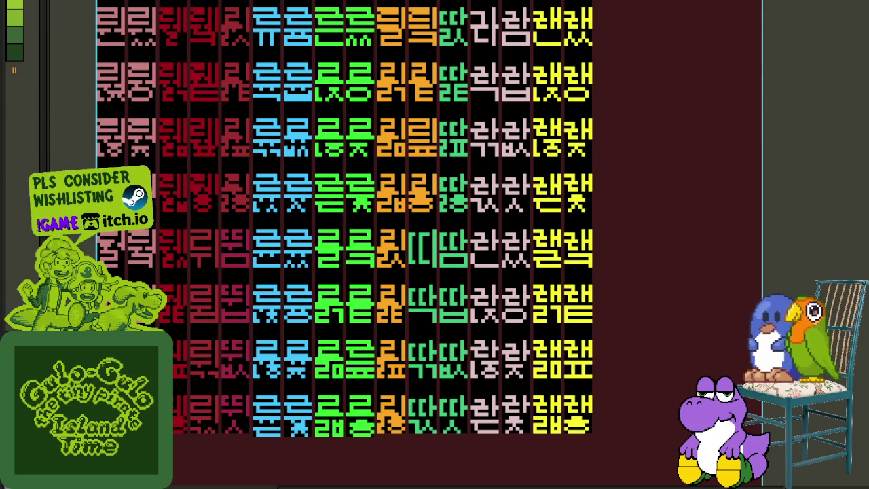
Select the vertical stroke of the 띠 glyph, then deselect it
key("Tab")
key("Tab")
scroll(398, 210, "up", 4)
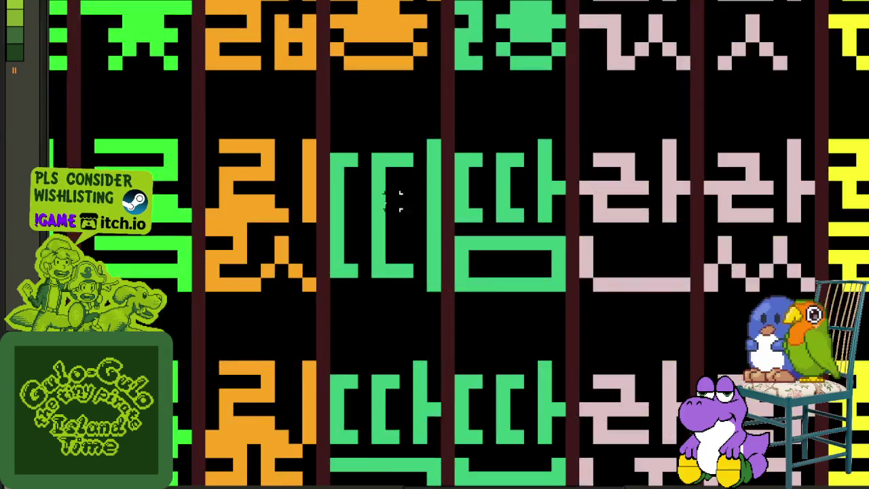
scroll(455, 190, "down", 3)
scroll(493, 199, "down", 1)
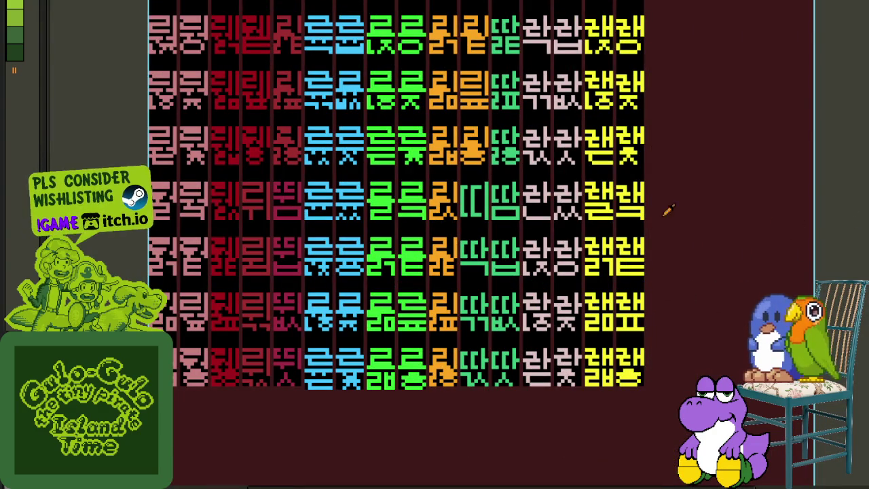
scroll(489, 201, "up", 2)
left_click_drag(474, 161, 486, 272)
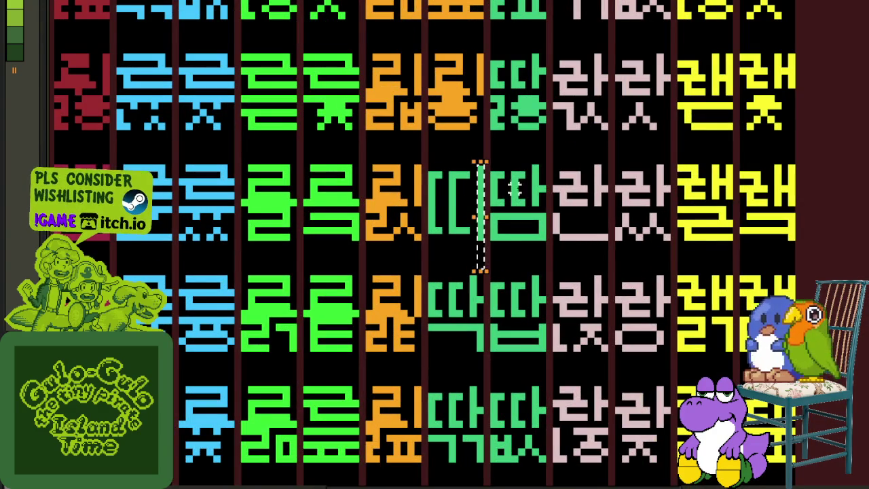
key("ctrl+d")
scroll(606, 256, "down", 2)
key("Tab")
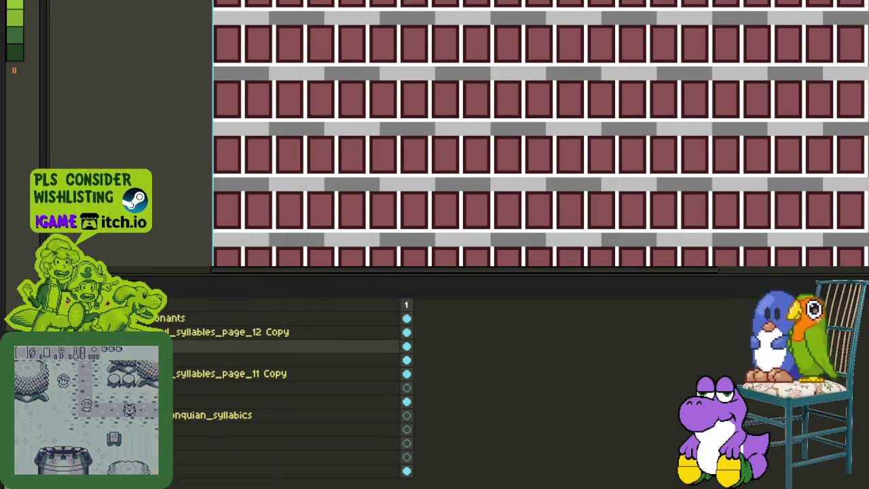
Expand the page layer group, then paint a green stroke down 띠 and black over part of it
left_click(161, 388)
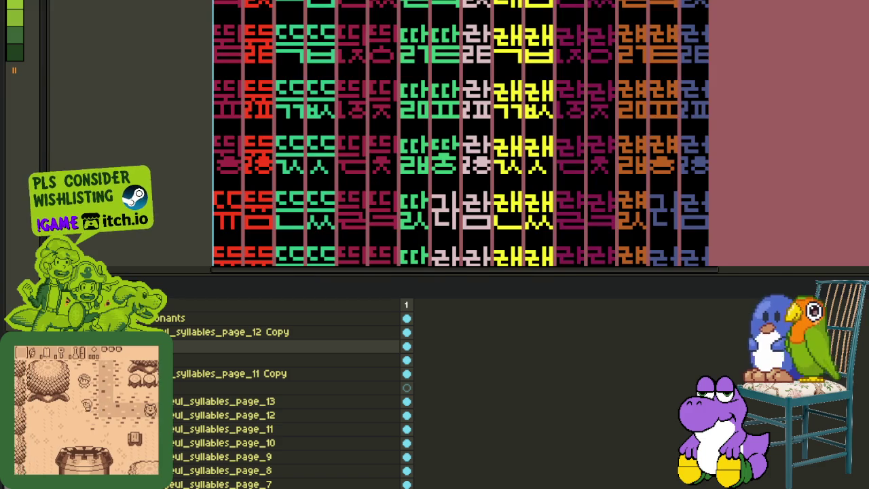
key("Tab")
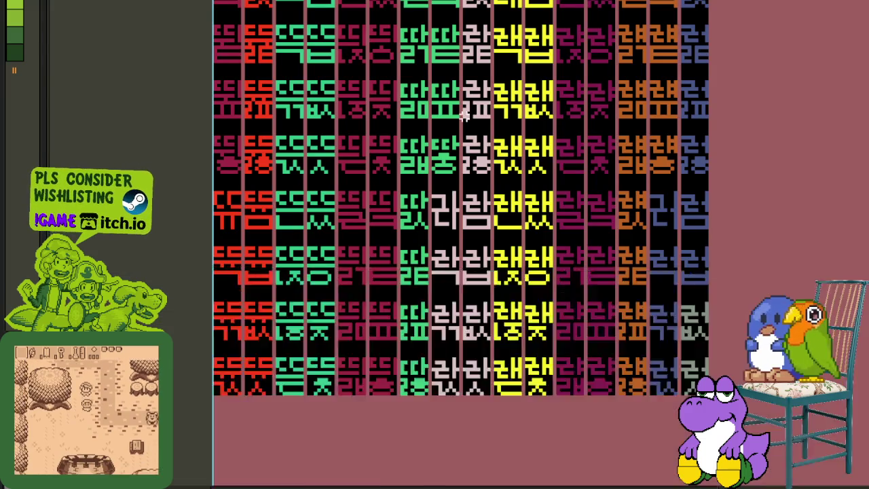
scroll(420, 205, "down", 2)
scroll(420, 205, "up", 1)
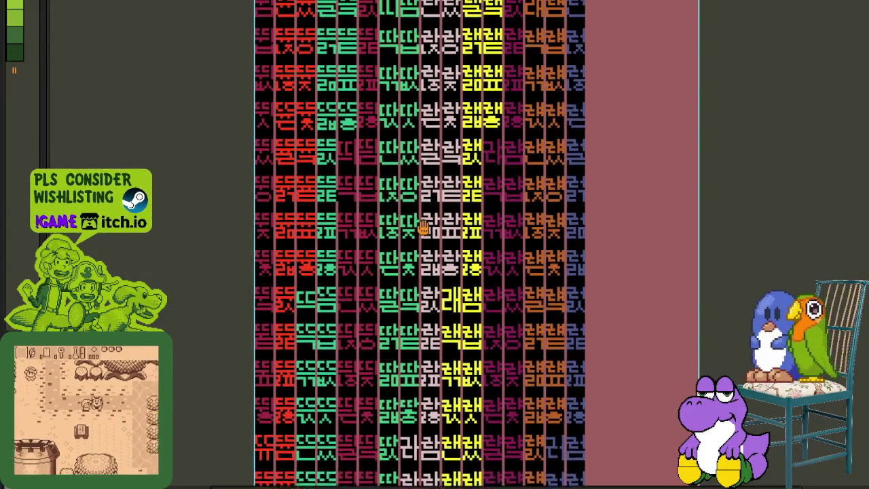
scroll(411, 136, "up", 2)
scroll(407, 73, "up", 1)
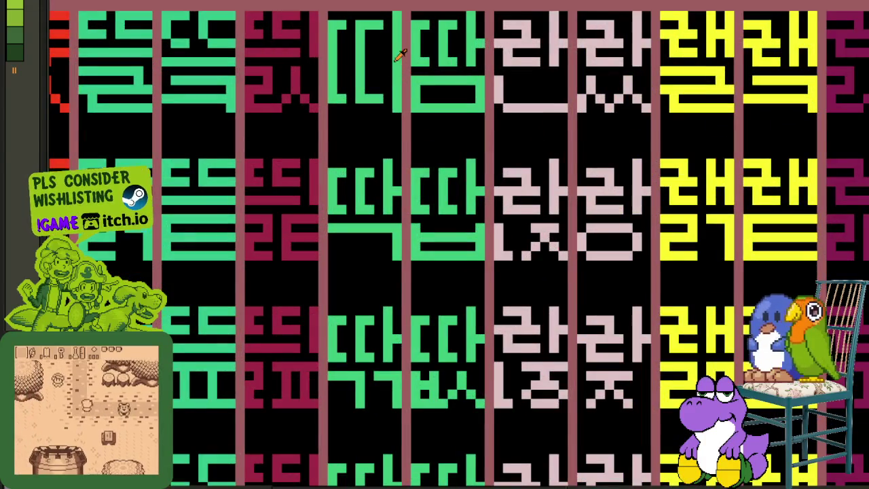
scroll(398, 58, "up", 1)
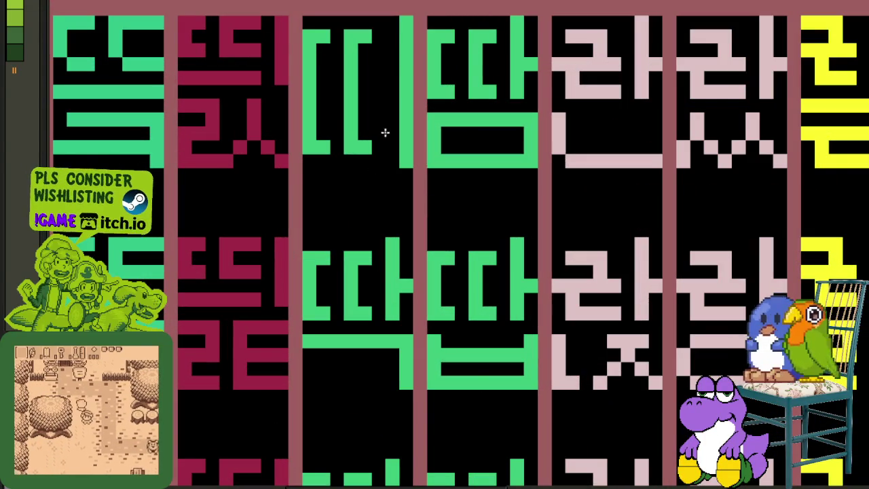
mouse_move(410, 26)
left_mouse_down()
mouse_move(388, 174)
mouse_move(375, 52)
mouse_move(392, 171)
mouse_move(410, 143)
mouse_move(408, 106)
left_mouse_up()
mouse_move(406, 43)
left_mouse_down()
mouse_move(405, 21)
mouse_move(407, 74)
left_mouse_up()
Zoom back out and scroll left across the sheet, toggling the layer list
scroll(408, 74, "down", 3)
scroll(428, 77, "up", 1)
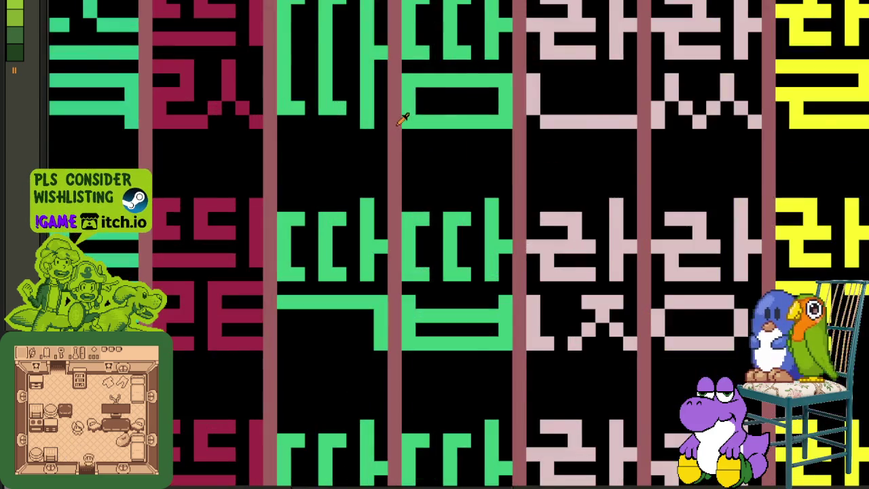
scroll(403, 110, "down", 2)
scroll(378, 142, "down", 1)
key("Tab")
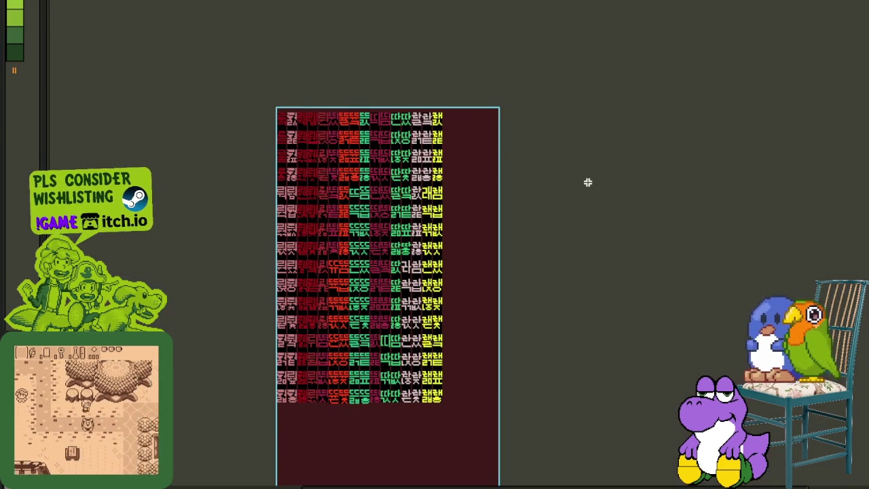
scroll(589, 182, "up", 3)
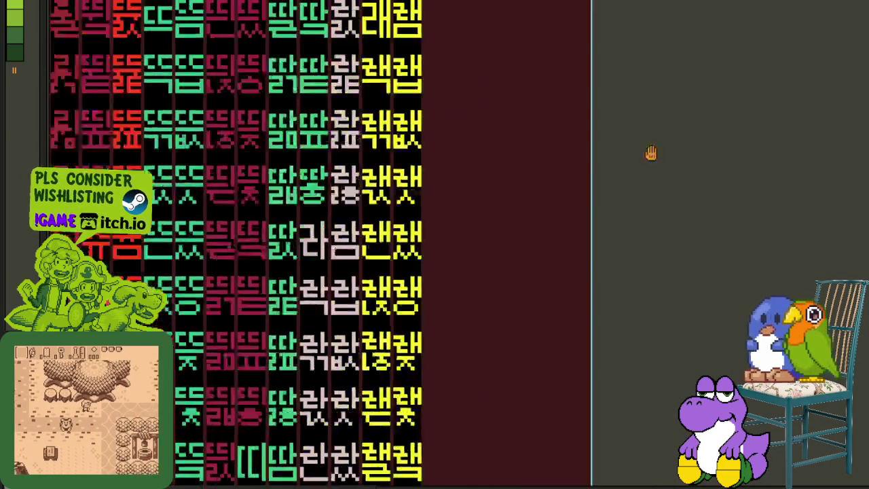
scroll(613, 195, "left", 3)
scroll(546, 296, "left", 3)
scroll(578, 198, "down", 2)
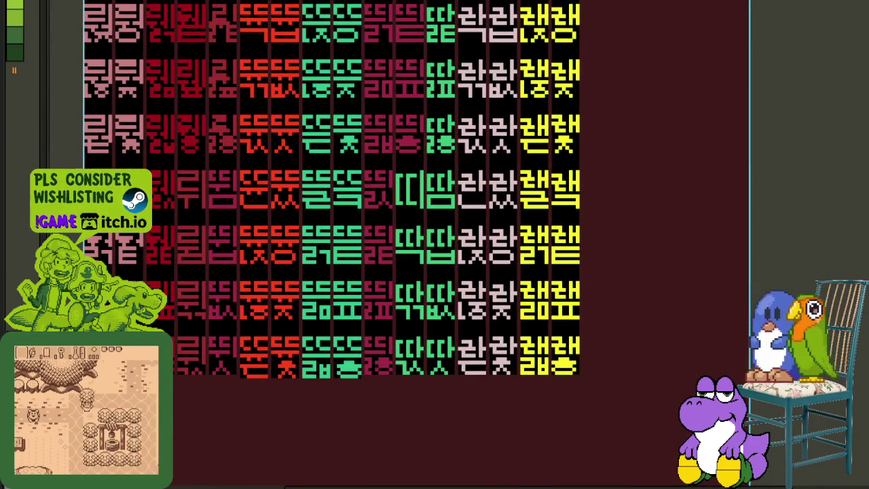
key("Tab")
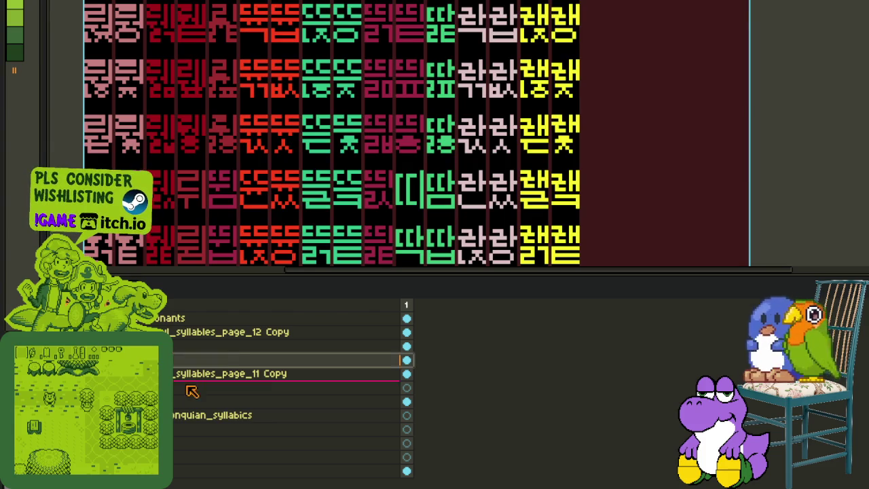
Zoom onto the 띠 cell and pencil a white ㅁ over it
key("Tab")
scroll(393, 151, "up", 2)
left_click_drag(394, 151, 431, 199)
scroll(432, 199, "up", 2)
left_click_drag(391, 178, 397, 287)
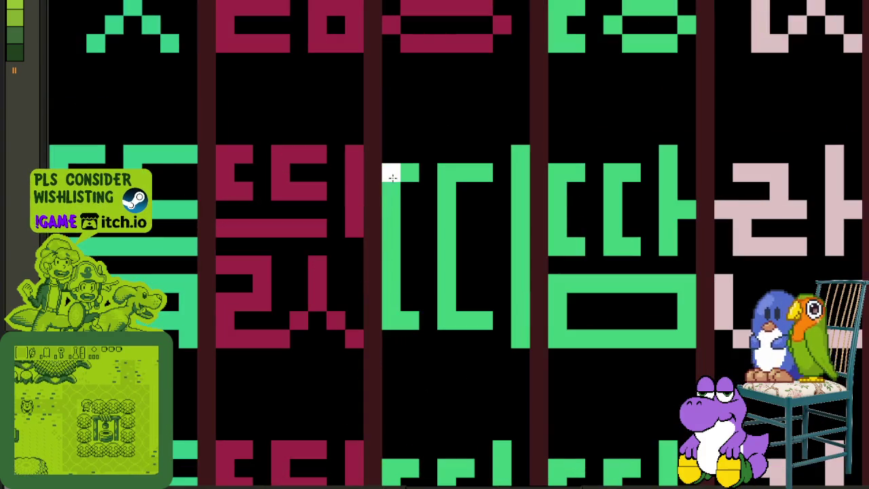
mouse_move(404, 173)
left_mouse_down()
mouse_move(465, 173)
mouse_move(460, 318)
mouse_move(407, 316)
mouse_move(455, 320)
left_mouse_up()
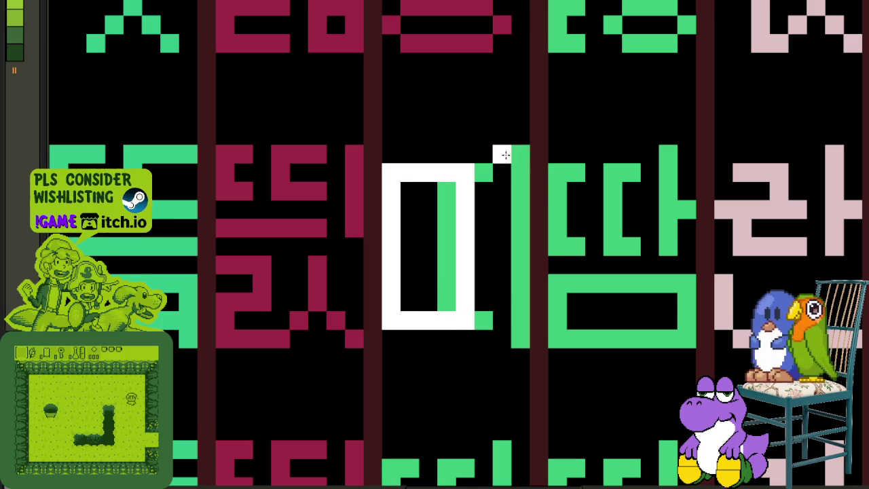
Add the white ㅏ strokes and paint the leftover green pixels black
left_click_drag(502, 155, 501, 339)
mouse_move(522, 248)
left_mouse_down()
mouse_move(518, 350)
mouse_move(521, 258)
mouse_move(491, 165)
left_mouse_up()
mouse_move(485, 284)
left_mouse_down()
mouse_move(448, 285)
mouse_move(447, 190)
left_mouse_up()
mouse_move(447, 190)
left_mouse_down()
mouse_move(453, 326)
mouse_move(413, 322)
mouse_move(446, 303)
left_mouse_up()
scroll(445, 302, "down", 3)
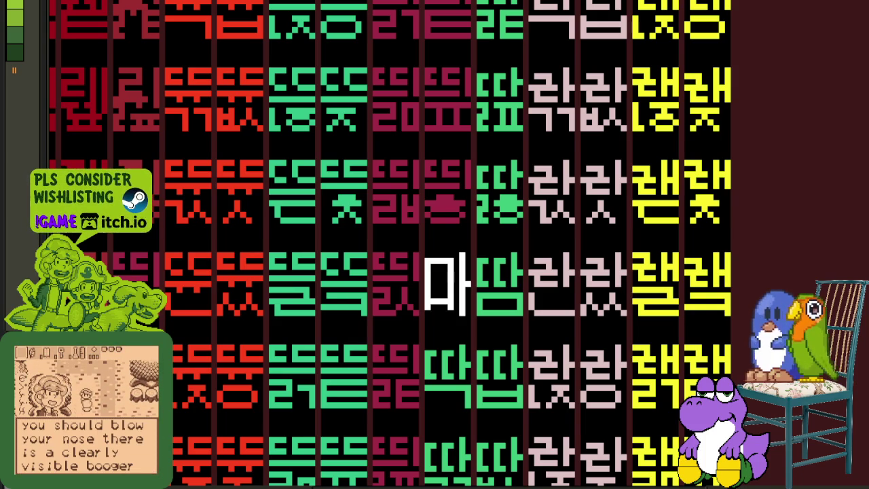
Fill the missing notch in the white 마 glyph with the pencil
scroll(436, 291, "up", 1)
scroll(437, 291, "up", 1)
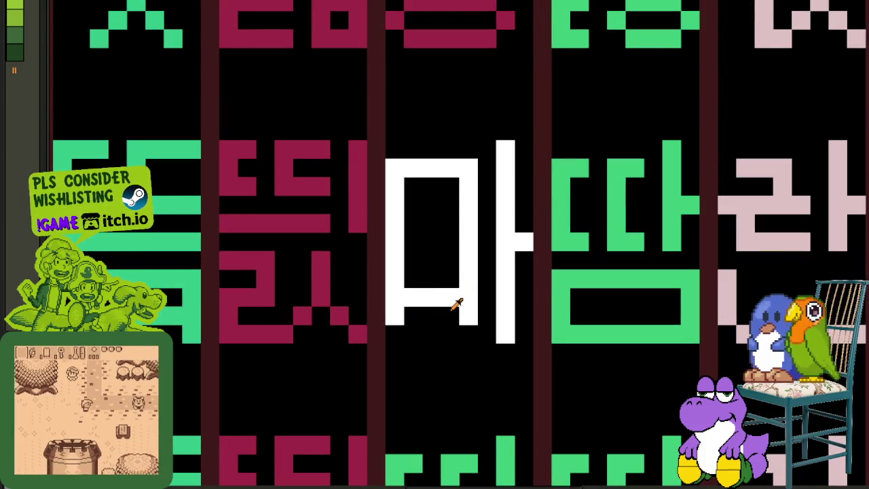
mouse_move(468, 290)
left_mouse_down()
mouse_move(471, 269)
mouse_move(455, 279)
left_mouse_up()
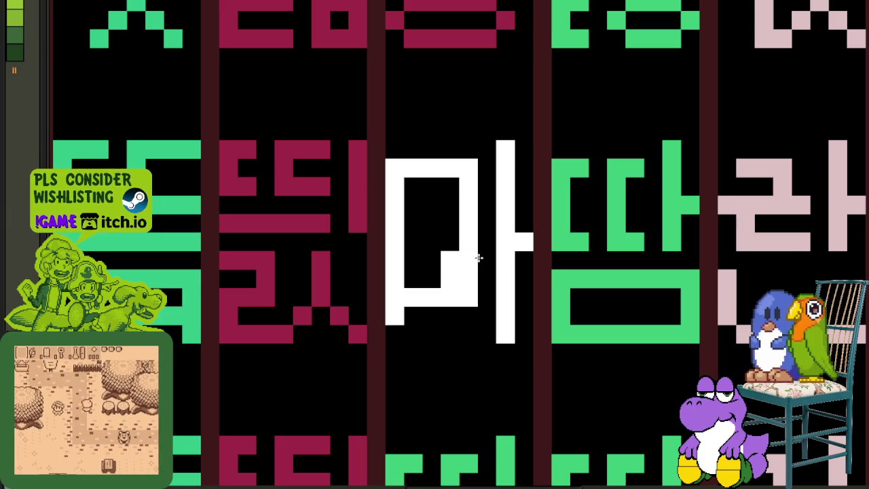
scroll(466, 278, "down", 2)
scroll(502, 272, "down", 1)
scroll(612, 282, "down", 1)
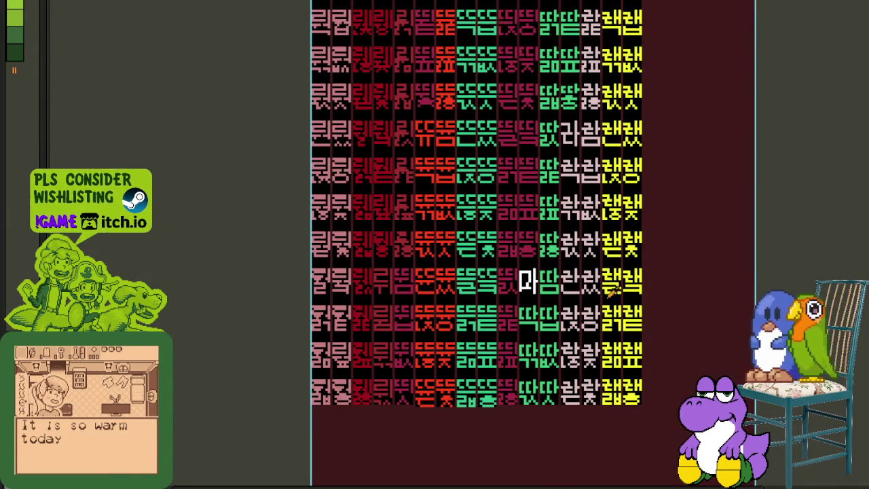
Paint a white ㅁ over the green 딱 glyph's ㄸ initial, blacking out leftover green pixels
scroll(543, 292, "up", 2)
scroll(452, 254, "up", 1)
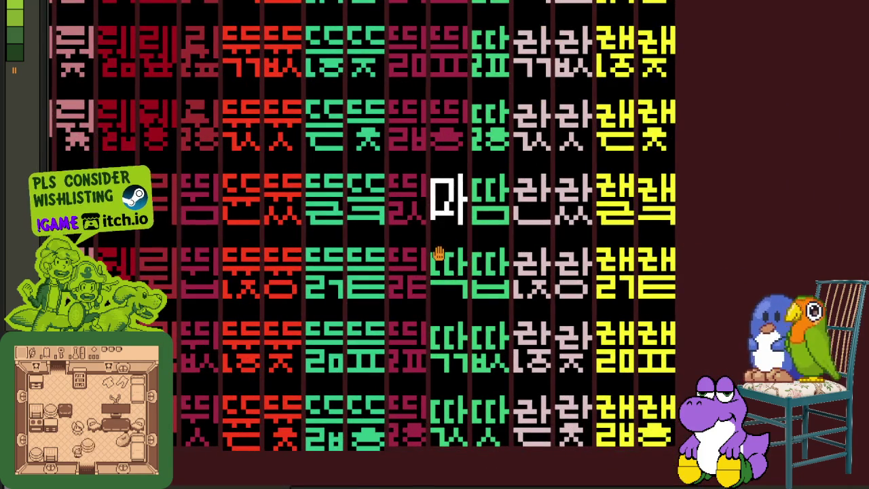
scroll(449, 241, "up", 2)
scroll(448, 237, "up", 1)
scroll(451, 307, "up", 1)
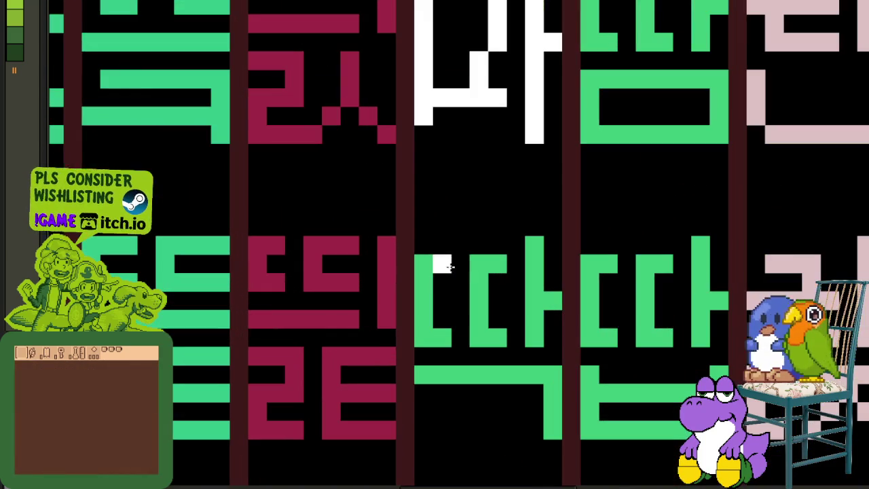
left_click_drag(425, 264, 472, 258)
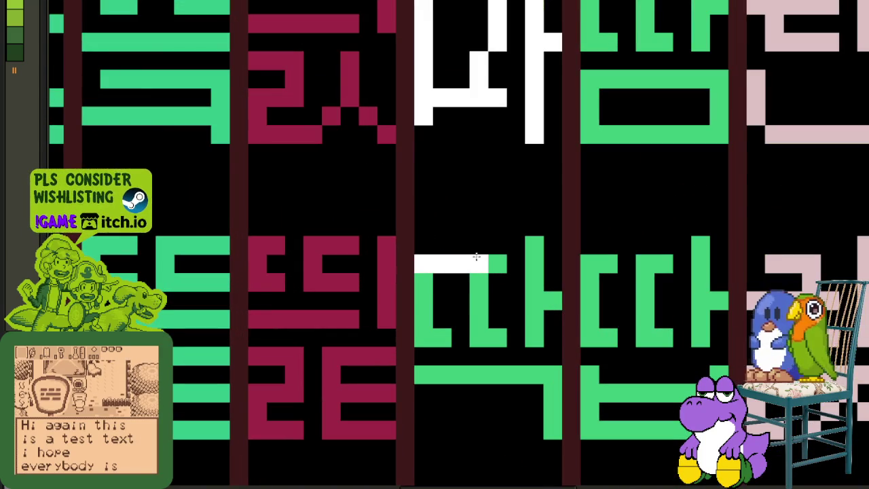
left_click_drag(423, 280, 428, 338)
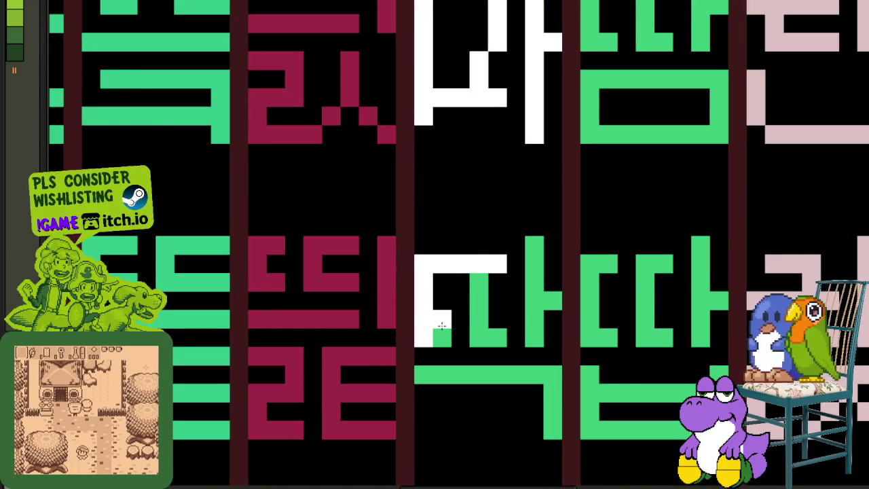
mouse_move(483, 321)
left_mouse_down()
mouse_move(497, 282)
mouse_move(473, 287)
left_mouse_up()
left_click_drag(502, 338, 441, 337)
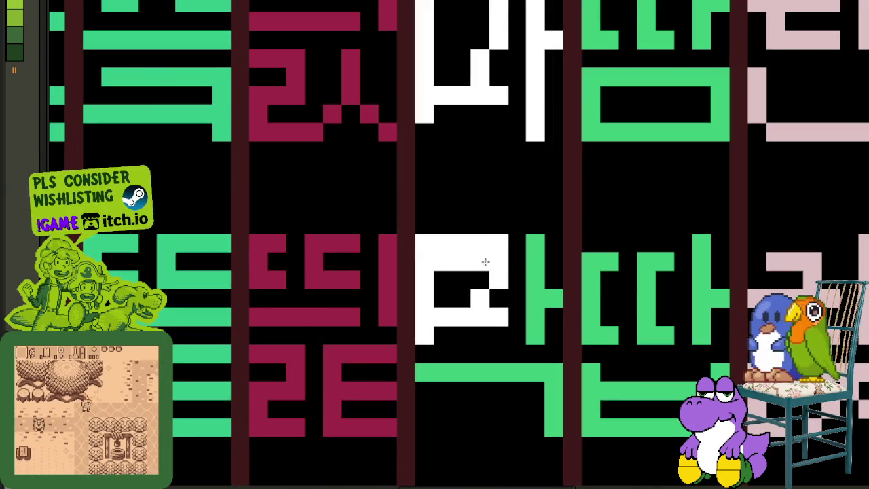
left_click_drag(482, 260, 438, 262)
scroll(490, 285, "down", 1)
scroll(490, 285, "down", 2)
scroll(692, 340, "down", 2)
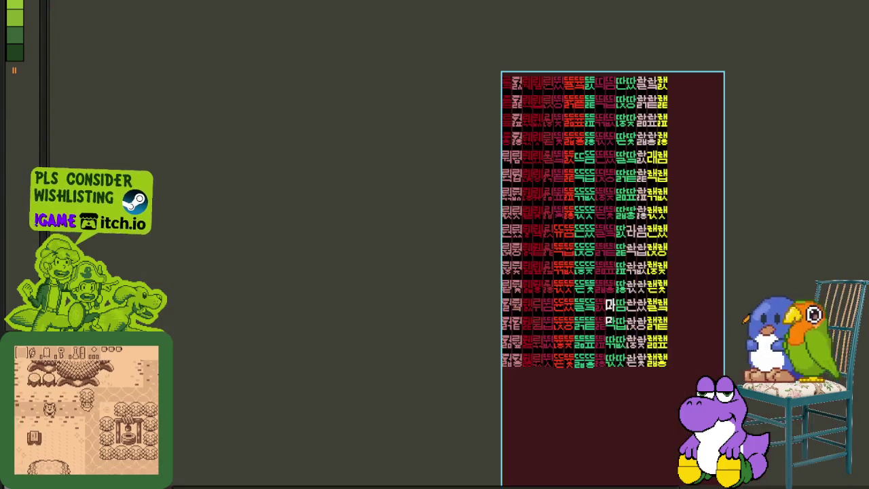
Paint-bucket the remaining green ㄱ and ㅏ strokes white
left_click_drag(692, 340, 489, 286)
scroll(408, 258, "up", 2)
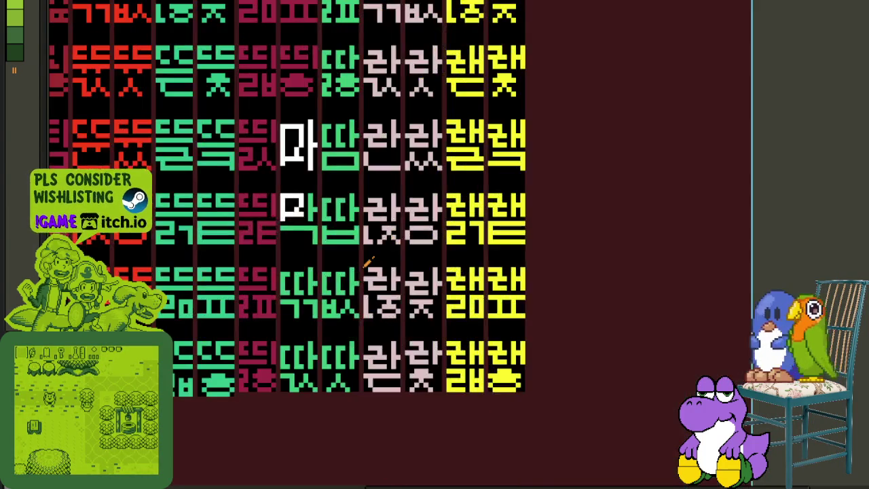
scroll(316, 212, "up", 2)
scroll(317, 212, "up", 1)
left_click(334, 276)
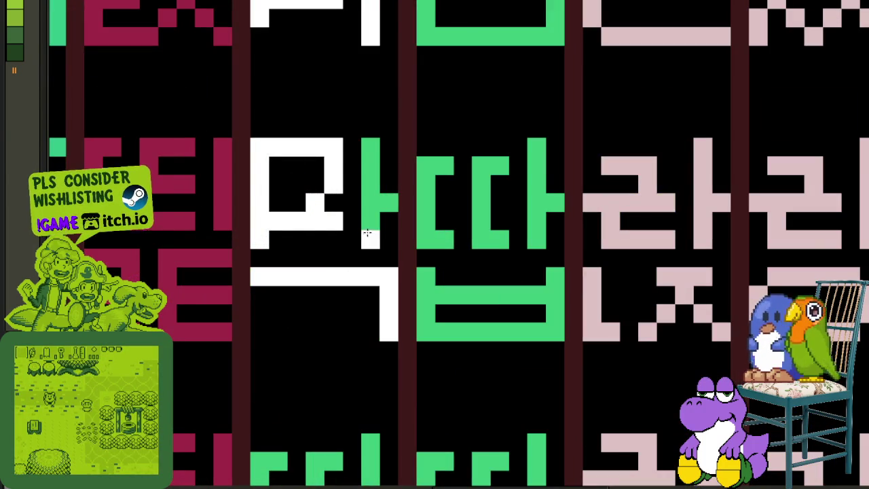
left_click(366, 230)
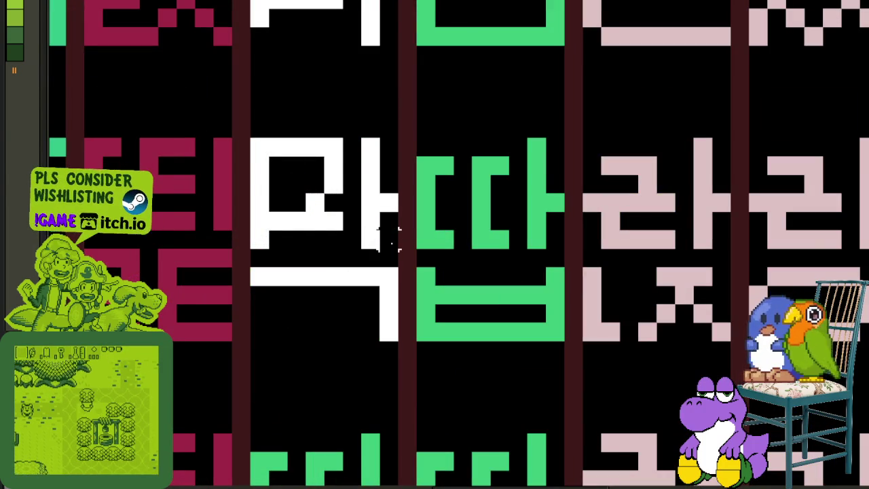
Copy the white 마 into the neighbouring cell and save the sprite
left_click_drag(385, 237, 258, 145)
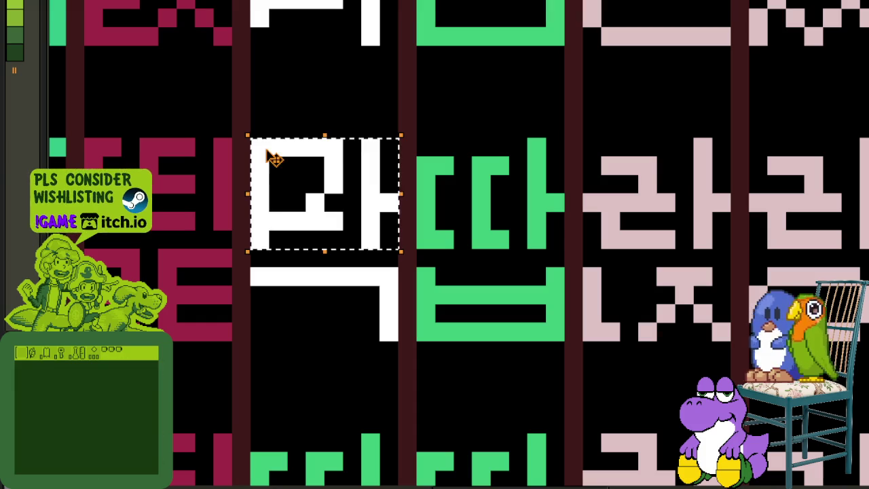
mouse_move(326, 175)
left_mouse_down()
mouse_move(488, 181)
mouse_move(402, 331)
mouse_move(489, 342)
mouse_move(488, 265)
mouse_move(406, 407)
mouse_move(409, 323)
mouse_move(484, 318)
mouse_move(503, 95)
mouse_move(484, 338)
left_mouse_up()
scroll(485, 181, "down", 2)
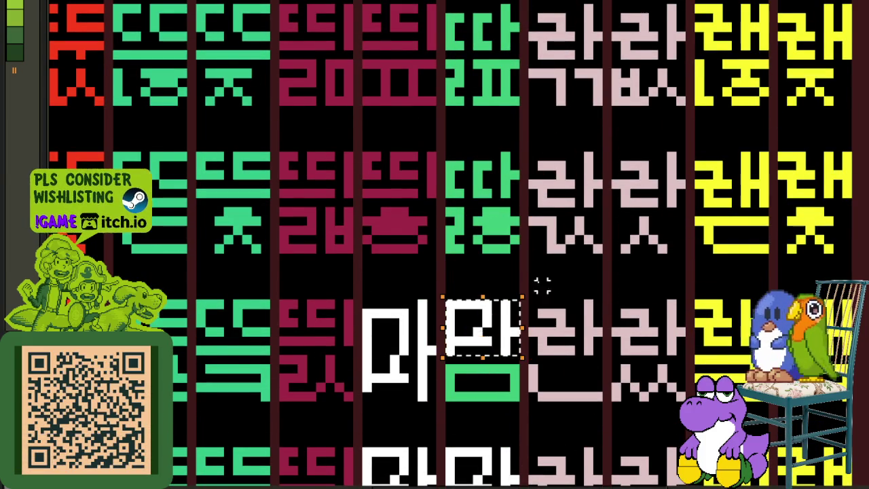
scroll(530, 312, "down", 3)
left_click_drag(524, 365, 511, 422)
scroll(511, 408, "down", 2)
key("ctrl+s")
Paste another 마 onto a second green cell and recolour its lower strokes white
scroll(522, 252, "up", 2)
scroll(521, 254, "up", 2)
key("ctrl+v")
left_click_drag(336, 233, 443, 241)
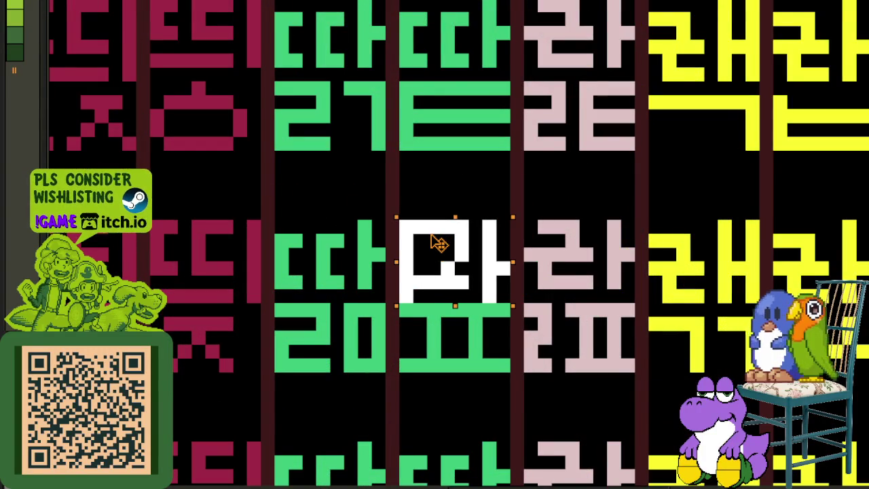
left_click(587, 212)
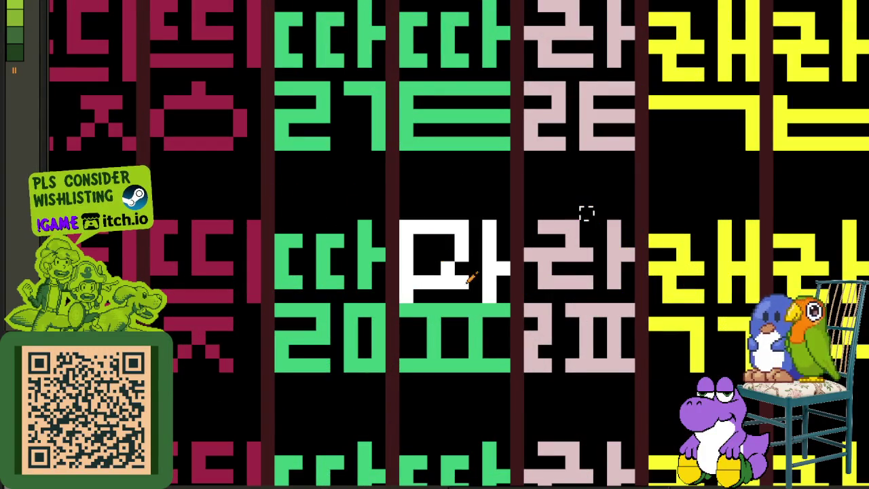
left_click_drag(410, 324, 496, 325)
left_click(474, 326)
Move a selected 마 up into a cell above and paint the green ㄷ beneath it white
scroll(479, 306, "down", 1)
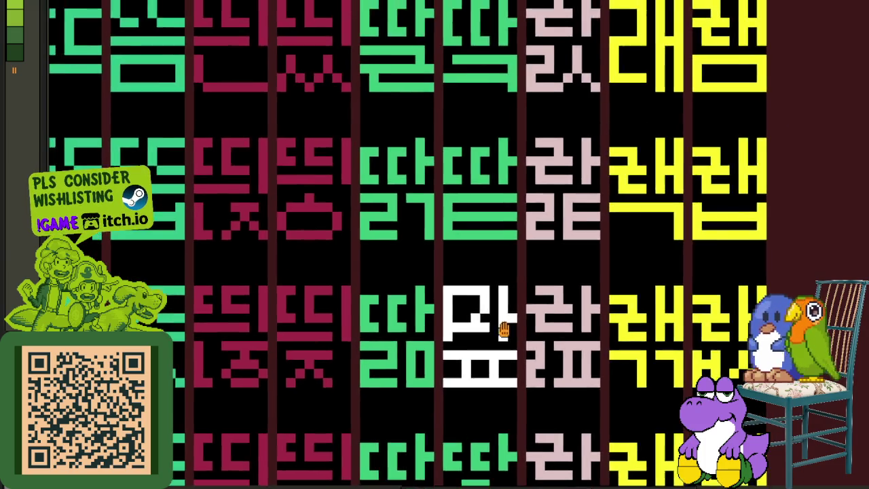
scroll(509, 320, "up", 1)
left_click_drag(517, 346, 417, 262)
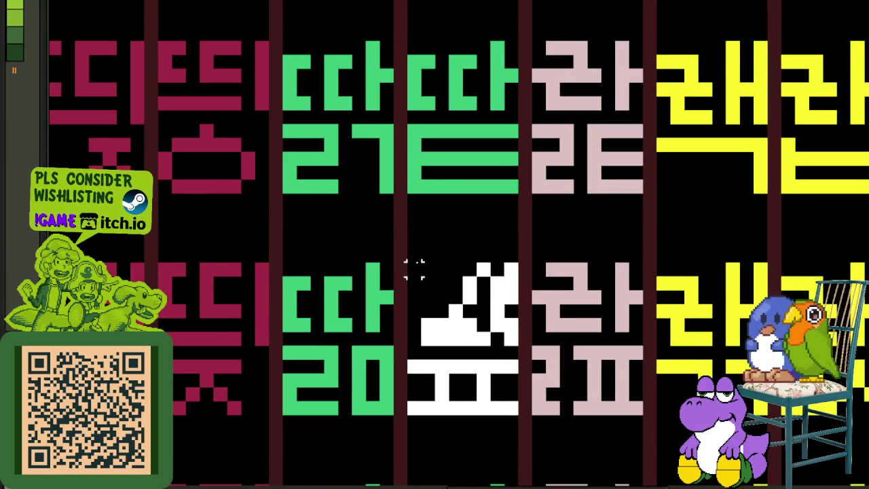
scroll(426, 272, "down", 1)
left_click_drag(468, 234, 494, 381)
scroll(494, 381, "down", 1)
mouse_move(523, 406)
left_mouse_down()
mouse_move(523, 326)
mouse_move(403, 55)
left_mouse_up()
scroll(404, 54, "up", 2)
mouse_move(491, 116)
left_mouse_down()
mouse_move(551, 20)
mouse_move(501, 306)
mouse_move(483, 354)
left_mouse_up()
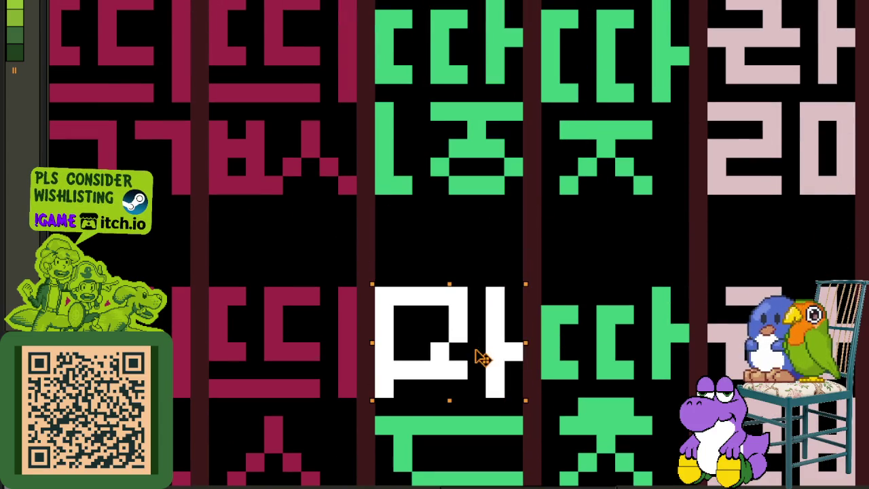
key("ctrl+d")
scroll(448, 255, "down", 2)
mouse_move(430, 324)
left_mouse_down()
mouse_move(411, 373)
mouse_move(509, 381)
left_mouse_up()
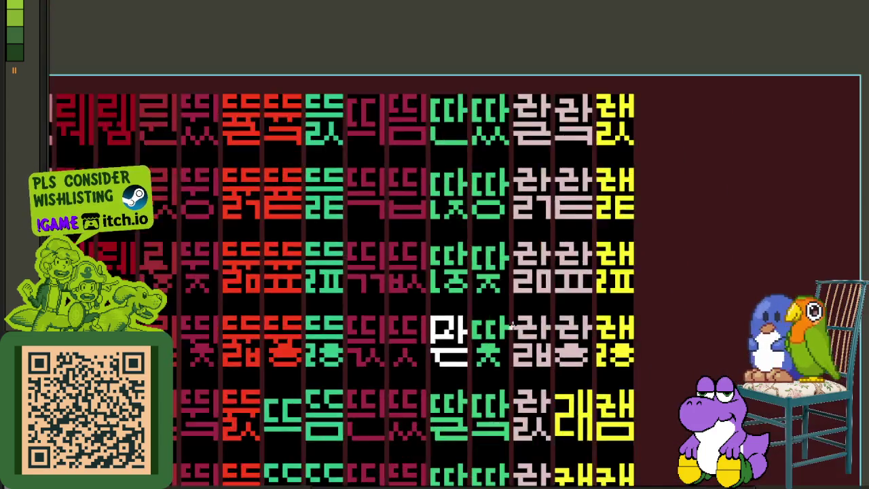
Paste the copied white glyph and commit it over the green glyph slot
scroll(475, 353, "down", 3)
scroll(476, 353, "down", 2)
scroll(546, 321, "up", 1)
scroll(546, 320, "down", 1)
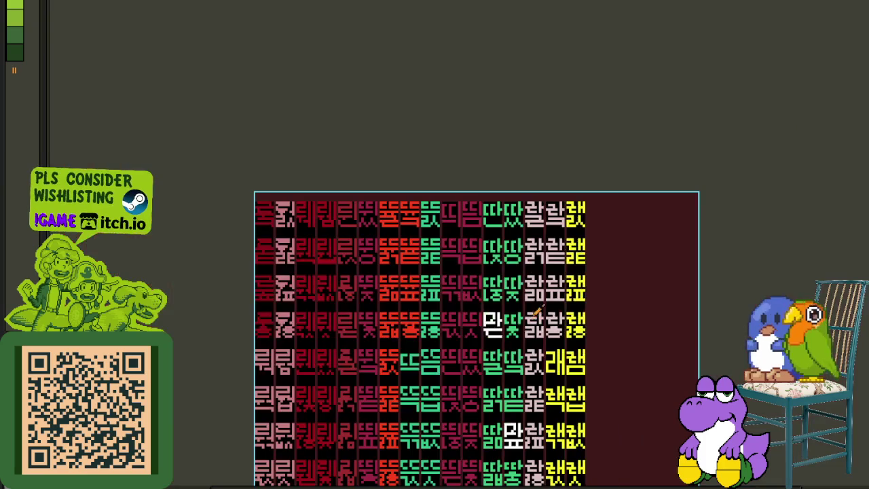
scroll(537, 394, "down", 1)
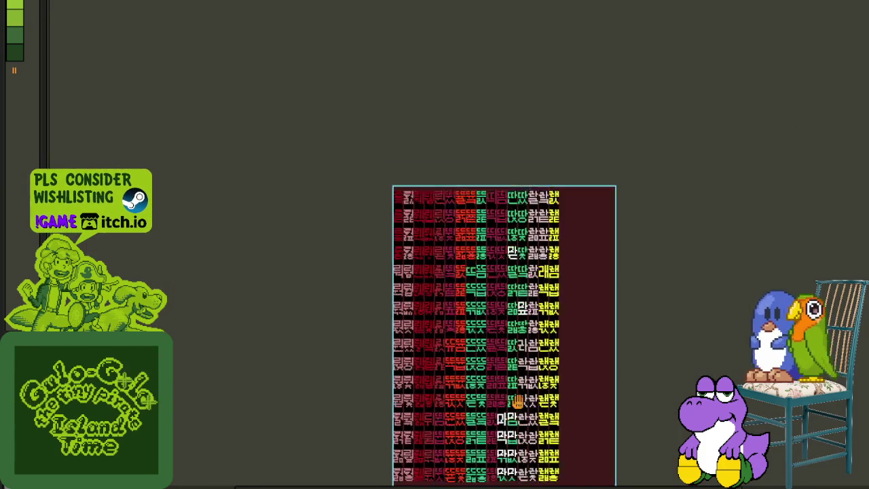
scroll(527, 442, "down", 1)
scroll(520, 380, "up", 3)
scroll(546, 296, "up", 1)
scroll(547, 297, "down", 1)
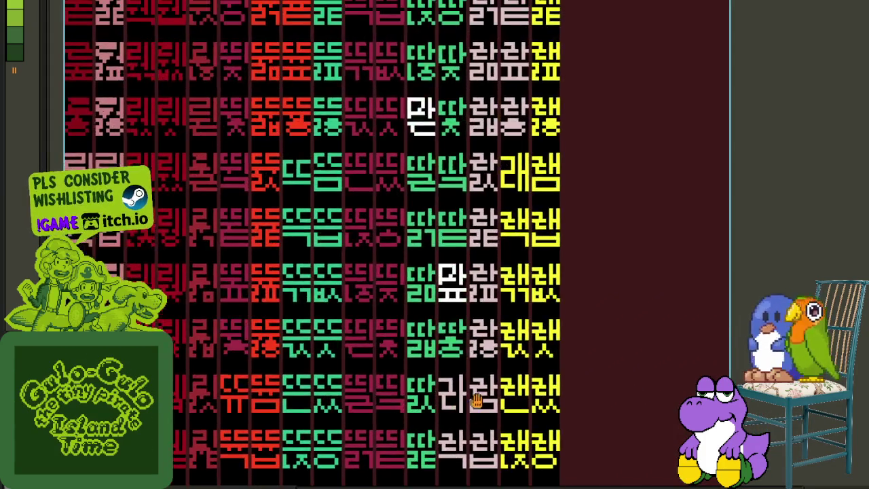
scroll(663, 288, "up", 1)
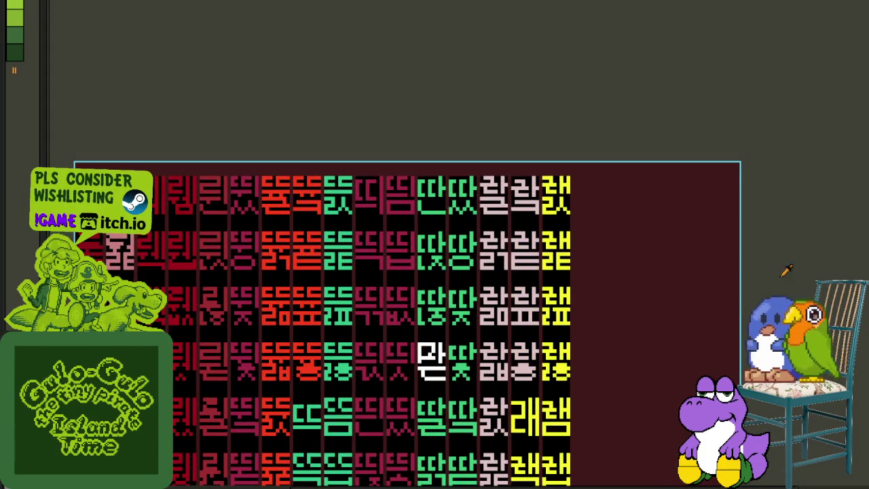
scroll(419, 261, "up", 1)
scroll(440, 134, "up", 1)
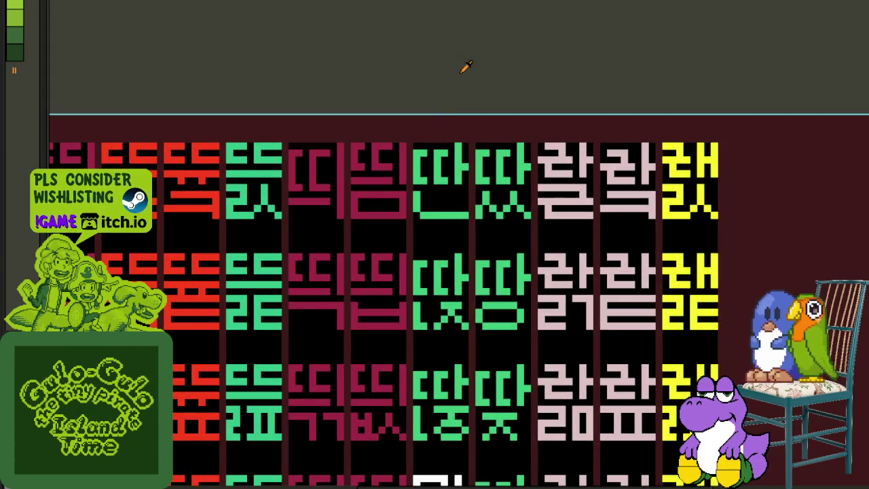
scroll(453, 103, "up", 2)
scroll(485, 252, "up", 1)
key("ctrl+v")
mouse_move(591, 247)
left_mouse_down()
mouse_move(343, 357)
mouse_move(341, 330)
left_mouse_up()
key("Return")
Recolour the green ㄴ's vertical and horizontal strokes white
left_click_drag(603, 331, 611, 193)
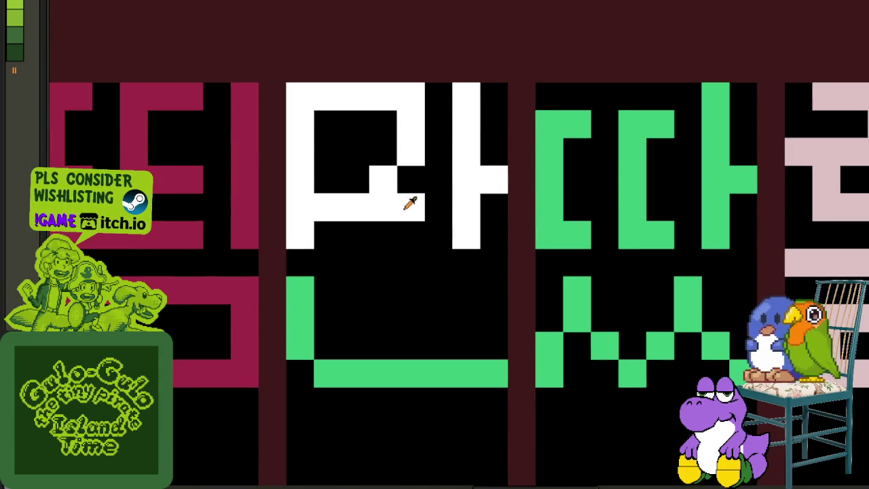
mouse_move(299, 285)
left_mouse_down()
mouse_move(298, 374)
mouse_move(368, 378)
left_mouse_up()
scroll(368, 378, "down", 3)
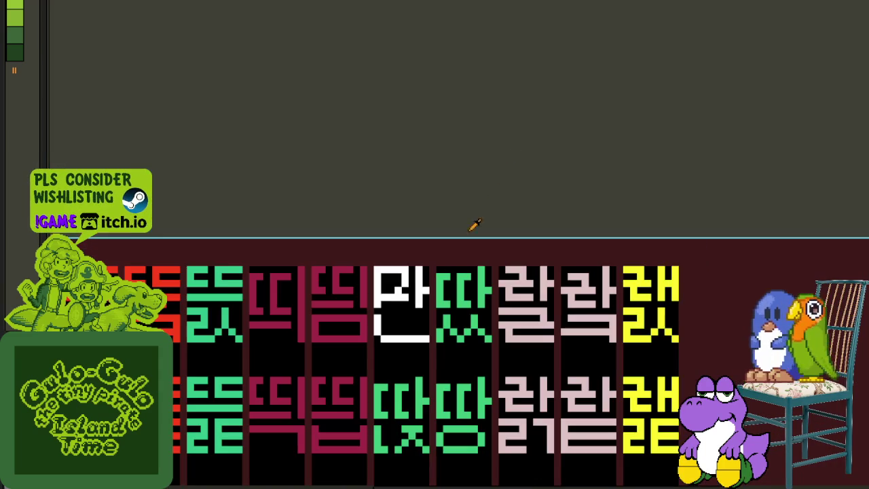
scroll(516, 169, "down", 1)
scroll(516, 230, "up", 1)
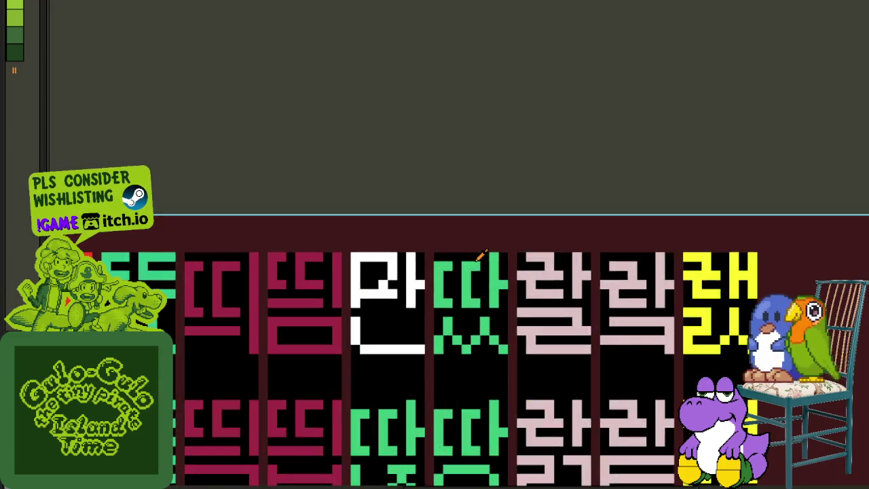
scroll(461, 265, "up", 2)
Paste the glyph onto the green 따, paint its green ㅆ white, and save
key("ctrl+v")
mouse_move(414, 274)
left_mouse_down()
mouse_move(421, 339)
mouse_move(404, 273)
left_mouse_up()
left_click(401, 319)
left_click_drag(400, 327, 382, 374)
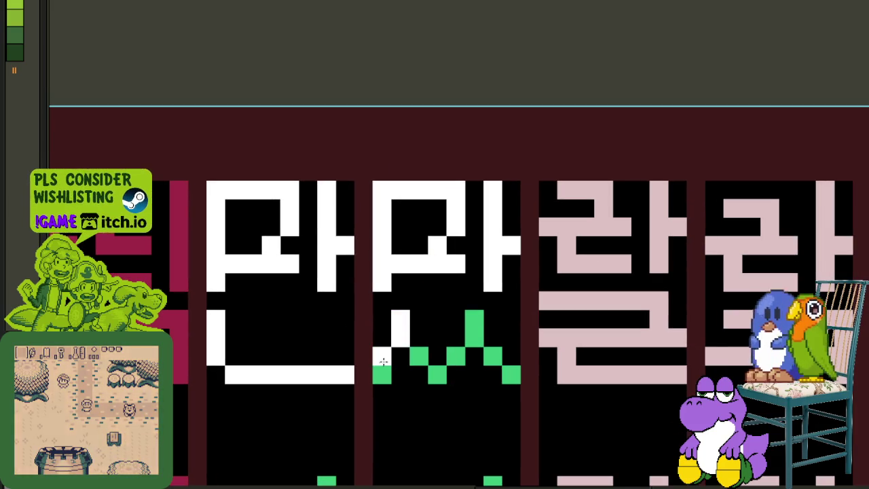
mouse_move(401, 346)
left_mouse_down()
mouse_move(417, 369)
mouse_move(493, 356)
left_mouse_up()
left_click(468, 370)
left_click_drag(474, 320, 474, 346)
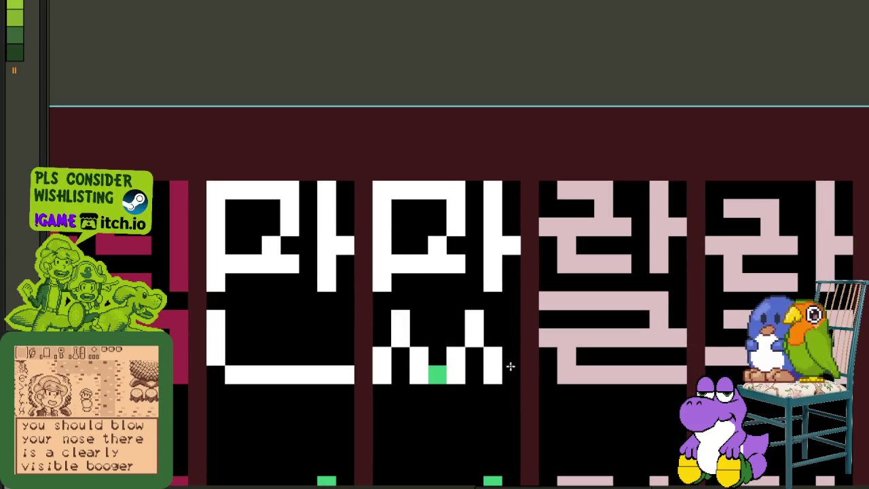
left_click(511, 374)
left_click(438, 374)
scroll(485, 217, "down", 3)
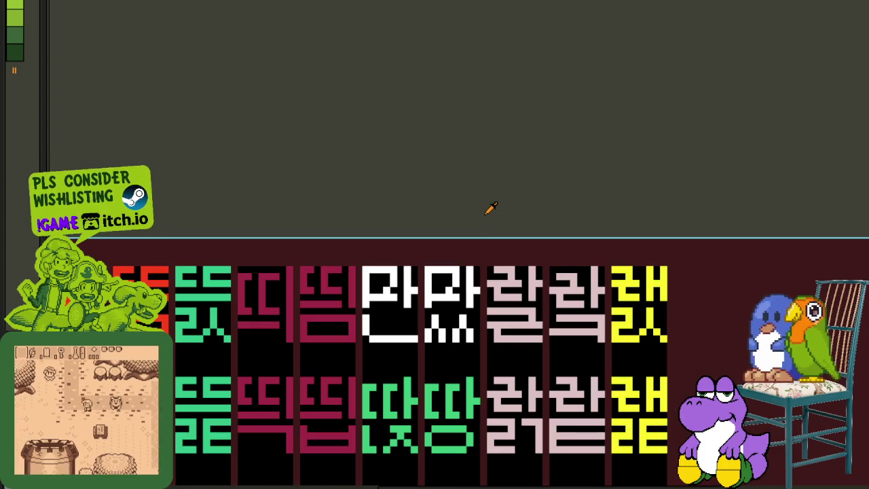
key("ctrl+s")
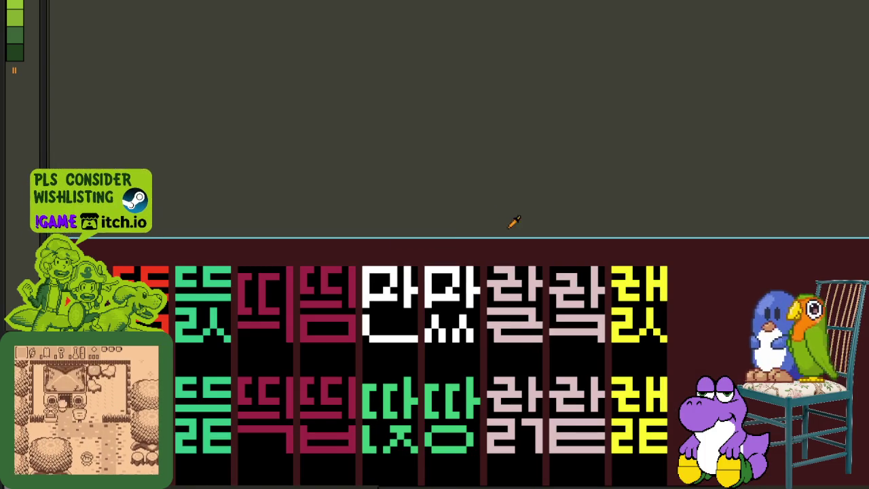
Paint the green ㅇ under 마 white, making 망 entirely white
left_click_drag(509, 214, 583, 140)
scroll(623, 234, "up", 1)
scroll(624, 235, "up", 2)
key("ctrl+v")
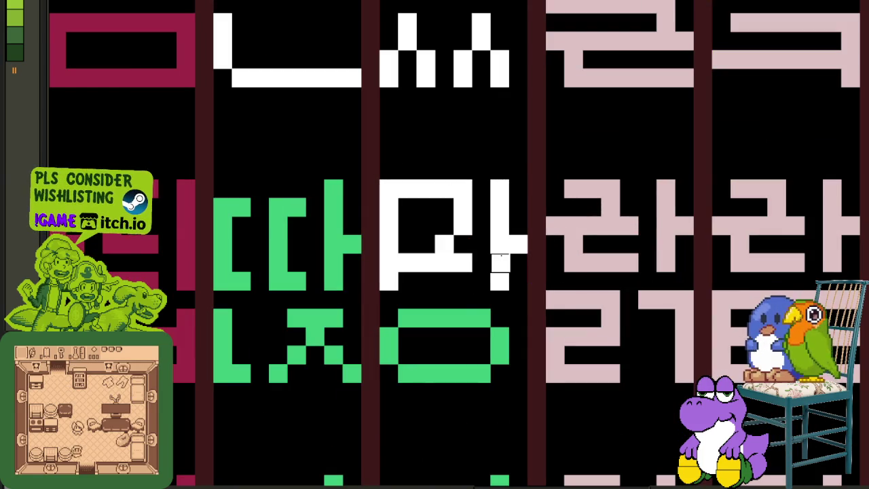
left_click_drag(446, 316, 392, 343)
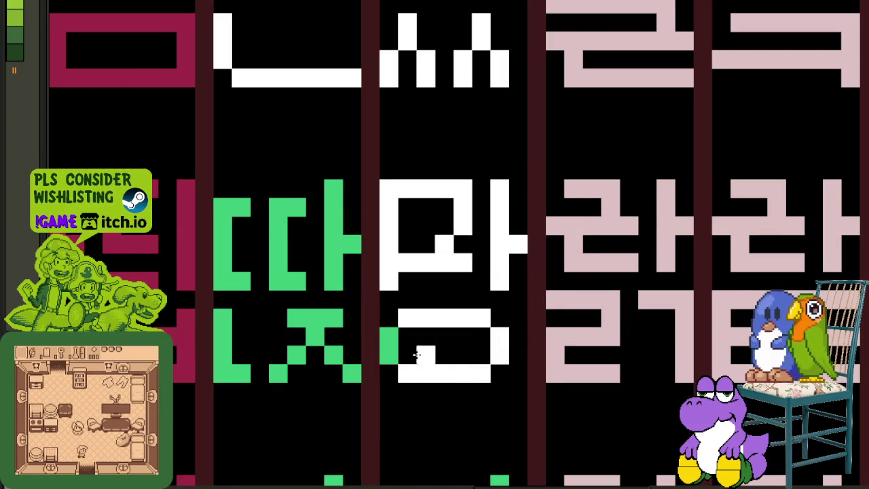
Save the sprite sheet with the white 망
scroll(396, 346, "down", 3)
scroll(437, 334, "down", 2)
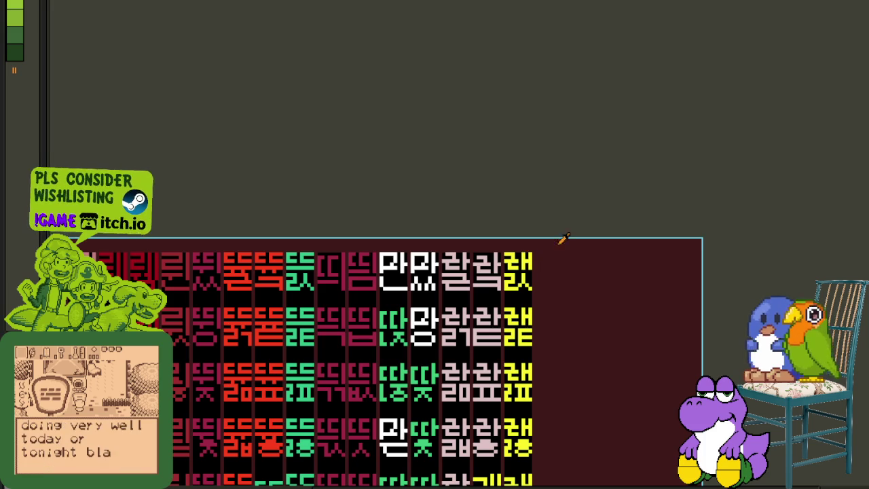
scroll(567, 250, "down", 1)
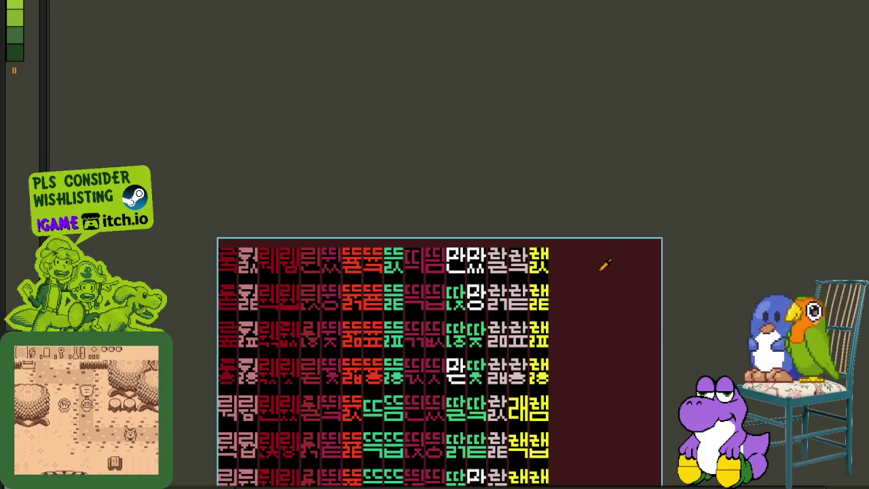
key("ctrl+s")
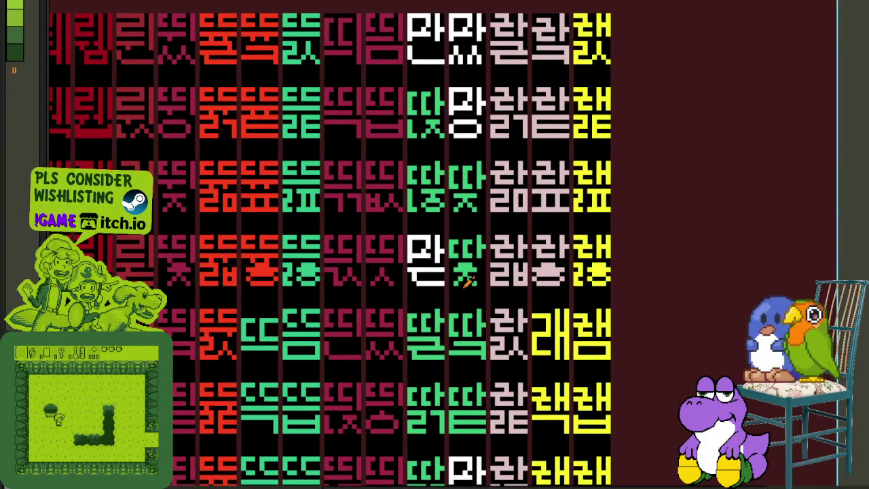
scroll(467, 281, "down", 2)
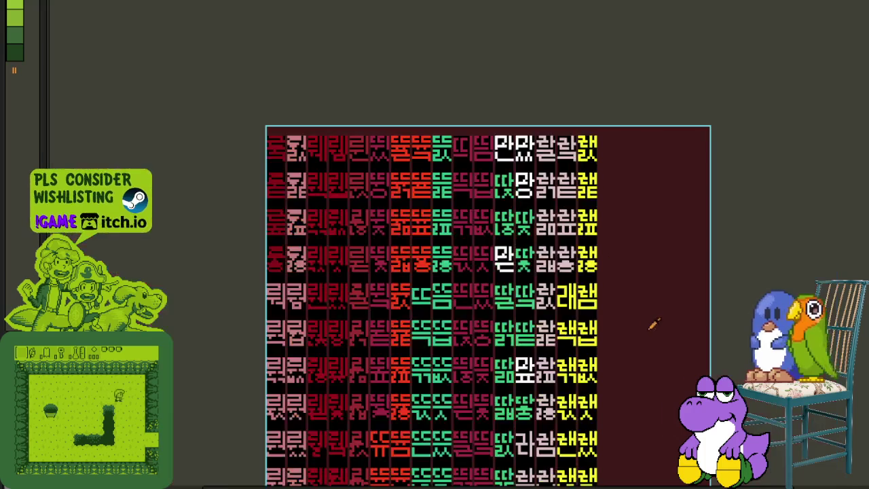
Paint the green ㅁ and ㅂ finals under the 마 glyphs white
scroll(650, 310, "up", 1)
scroll(656, 305, "down", 2)
scroll(625, 305, "up", 2)
scroll(482, 386, "up", 1)
scroll(503, 272, "up", 3)
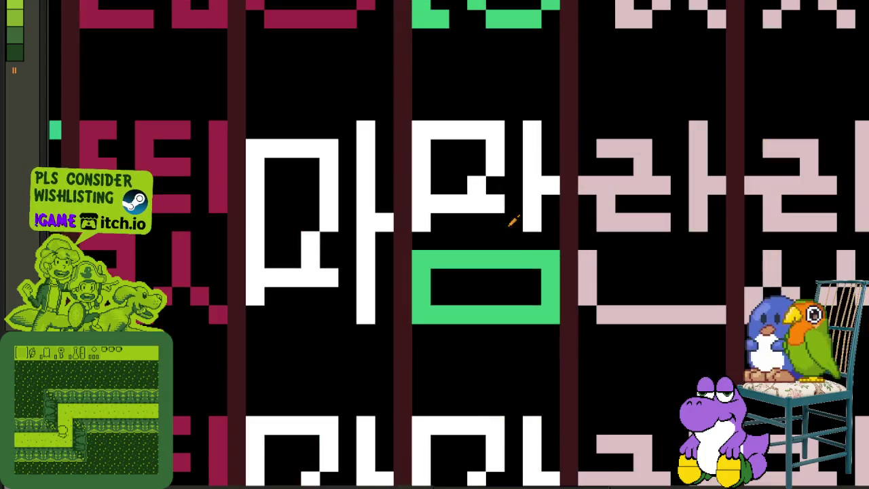
left_click(515, 255)
scroll(515, 255, "down", 2)
scroll(510, 367, "up", 2)
left_click(517, 307)
Whiten the remaining green ㄱ, ㅂ and ㅅ stroke pieces
scroll(518, 307, "down", 2)
scroll(508, 271, "up", 2)
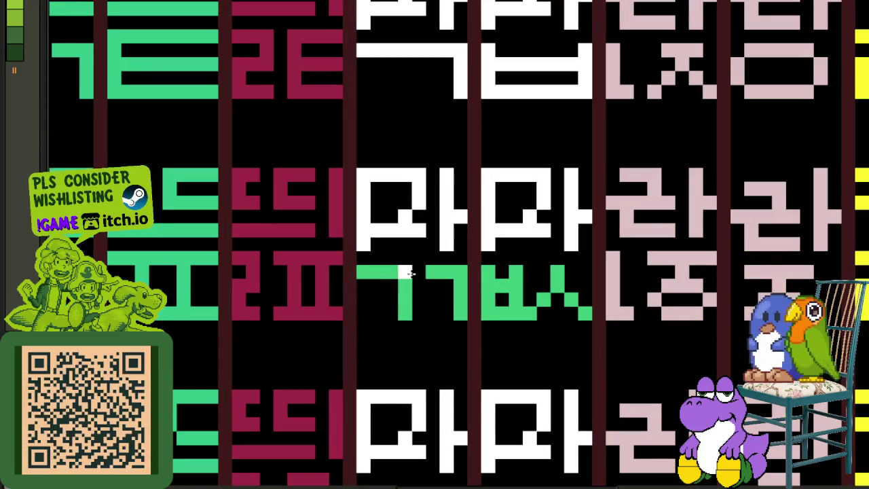
left_click(449, 271)
left_click(533, 295)
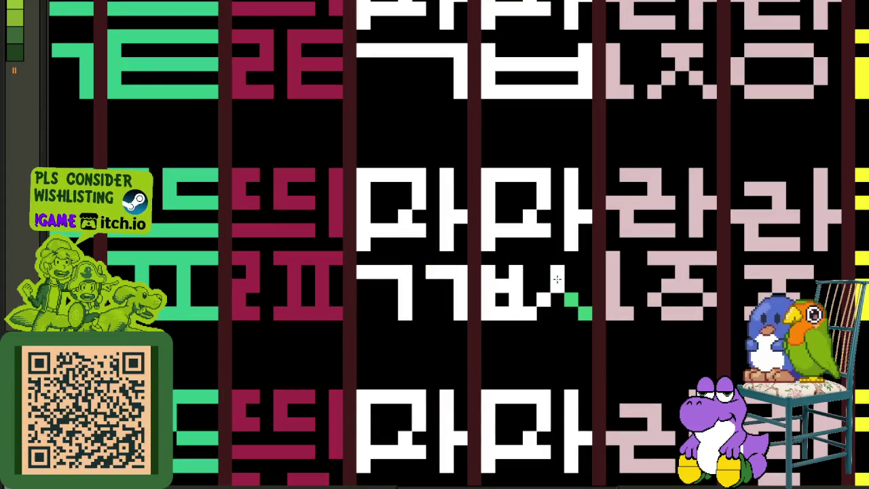
left_click(586, 313)
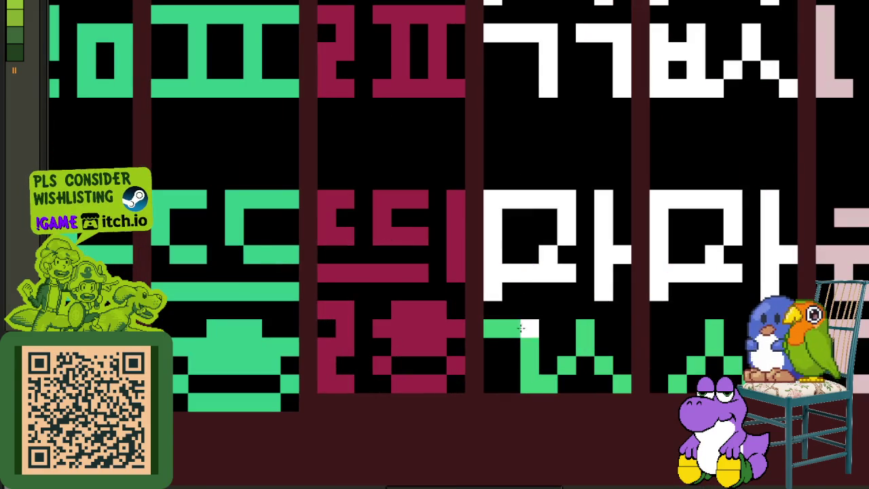
left_click(521, 328)
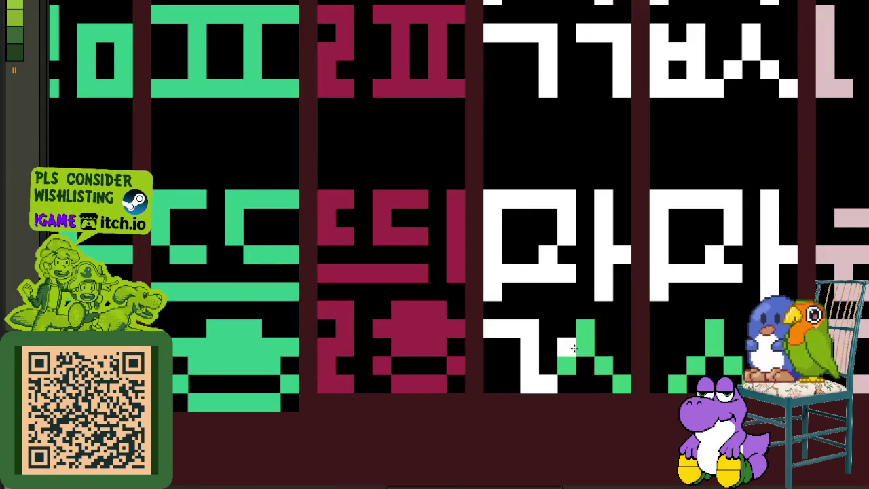
left_click(568, 360)
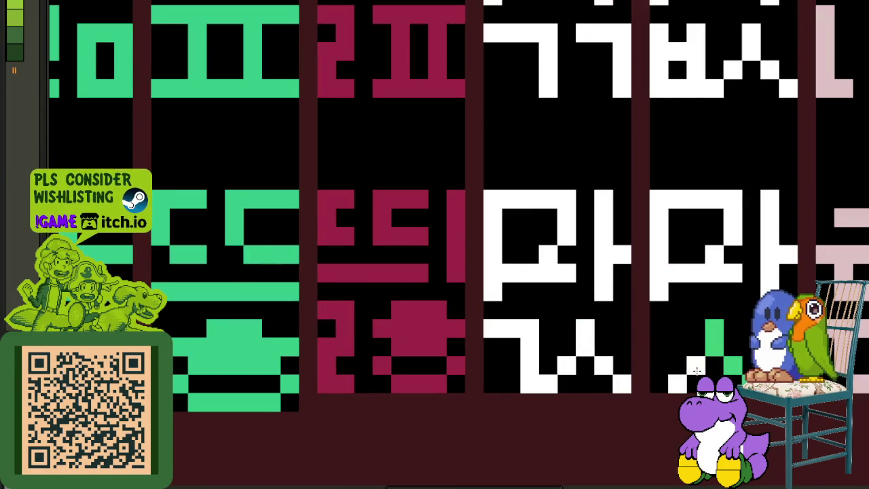
left_click(713, 347)
Save the sheet showing white 마, 맘, 막 and 맙
scroll(737, 373, "down", 2)
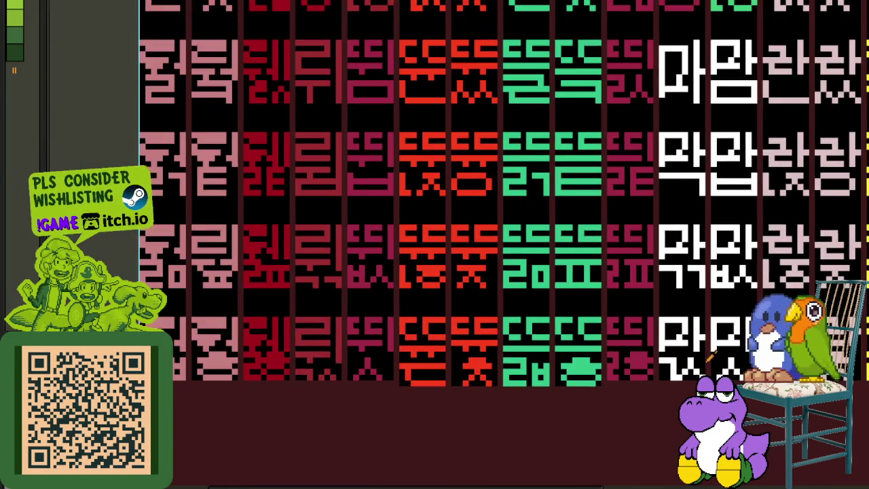
scroll(675, 319, "down", 1)
key("ctrl+s")
left_click_drag(561, 199, 608, 315)
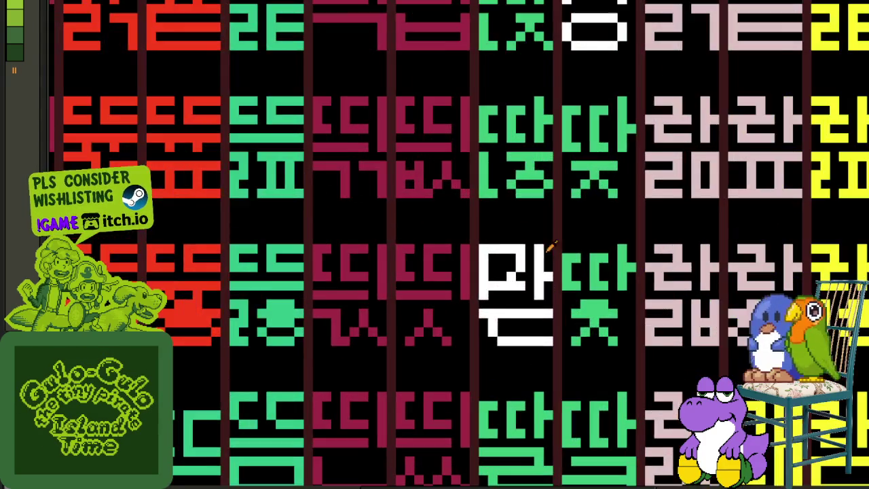
Fill the bottom edge of 만's ㅁ with white pixels
scroll(549, 235, "up", 2)
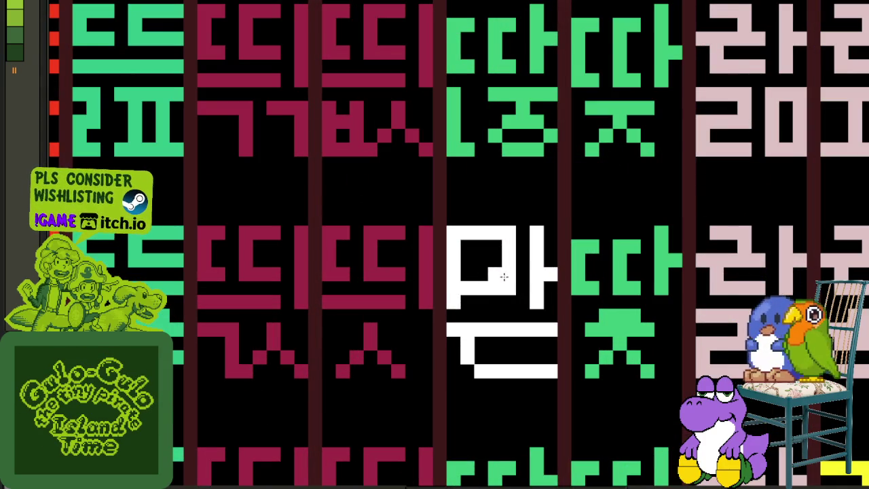
scroll(504, 276, "down", 3)
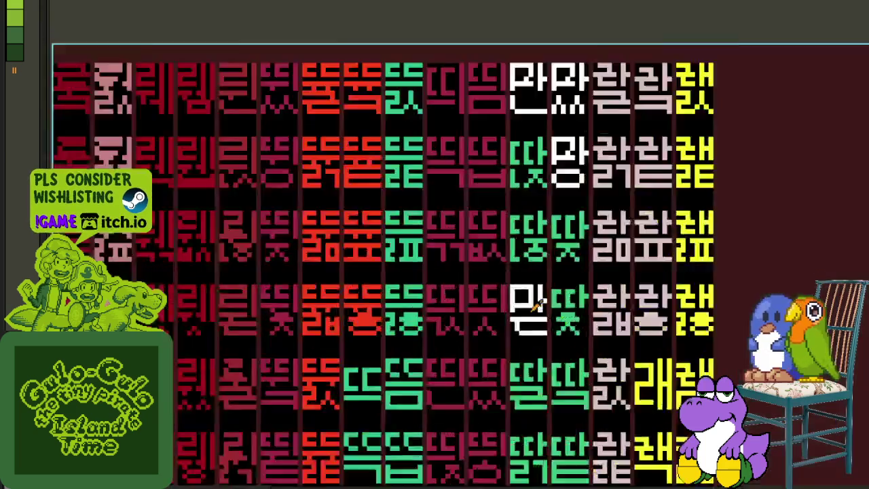
scroll(537, 305, "up", 3)
mouse_move(491, 312)
left_mouse_down()
mouse_move(539, 305)
mouse_move(562, 313)
left_mouse_up()
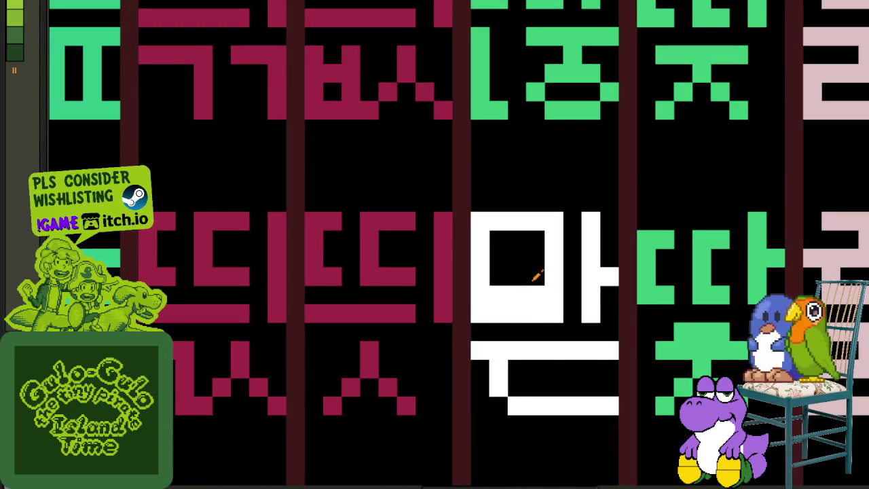
Paint a white row inside 만's ㅁ to shrink its black hole
scroll(495, 295, "down", 3)
scroll(615, 311, "down", 1)
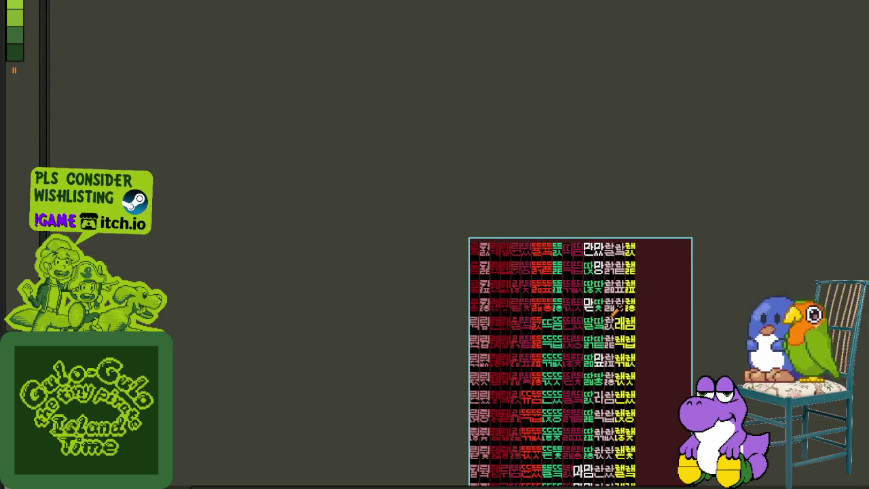
scroll(615, 310, "up", 3)
scroll(598, 286, "up", 1)
scroll(592, 330, "down", 3)
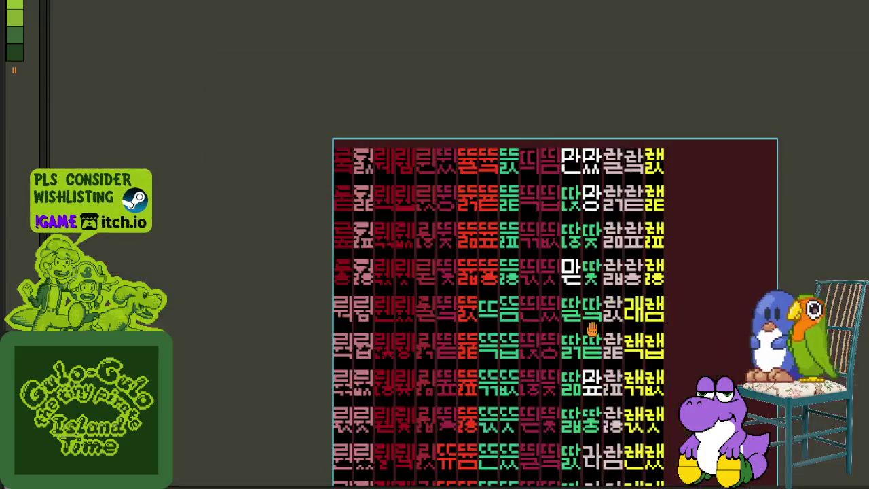
left_click_drag(592, 329, 574, 142)
scroll(578, 146, "down", 1)
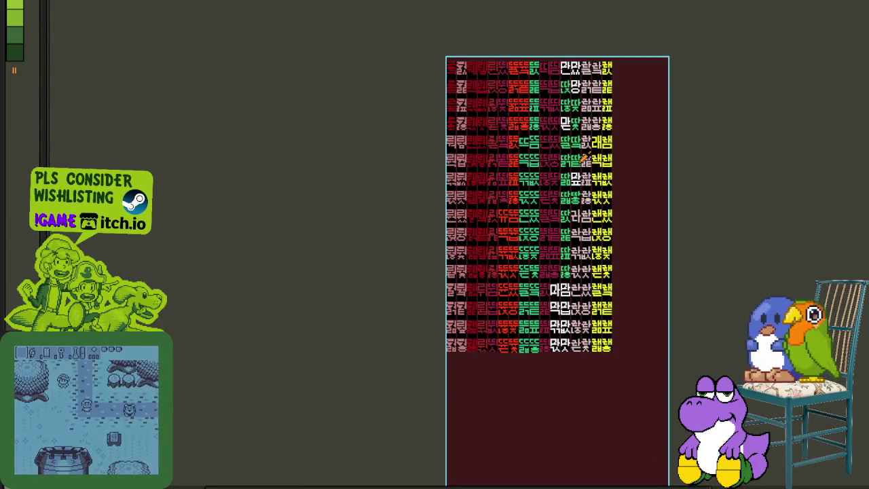
scroll(584, 157, "up", 1)
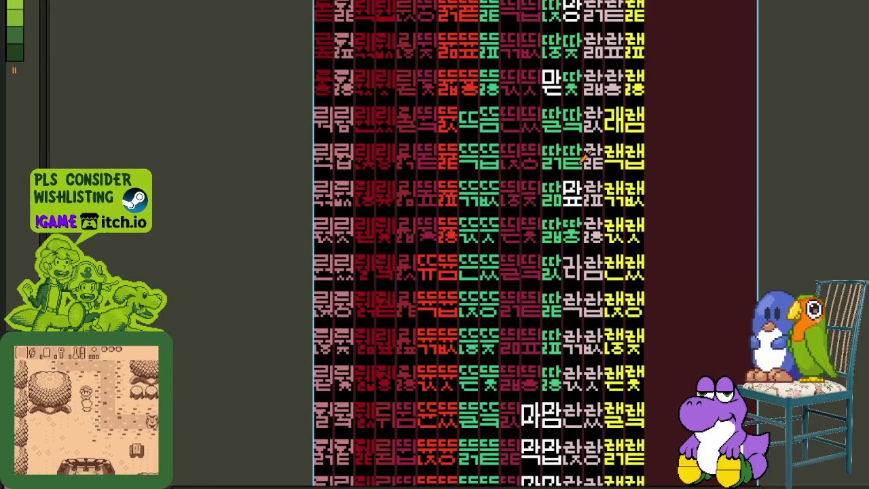
left_click_drag(574, 302, 576, 157)
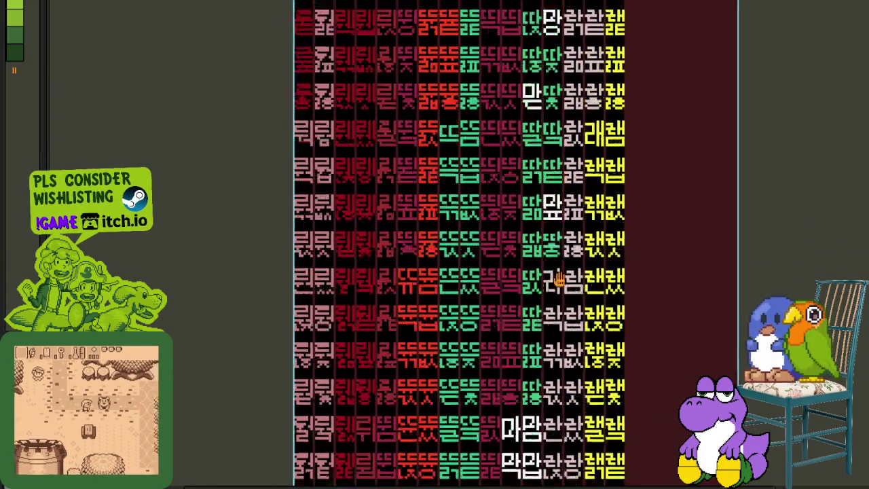
left_click_drag(547, 129, 546, 305)
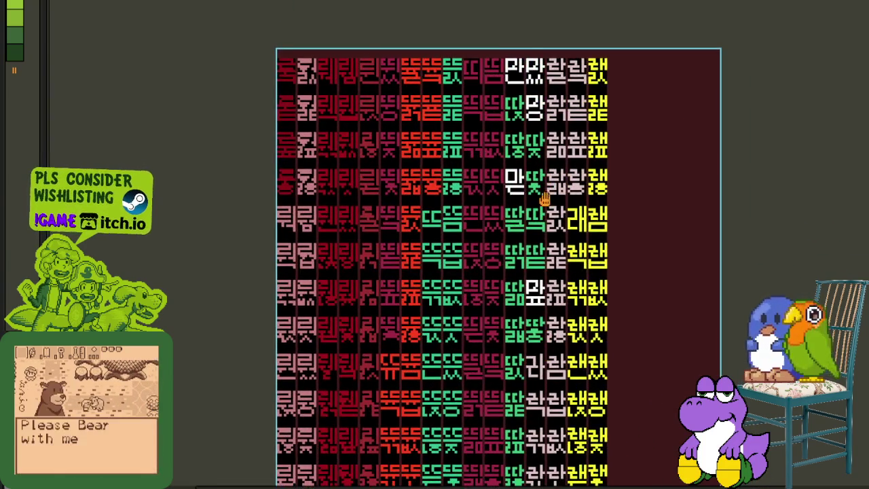
scroll(523, 187, "up", 1)
scroll(484, 175, "up", 2)
mouse_move(443, 167)
left_mouse_down()
mouse_move(467, 170)
mouse_move(438, 183)
left_mouse_up()
Save the sprite sheet and start a new sprite
scroll(477, 199, "down", 2)
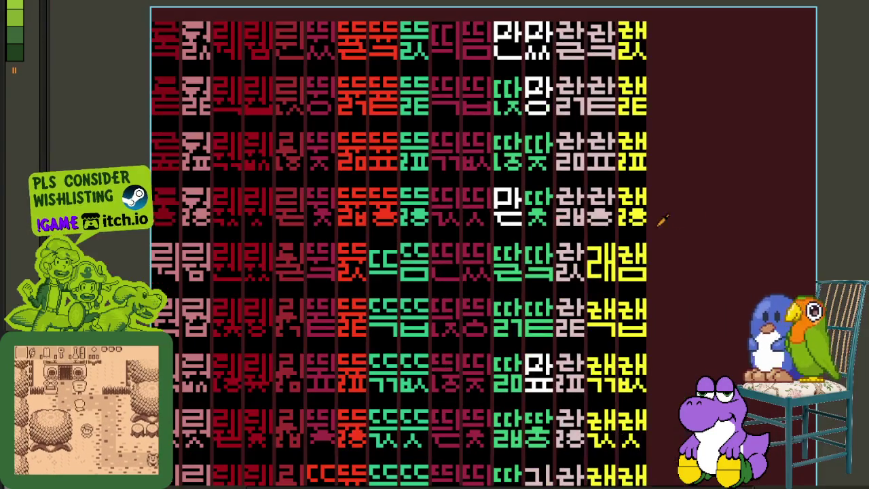
scroll(819, 199, "down", 1)
key("ctrl+s")
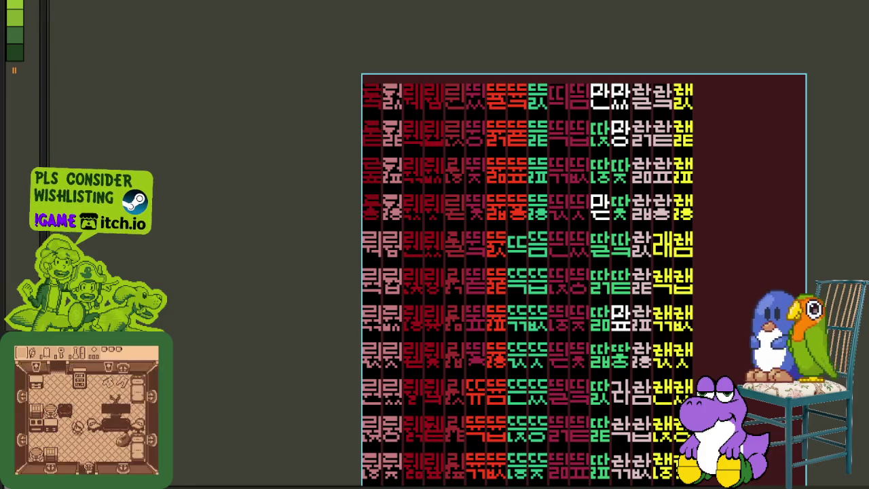
scroll(662, 228, "up", 2)
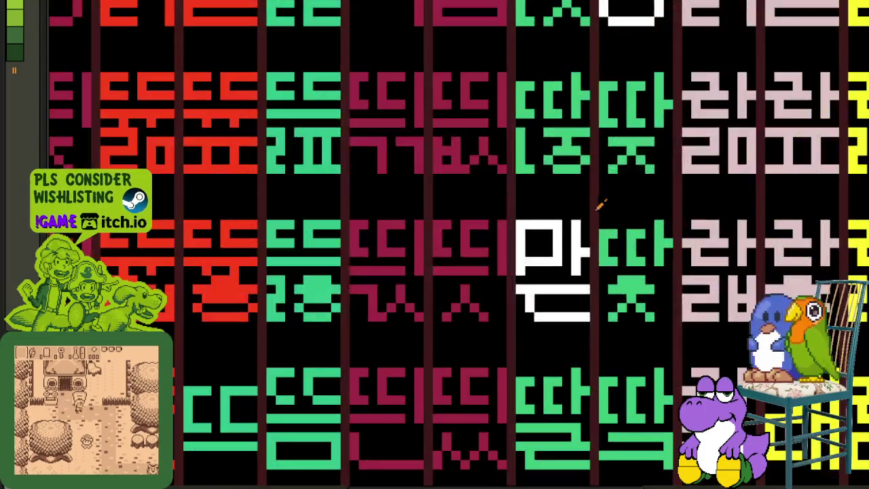
scroll(548, 284, "up", 1)
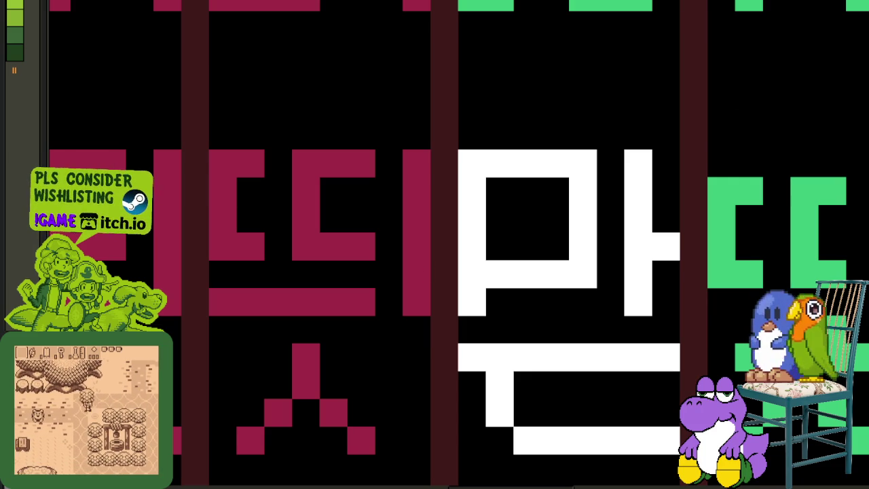
key("ctrl+n")
Create the blank sprite, paste the copied glyphs into it, then return to the Hangul sheet
key("Return")
key("ctrl+v")
scroll(490, 180, "up", 2)
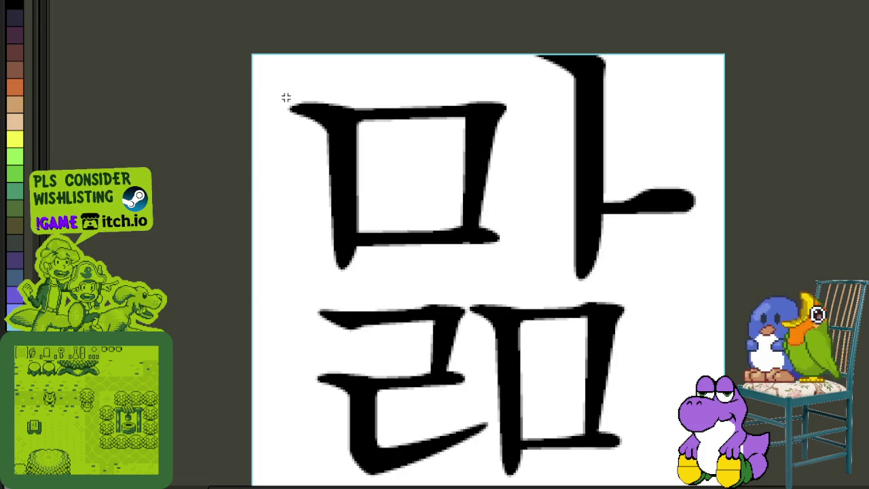
left_click(128, 7)
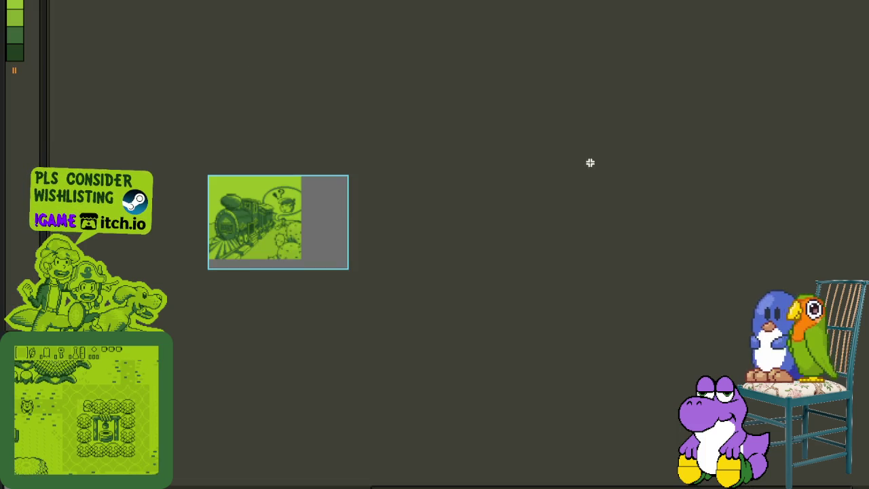
left_click(128, 8)
Move the ㅁ's vertical stroke one pixel right, clearing its old column to black
scroll(451, 170, "down", 2)
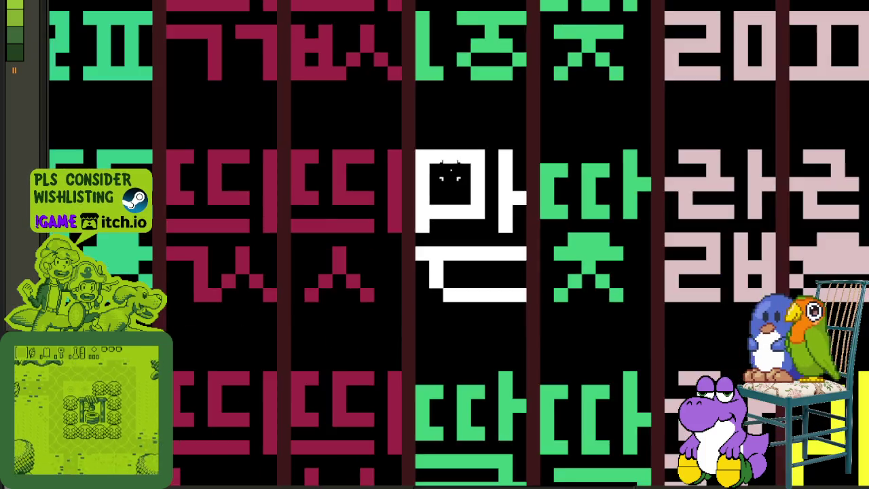
scroll(436, 167, "up", 3)
scroll(431, 172, "up", 1)
left_click_drag(419, 166, 424, 322)
left_click_drag(383, 163, 370, 361)
left_click(422, 375)
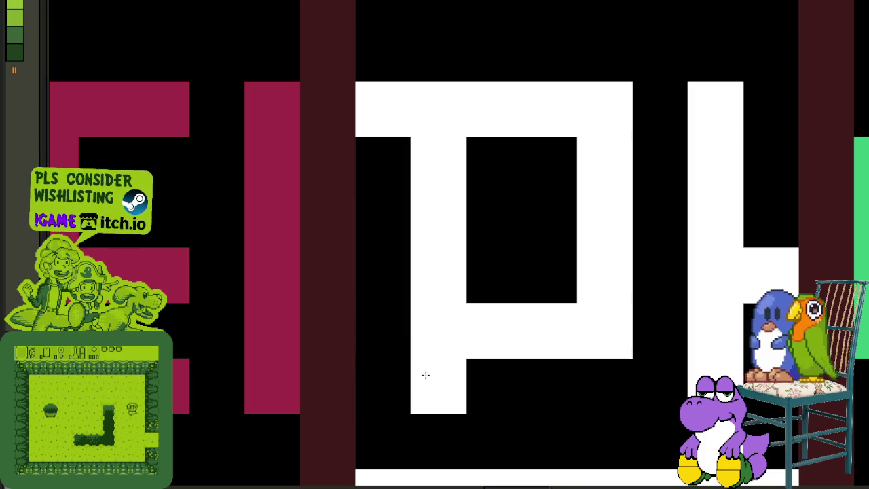
scroll(573, 285, "down", 3)
scroll(572, 286, "down", 3)
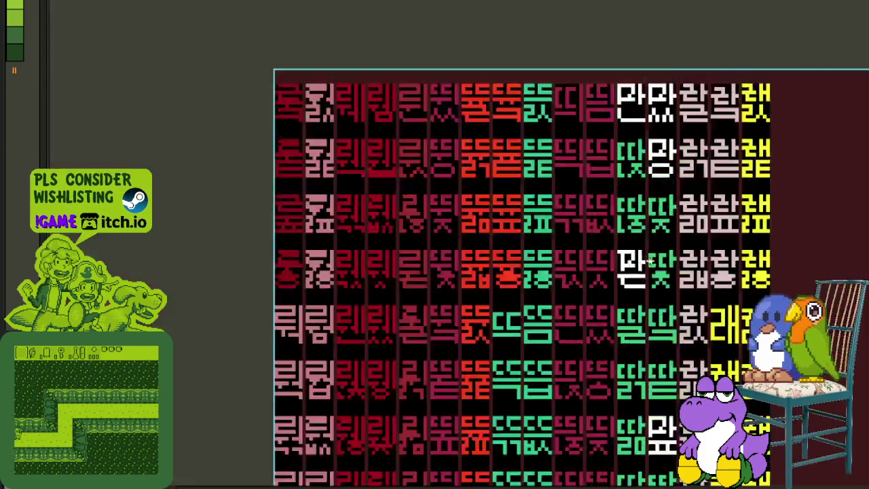
scroll(650, 259, "down", 1)
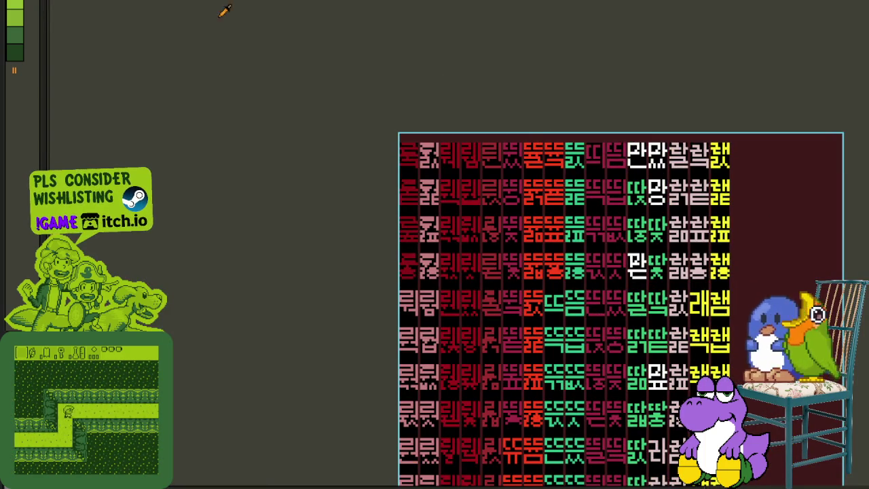
Show the large 맒 reference sprite beside the Hangul sprite sheet
left_click(573, 82)
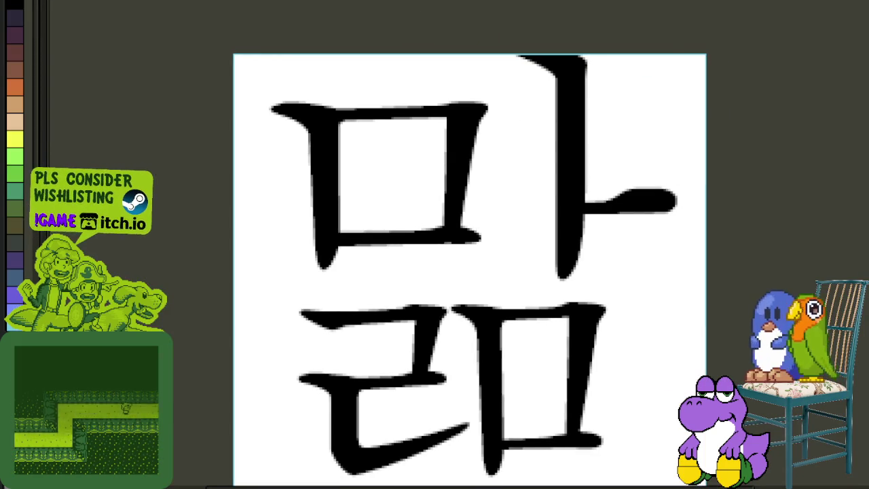
scroll(800, 169, "up", 3)
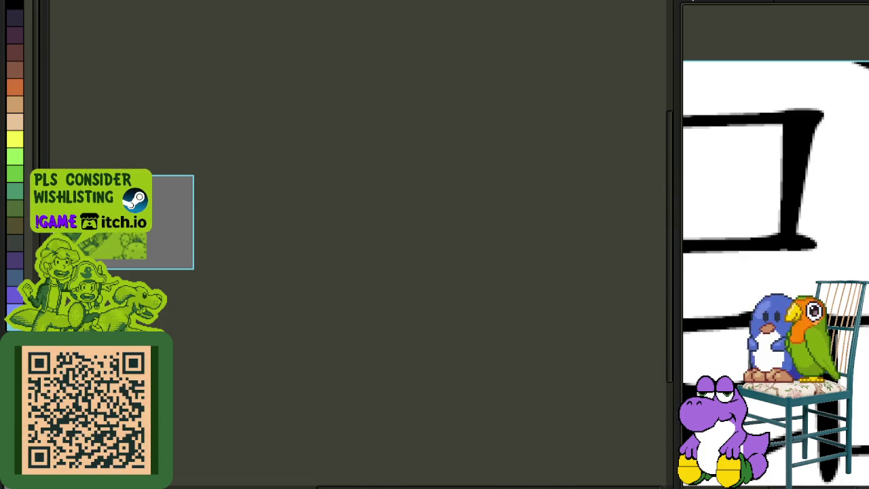
scroll(342, 233, "up", 3)
left_click_drag(605, 270, 342, 233)
Fill the left part of the white fourth-row glyph with white pixels
scroll(343, 233, "up", 1)
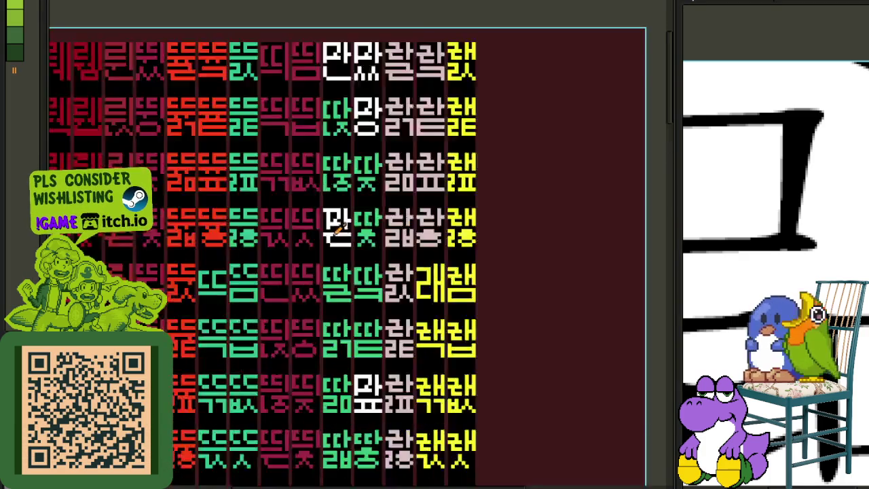
scroll(342, 232, "up", 2)
mouse_move(309, 183)
left_mouse_down()
mouse_move(314, 219)
mouse_move(326, 171)
left_mouse_up()
scroll(328, 208, "down", 3)
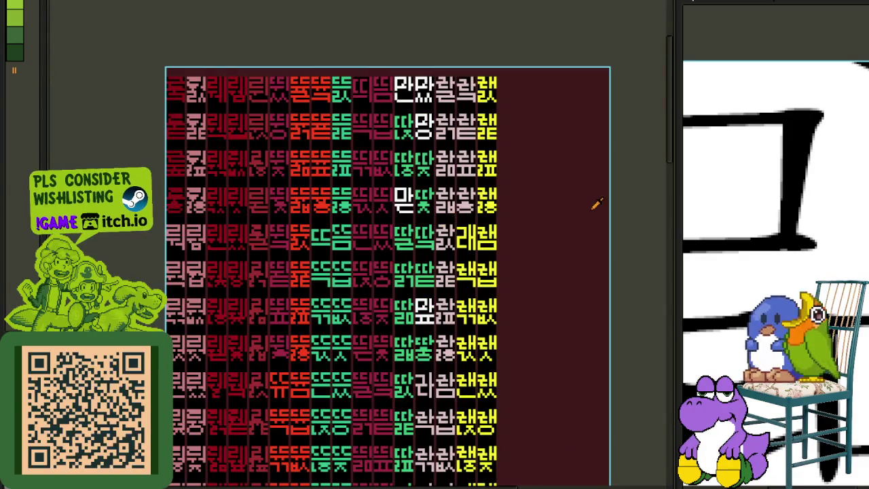
left_click_drag(579, 191, 546, 200)
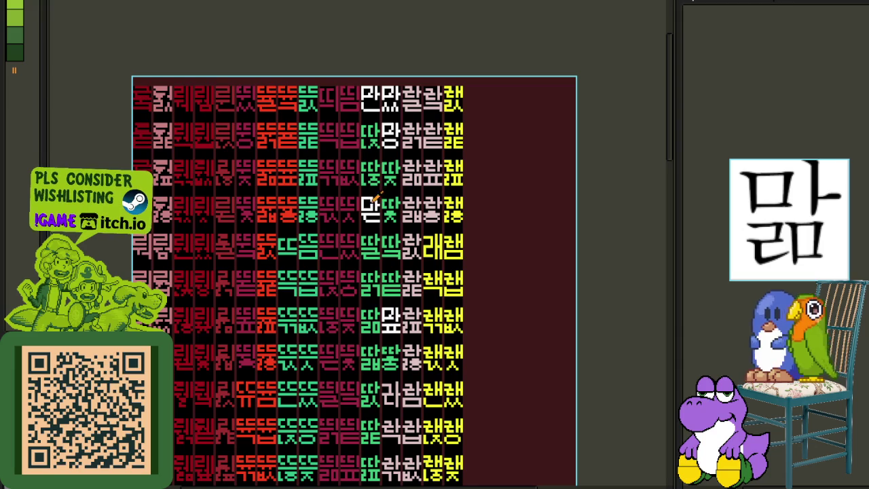
scroll(380, 144, "up", 3)
Black out pixels at the bottom of the ㅁ
scroll(291, 181, "up", 3)
scroll(301, 160, "up", 2)
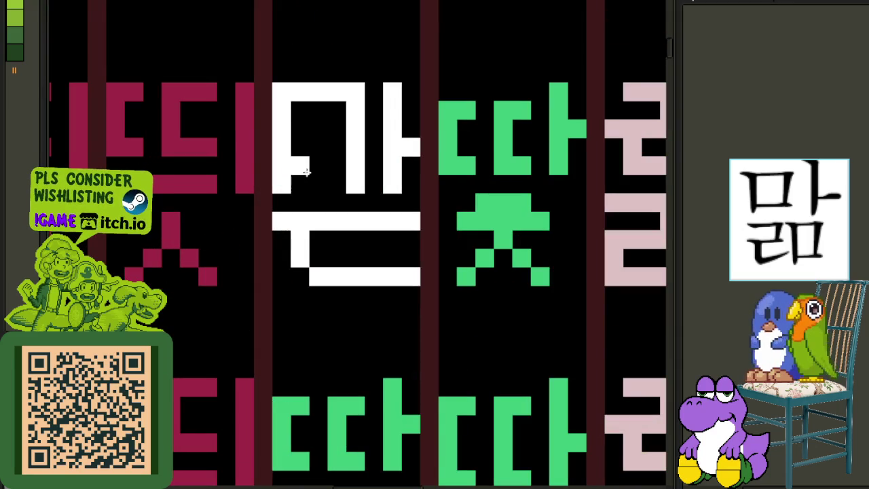
scroll(326, 170, "down", 2)
scroll(339, 170, "down", 1)
scroll(380, 173, "down", 5)
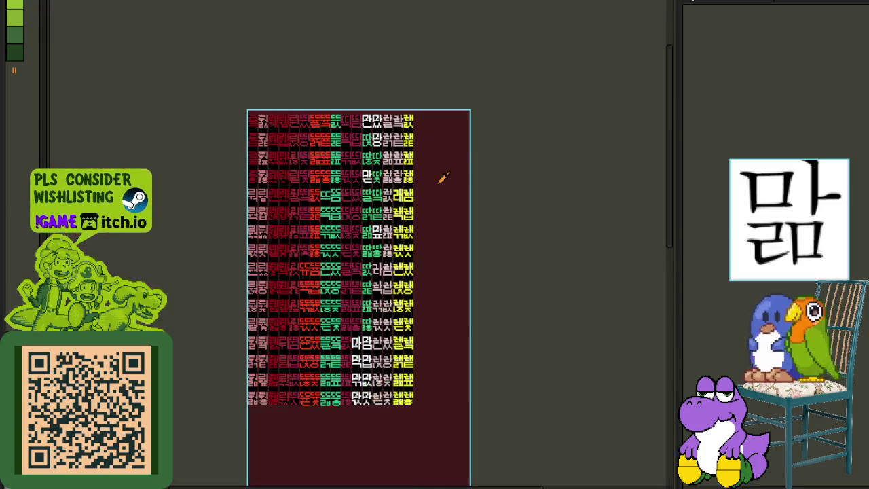
scroll(407, 169, "up", 2)
scroll(330, 143, "up", 3)
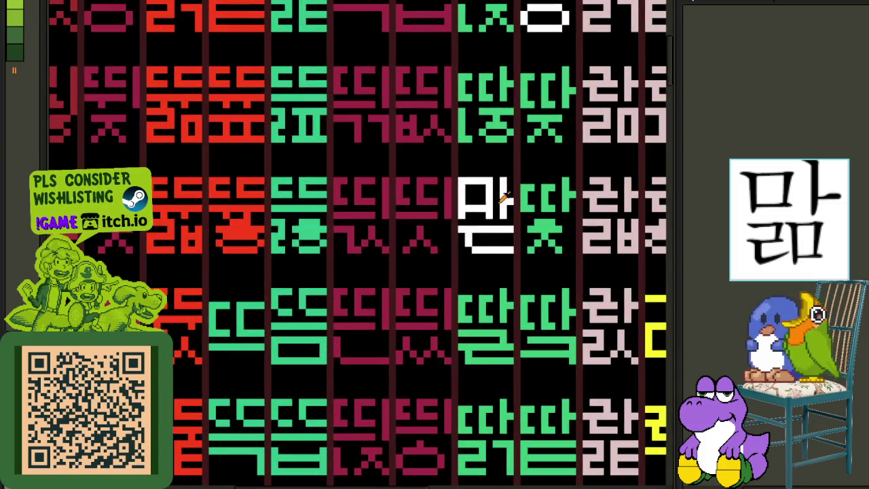
scroll(503, 197, "up", 2)
mouse_move(468, 212)
left_mouse_down()
mouse_move(442, 214)
mouse_move(466, 227)
left_mouse_up()
scroll(466, 227, "down", 5)
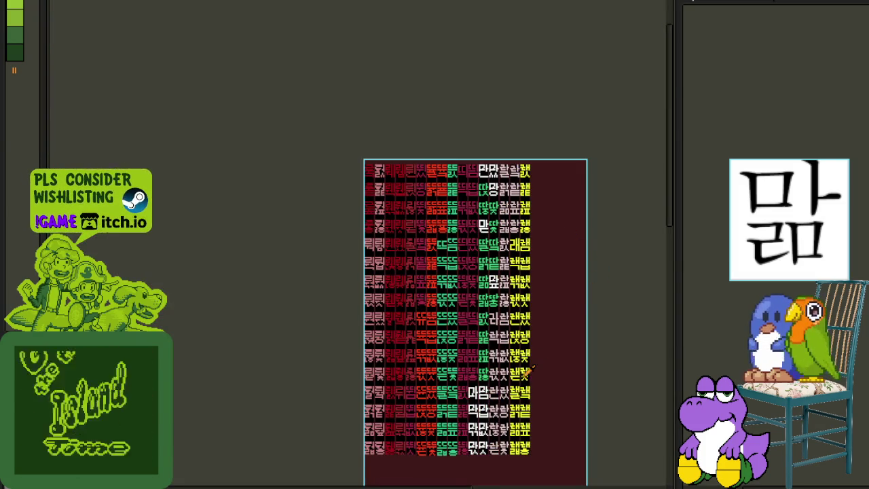
scroll(275, 292, "down", 1)
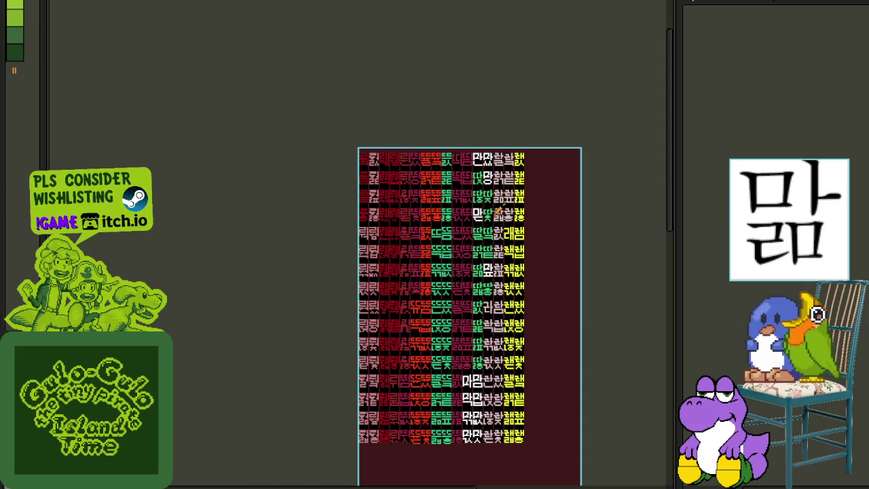
Paste copies of the white 마 glyph and move one into a lower-row cell
scroll(506, 214, "up", 2)
scroll(469, 207, "up", 2)
scroll(476, 271, "up", 3)
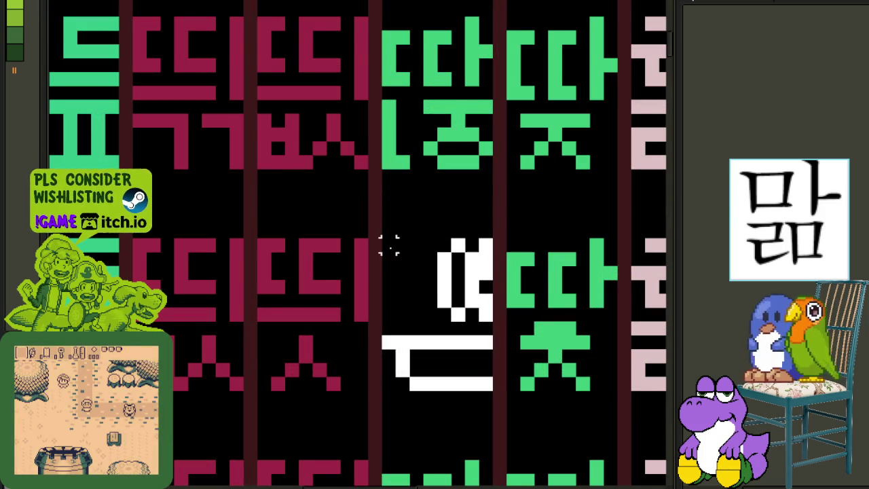
scroll(391, 244, "down", 3)
scroll(407, 228, "down", 1)
scroll(408, 224, "down", 1)
key("ctrl+v")
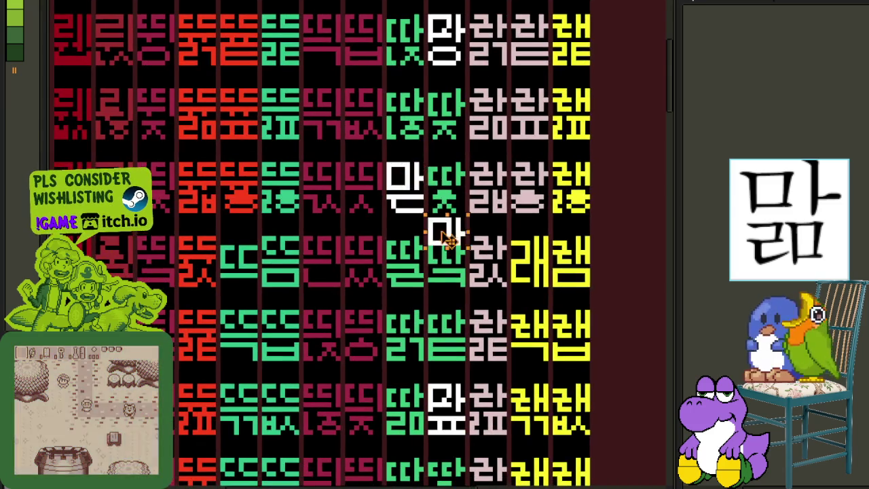
scroll(437, 237, "up", 2)
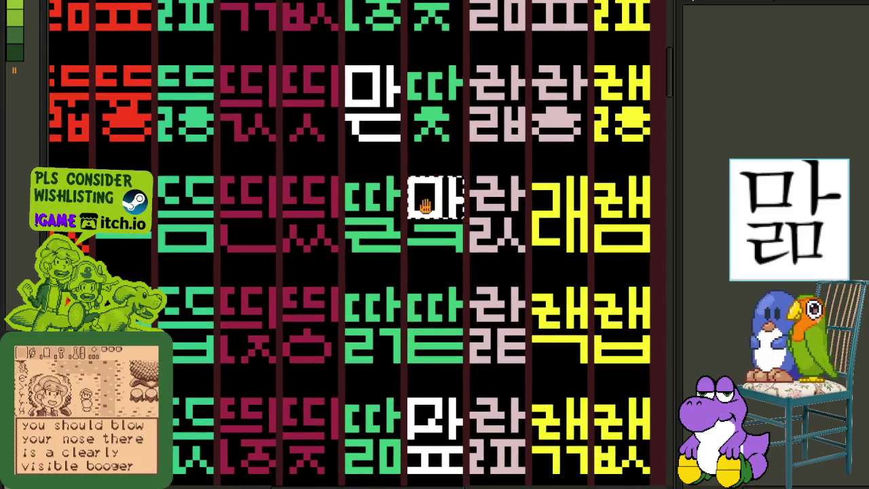
key("ctrl+v")
mouse_move(428, 249)
left_mouse_down()
mouse_move(354, 484)
mouse_move(370, 457)
mouse_move(368, 417)
left_mouse_up()
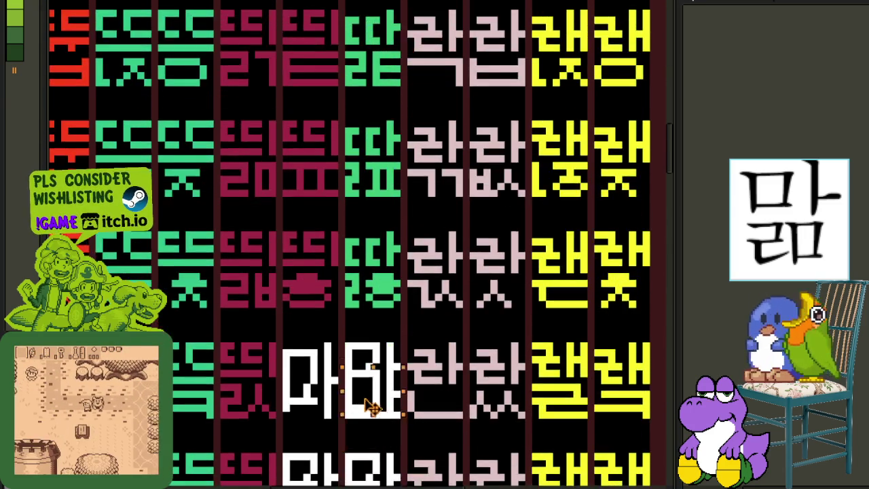
scroll(370, 394, "up", 2)
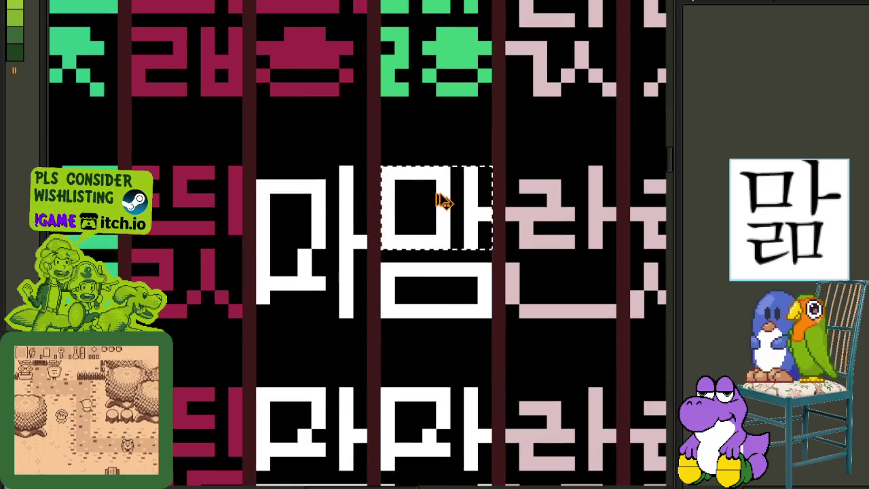
mouse_move(363, 370)
left_mouse_down()
mouse_move(442, 435)
mouse_move(450, 428)
mouse_move(387, 301)
mouse_move(277, 314)
mouse_move(290, 334)
mouse_move(271, 408)
mouse_move(336, 408)
mouse_move(353, 276)
mouse_move(352, 382)
mouse_move(285, 377)
mouse_move(355, 381)
mouse_move(301, 377)
left_mouse_up()
Adjust the sprite's canvas size in the Canvas Size dialog
scroll(277, 314, "down", 3)
key("ctrl+alt+c")
left_click(471, 368)
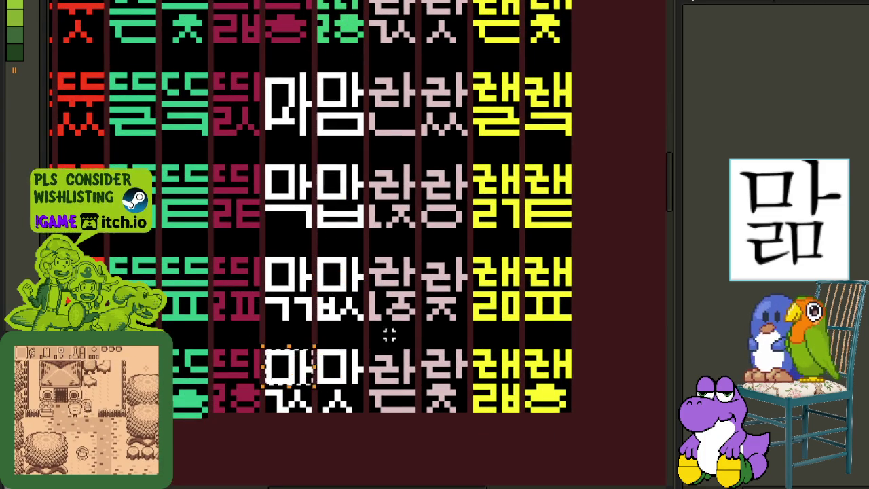
Move the white 마 glyph up into the upper cell and save the sprite sheet
scroll(383, 341, "down", 3)
scroll(398, 233, "up", 2)
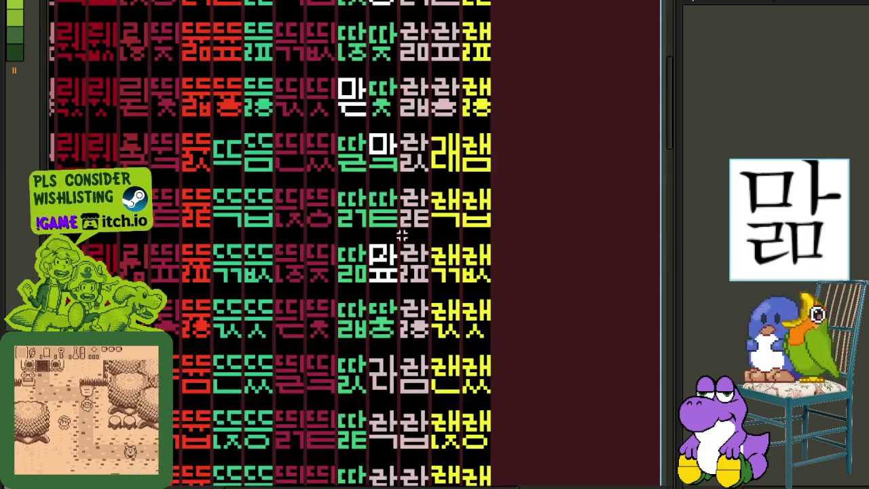
scroll(398, 232, "up", 3)
left_click_drag(310, 305, 328, 327)
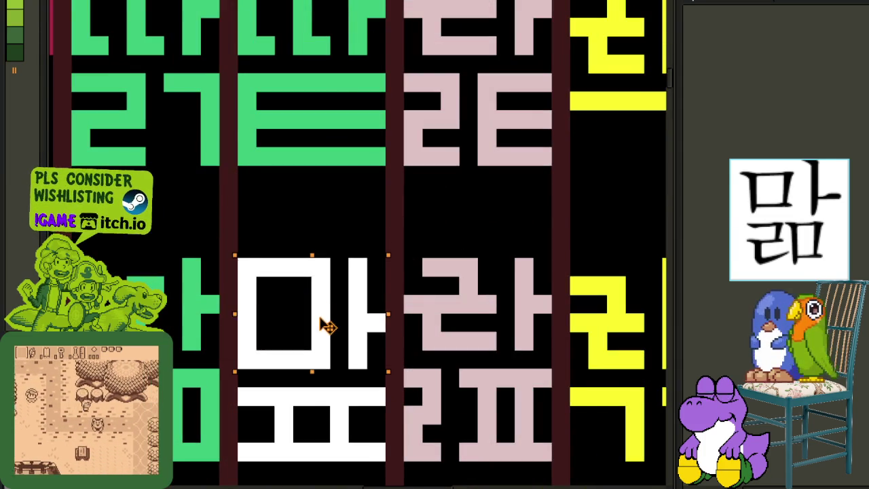
scroll(328, 327, "down", 3)
scroll(261, 4, "up", 1)
scroll(260, 4, "up", 1)
scroll(368, 175, "up", 2)
scroll(345, 210, "up", 1)
scroll(345, 211, "down", 1)
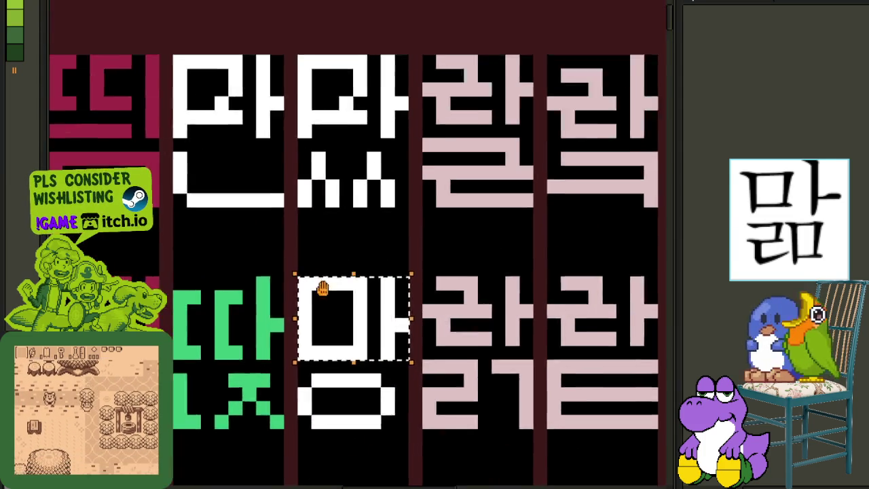
mouse_move(353, 358)
left_mouse_down()
mouse_move(343, 152)
mouse_move(354, 134)
mouse_move(229, 129)
left_mouse_up()
scroll(252, 140, "down", 1)
scroll(399, 235, "down", 1)
key("ctrl+s")
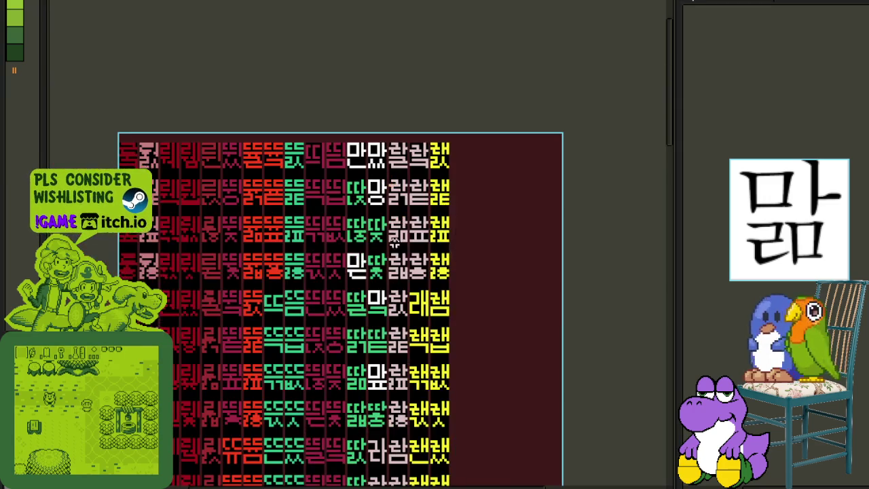
Repaint the green ㅁ, ㅏ and ㅈ strokes white, clearing the ㅁ's inside to black
mouse_move(390, 314)
left_mouse_down()
mouse_move(488, 307)
mouse_move(473, 322)
left_mouse_up()
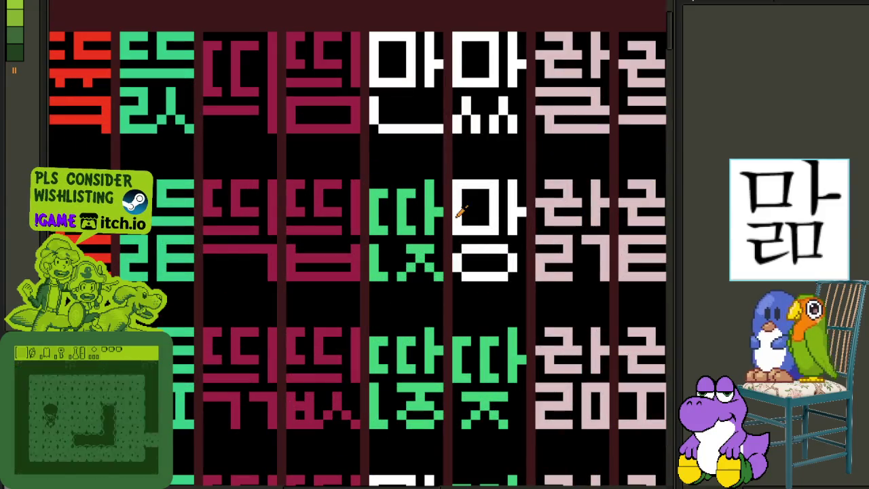
scroll(453, 200, "up", 1)
scroll(434, 204, "up", 1)
mouse_move(316, 170)
left_mouse_down()
mouse_move(321, 239)
mouse_move(405, 242)
mouse_move(402, 163)
mouse_move(333, 142)
mouse_move(392, 144)
left_mouse_up()
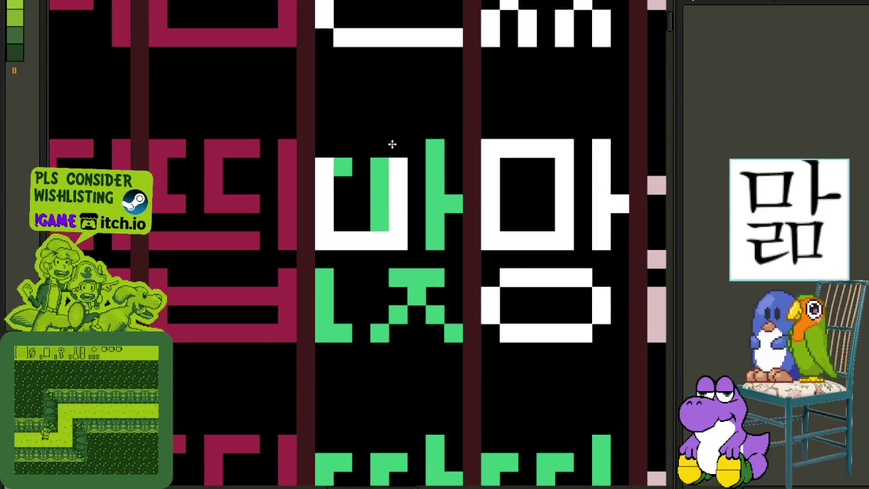
mouse_move(364, 173)
left_mouse_down()
mouse_move(375, 195)
mouse_move(394, 181)
left_mouse_up()
left_click_drag(428, 146, 450, 210)
mouse_move(394, 275)
left_mouse_down()
mouse_move(435, 298)
mouse_move(431, 330)
mouse_move(333, 292)
left_mouse_up()
scroll(426, 279, "down", 1)
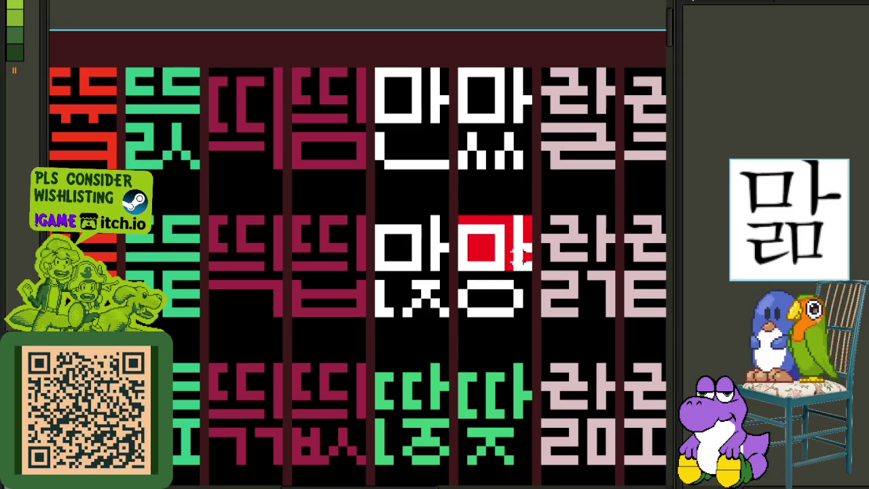
Move the red 마 tiles into the top-row 마 slot and the bottom row's first cell
left_click(404, 253)
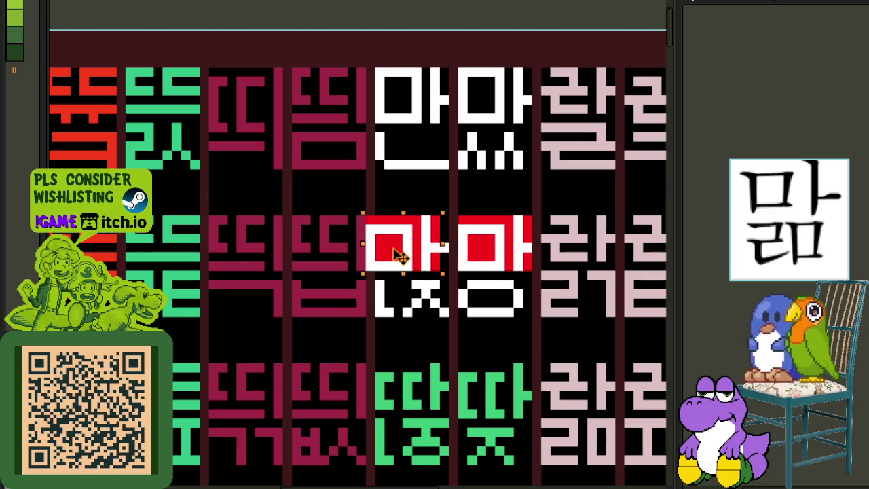
left_click_drag(401, 255, 413, 118)
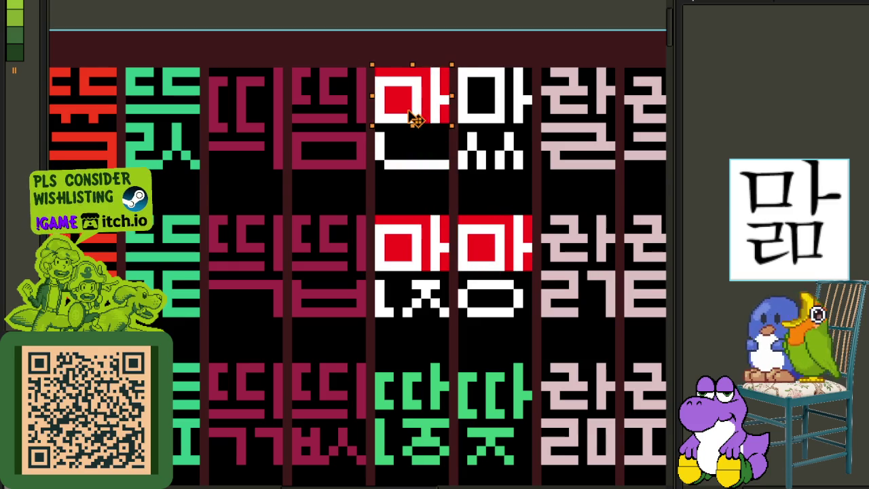
left_click(491, 119)
left_click_drag(491, 108, 412, 242)
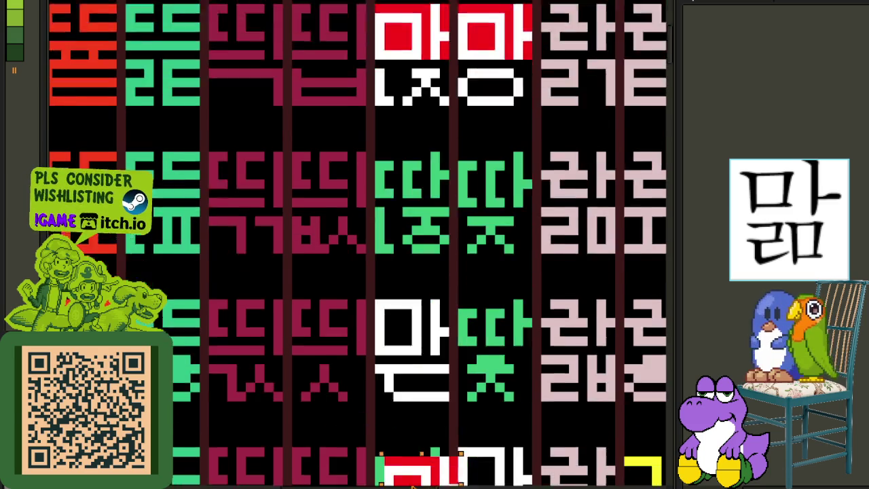
mouse_move(499, 372)
left_mouse_down()
mouse_move(386, 484)
mouse_move(501, 230)
mouse_move(349, 469)
mouse_move(411, 168)
mouse_move(369, 268)
mouse_move(407, 291)
mouse_move(408, 305)
mouse_move(330, 309)
mouse_move(309, 452)
mouse_move(329, 440)
mouse_move(292, 216)
mouse_move(413, 218)
mouse_move(407, 243)
mouse_move(407, 216)
left_mouse_up()
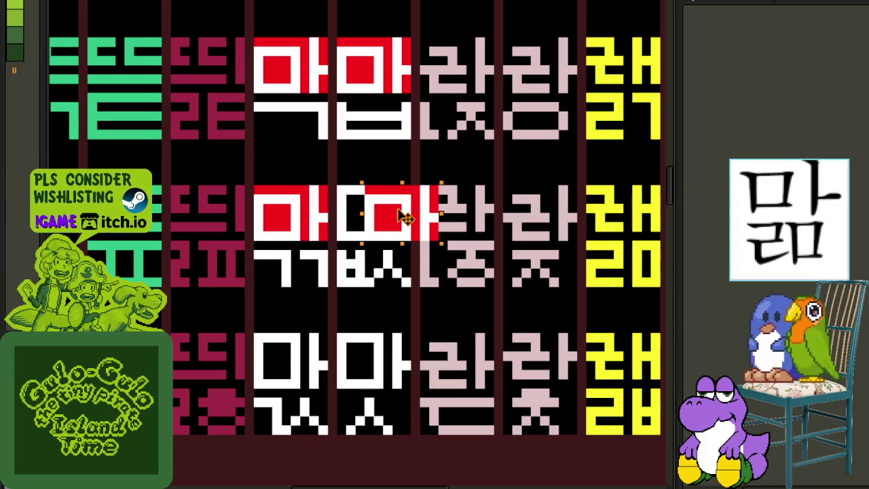
mouse_move(401, 216)
left_mouse_down()
mouse_move(369, 213)
mouse_move(359, 349)
mouse_move(372, 363)
mouse_move(397, 319)
left_mouse_up()
mouse_move(381, 237)
left_mouse_down()
mouse_move(371, 377)
mouse_move(288, 384)
mouse_move(310, 173)
mouse_move(414, 117)
mouse_move(377, 7)
mouse_move(384, 27)
mouse_move(425, 3)
mouse_move(479, 469)
mouse_move(472, 242)
mouse_move(462, 234)
mouse_move(454, 472)
mouse_move(398, 312)
mouse_move(350, 479)
mouse_move(372, 378)
mouse_move(347, 461)
mouse_move(275, 484)
mouse_move(282, 236)
mouse_move(305, 343)
left_mouse_up()
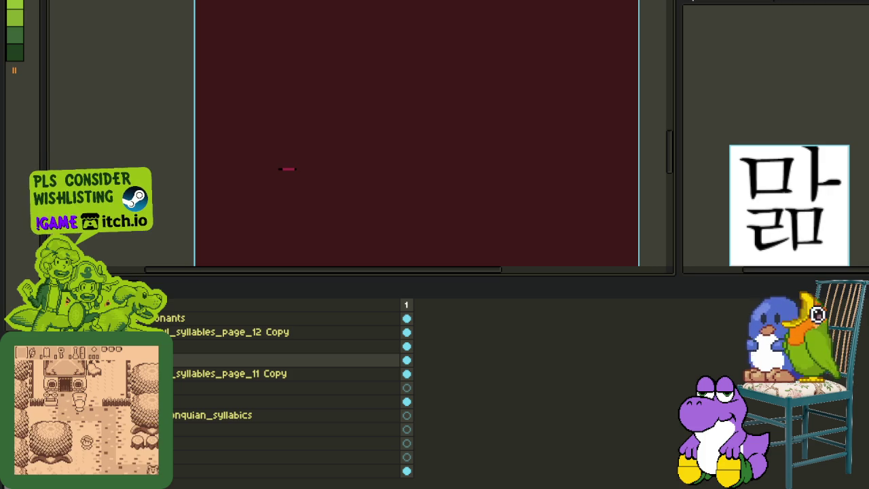
key("Tab")
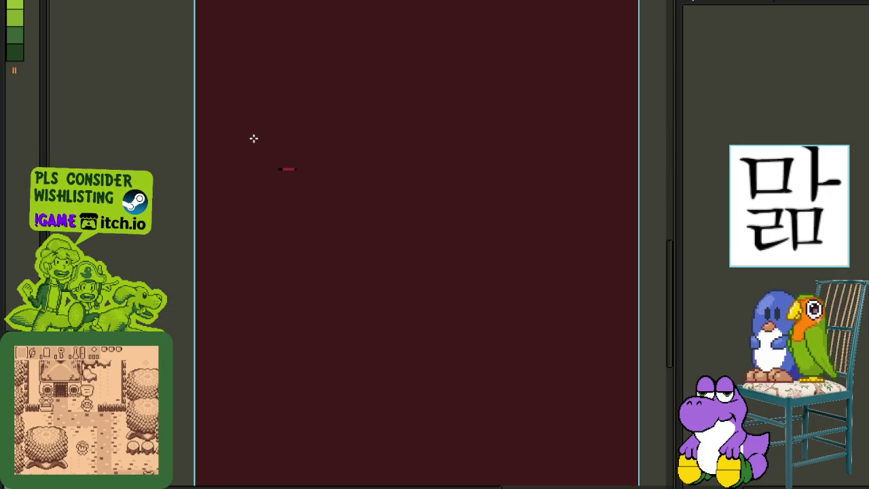
Clear the rectangular selection and zoom around the glyph sheet
left_click_drag(253, 139, 404, 243)
left_click(390, 231)
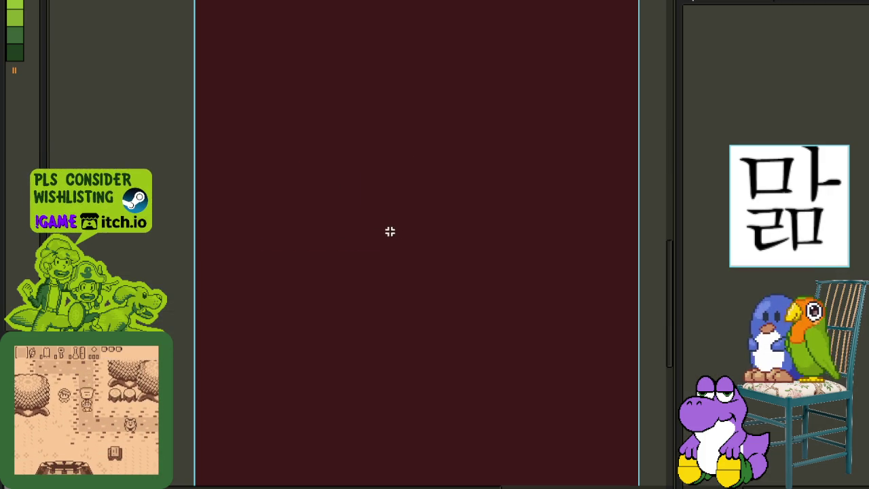
scroll(389, 231, "down", 3)
scroll(382, 215, "up", 3)
scroll(320, 248, "up", 1)
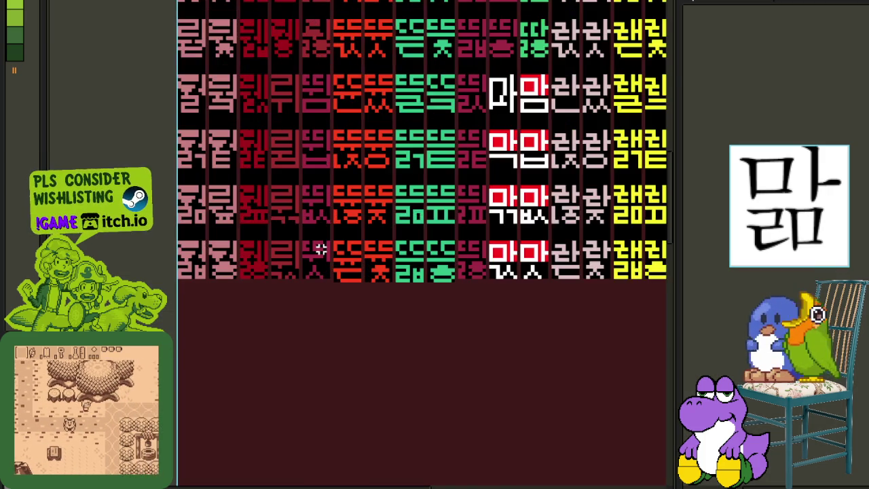
scroll(320, 252, "up", 1)
scroll(330, 293, "up", 1)
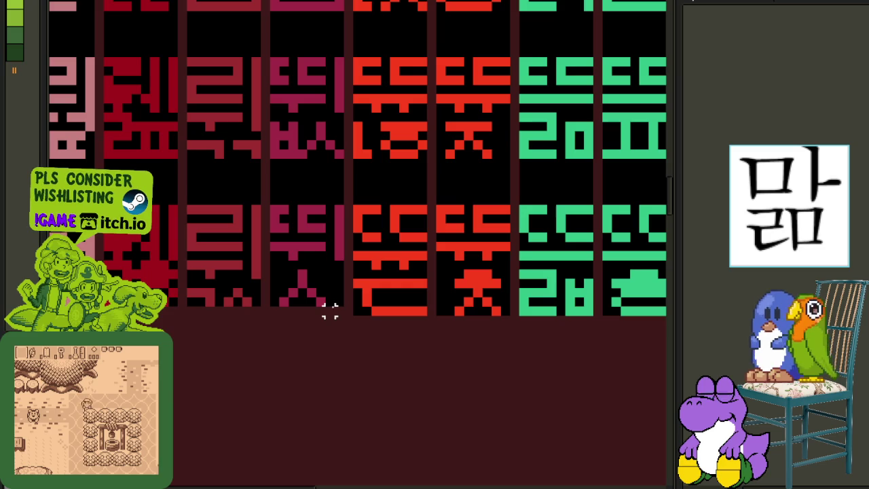
scroll(330, 309, "down", 2)
Undo back to the plain brick grid, then redo all the glyph column edits
key("Tab")
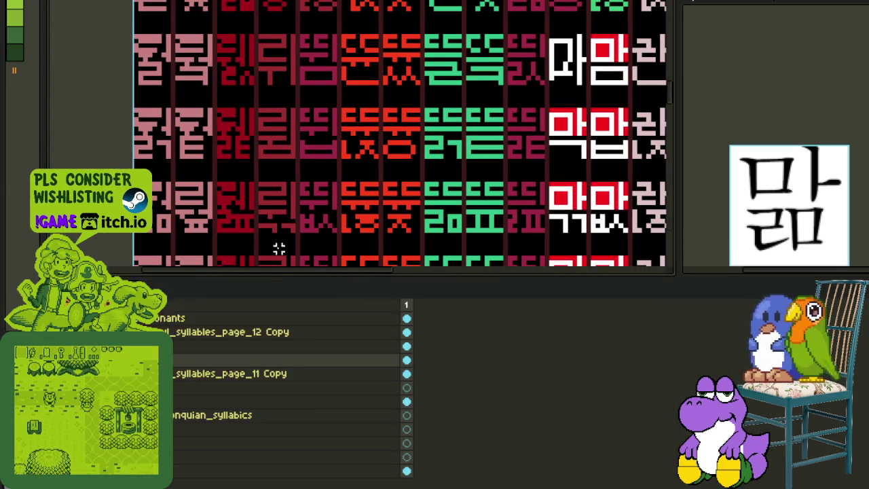
key("Tab")
key("Tab")
key("ctrl+z")
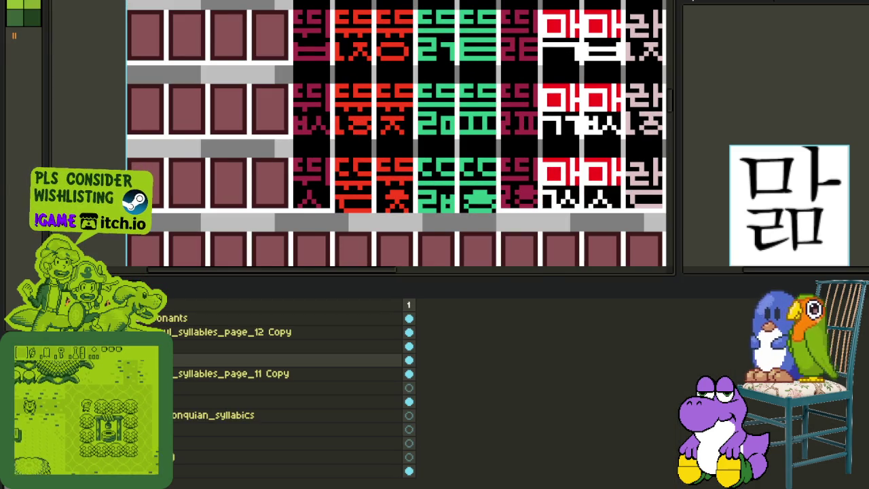
key("ctrl+z")
key("ctrl+y")
key("Tab")
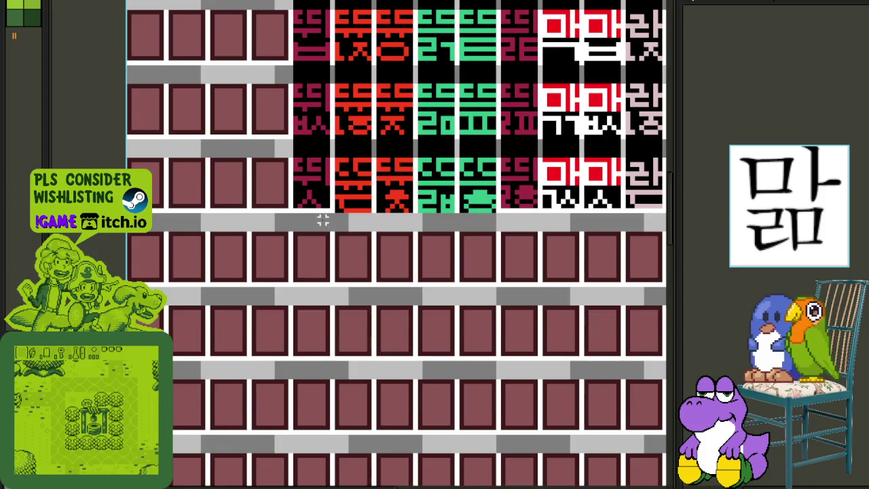
key("ctrl+y")
key("Tab")
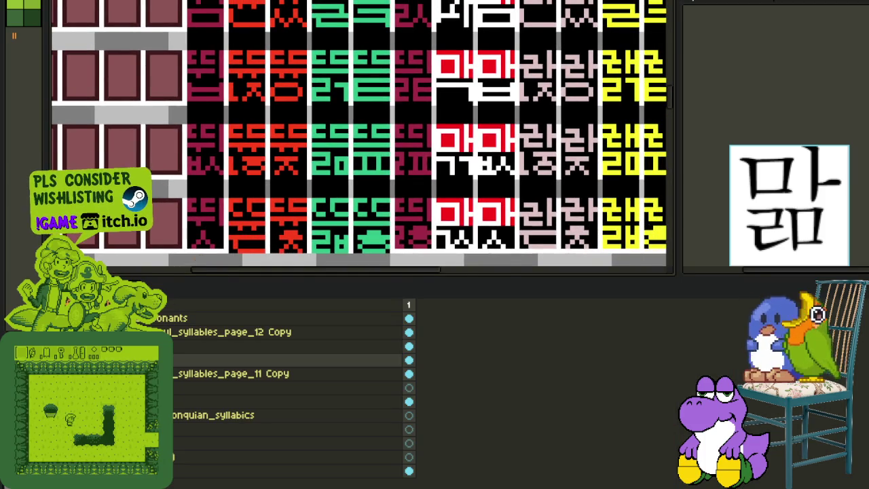
key("ctrl+y")
key("Tab")
scroll(231, 193, "up", 2)
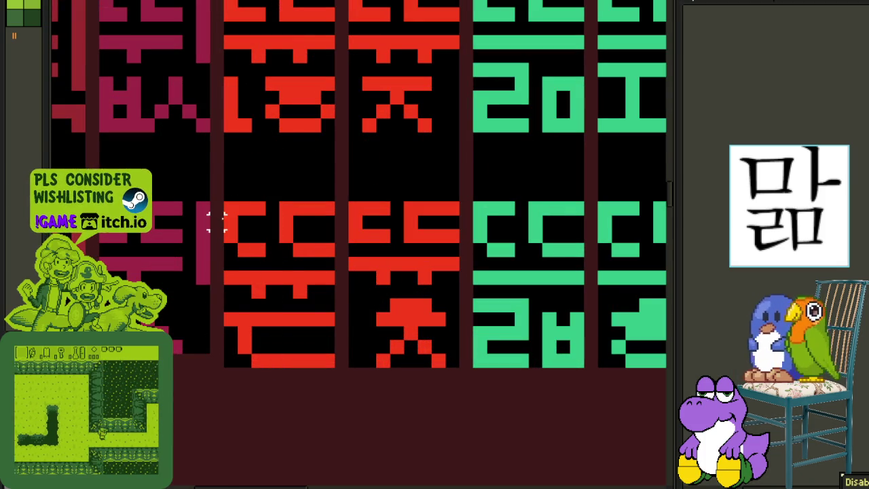
Select the red glyph's lower shape and shift it upward
left_click_drag(231, 209, 231, 333)
left_click_drag(231, 367, 232, 370)
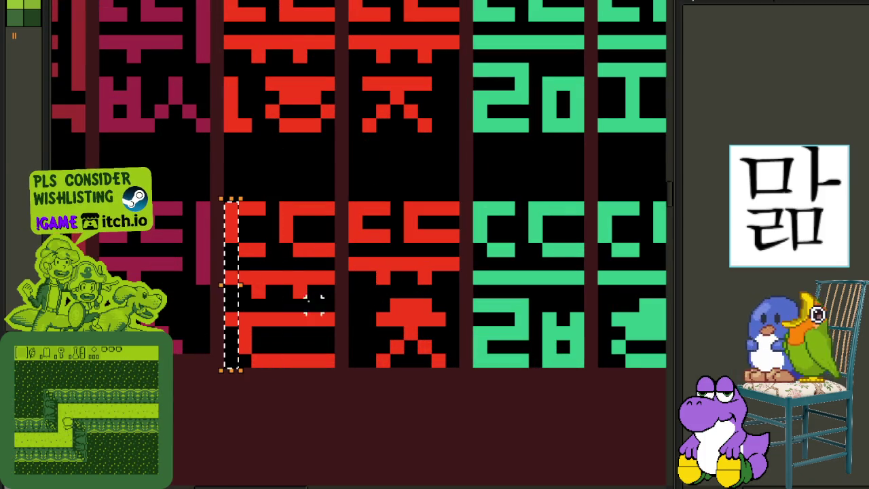
scroll(342, 264, "down", 2)
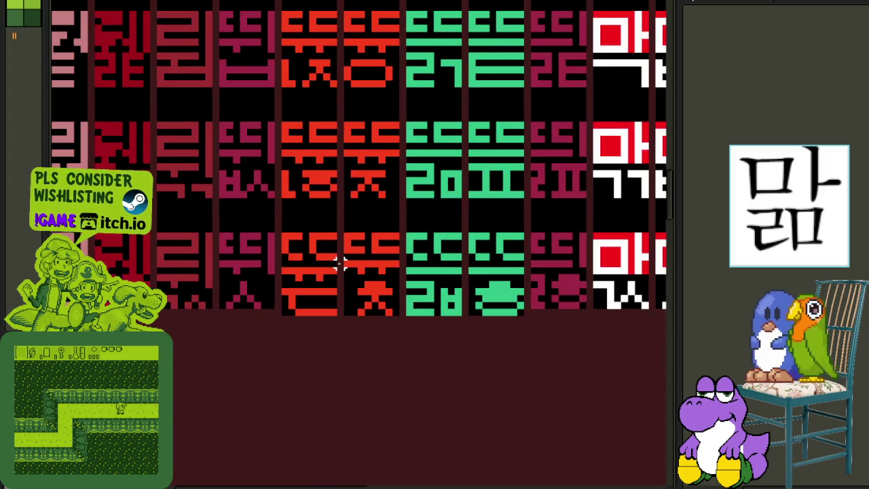
scroll(340, 258, "down", 1)
scroll(278, 295, "up", 2)
left_click_drag(273, 272, 350, 319)
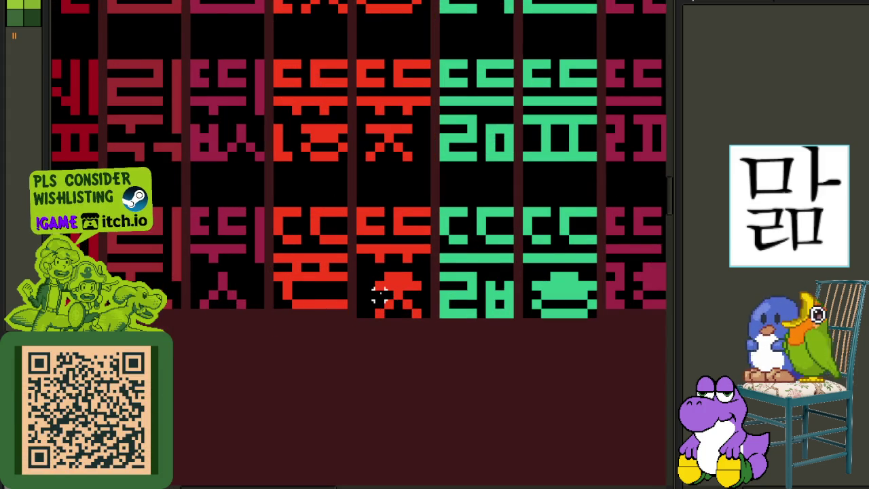
scroll(379, 293, "up", 1)
scroll(330, 292, "up", 1)
key("ctrl+z")
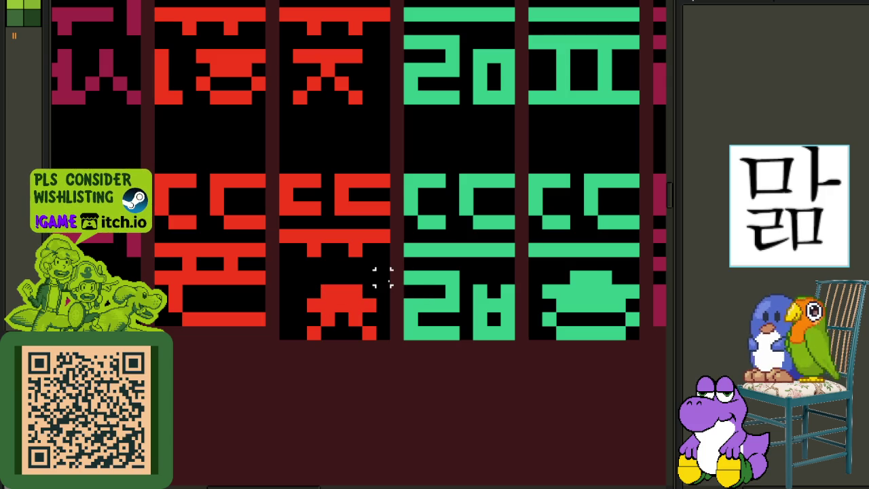
key("ctrl+y")
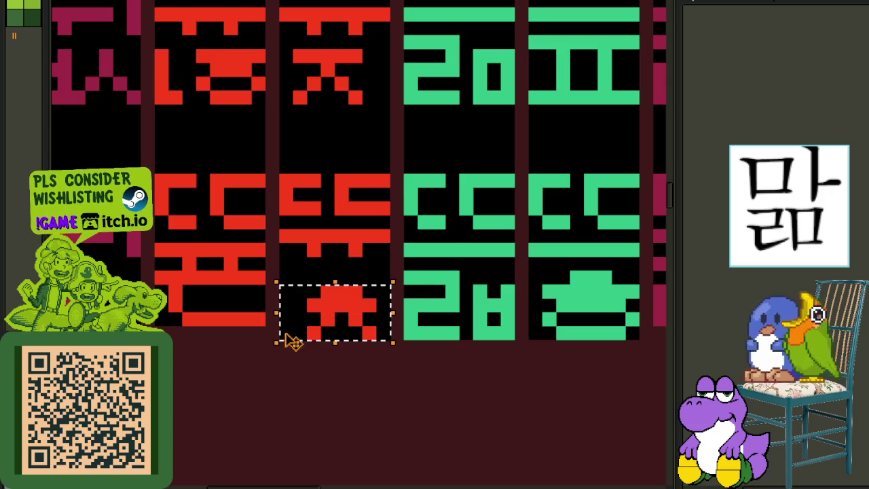
Save the sprite sheet and scroll through the glyph rows
scroll(333, 338, "right", 2)
scroll(299, 335, "right", 1)
key("ctrl+s")
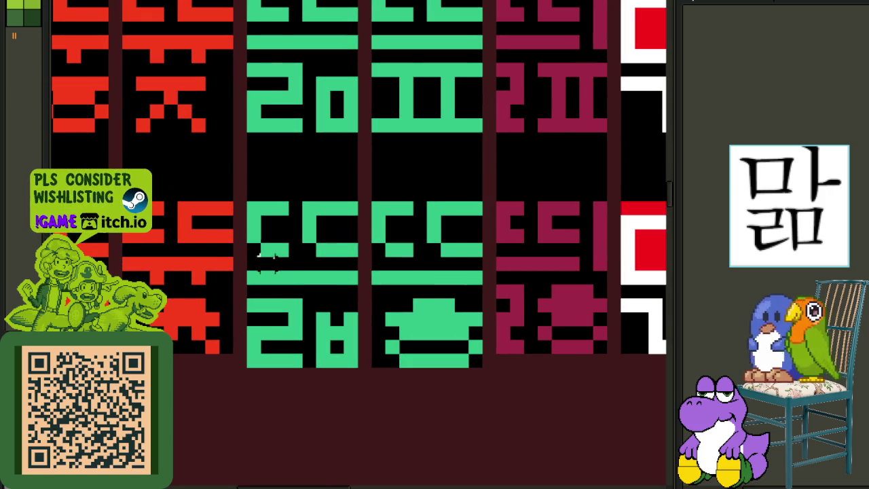
scroll(275, 256, "down", 1)
scroll(266, 262, "down", 1)
scroll(280, 253, "down", 1)
scroll(303, 369, "up", 3)
scroll(327, 330, "up", 2)
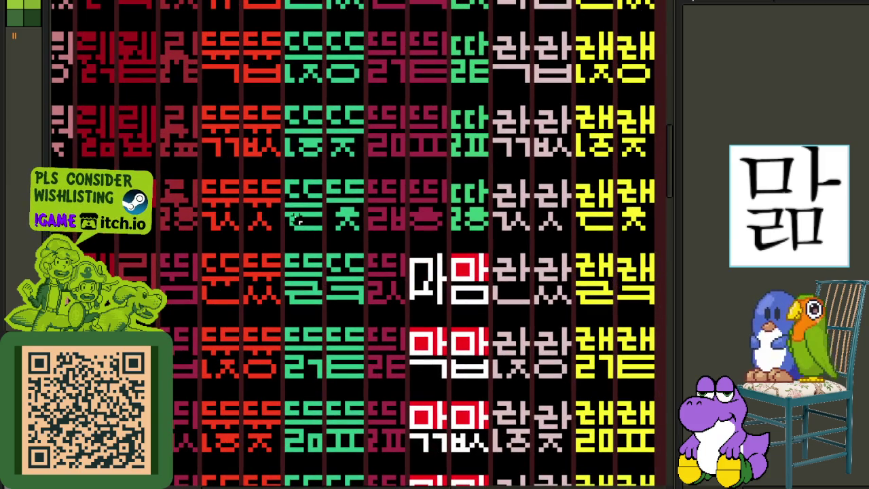
scroll(332, 305, "down", 1)
scroll(350, 304, "down", 1)
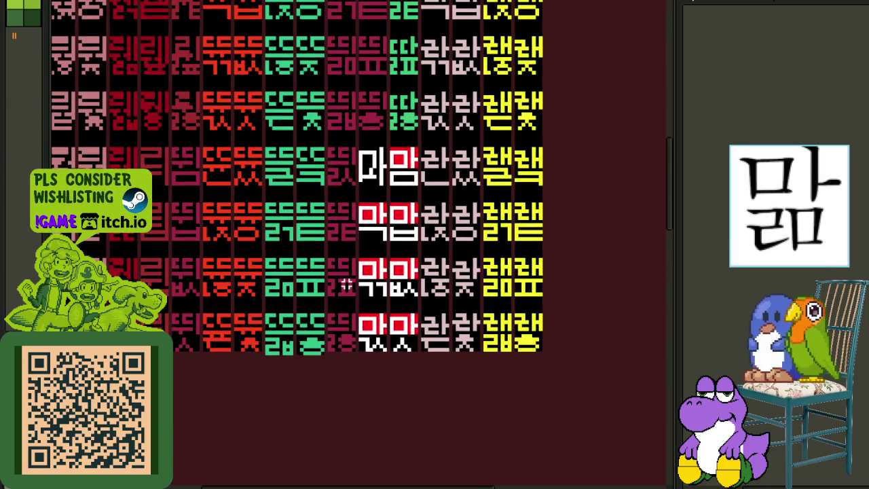
Bring the sheet's top into view and move the glyph layer below the brick layer
left_click_drag(355, 202, 353, 301)
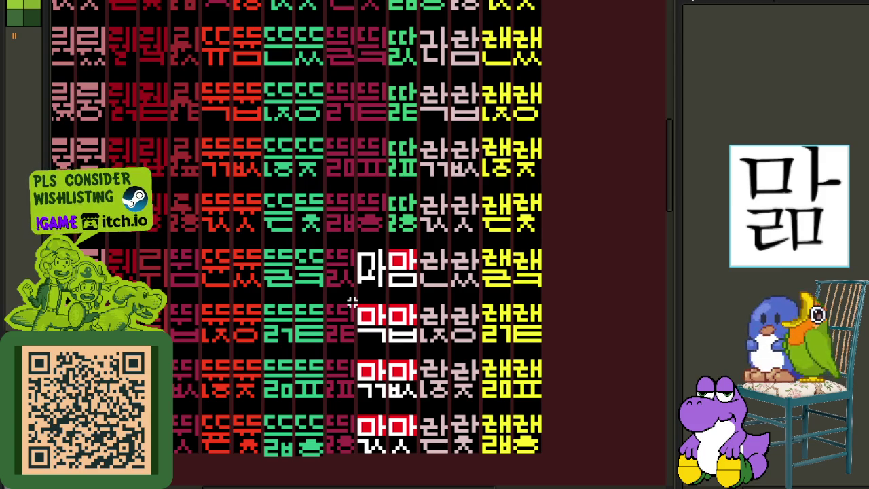
left_click_drag(305, 154, 328, 254)
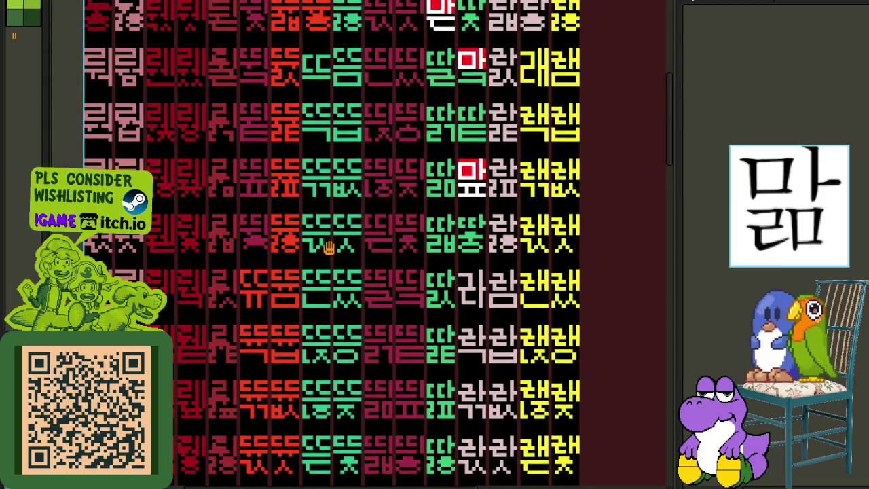
scroll(329, 249, "down", 1)
scroll(319, 251, "down", 1)
scroll(319, 251, "down", 1)
key("Tab")
left_click_drag(228, 384, 228, 380)
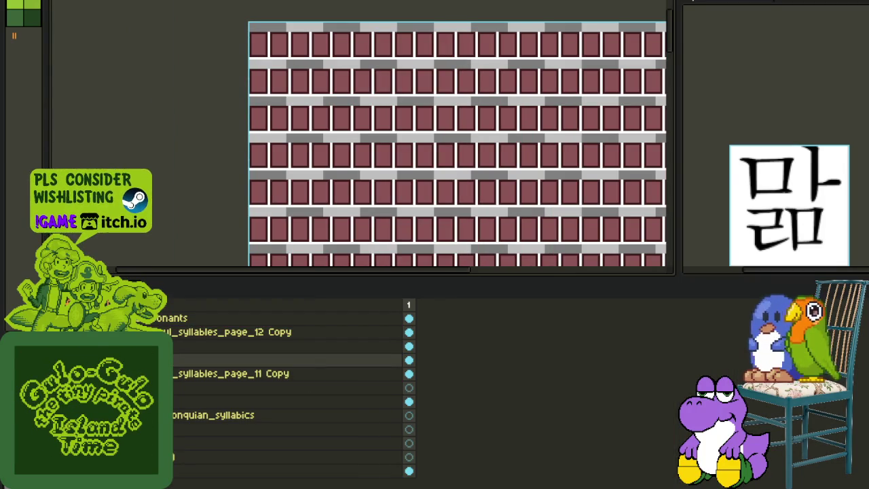
Put the glyph layer above the brick background and select the layer below it
left_click_drag(402, 354, 405, 347)
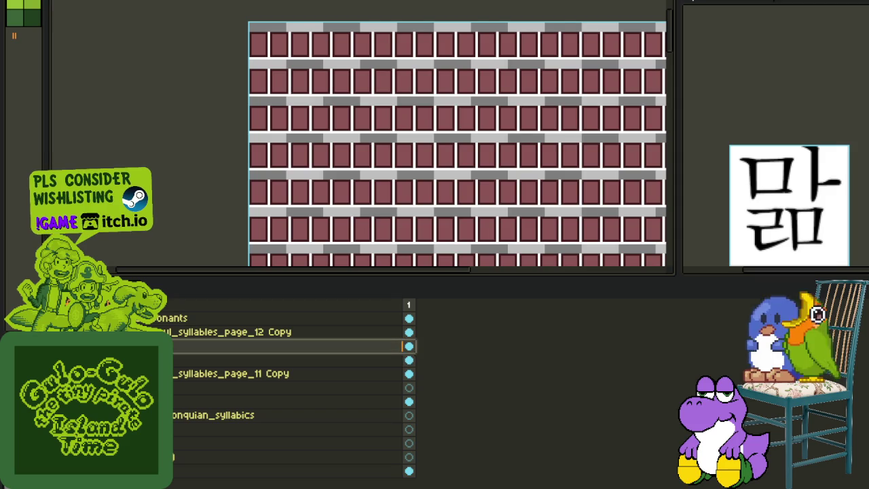
key("Tab")
left_click_drag(340, 218, 235, 180)
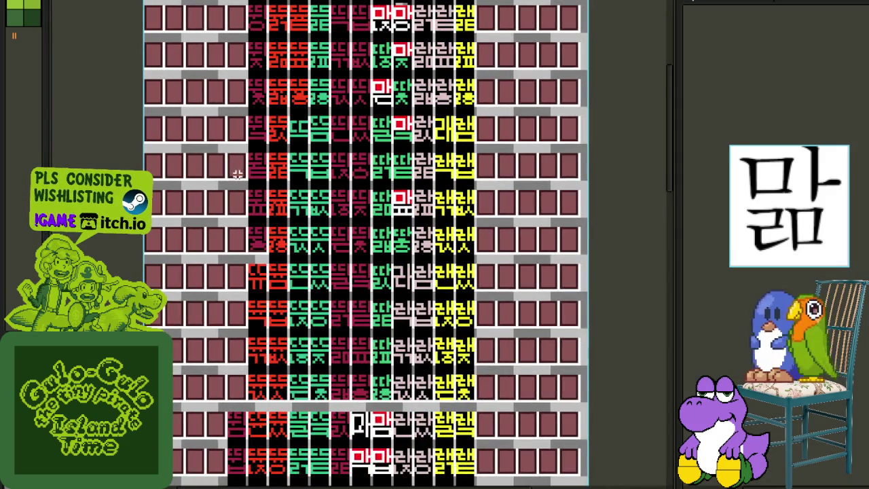
key("Tab")
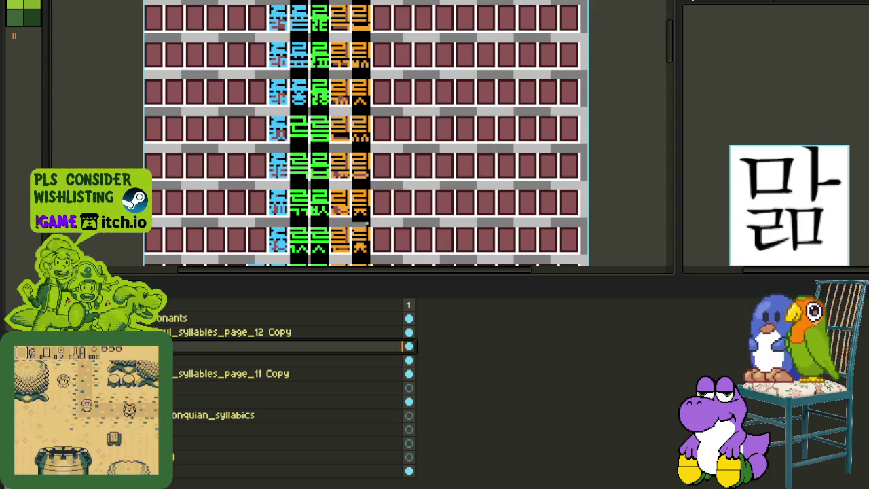
left_click(285, 360)
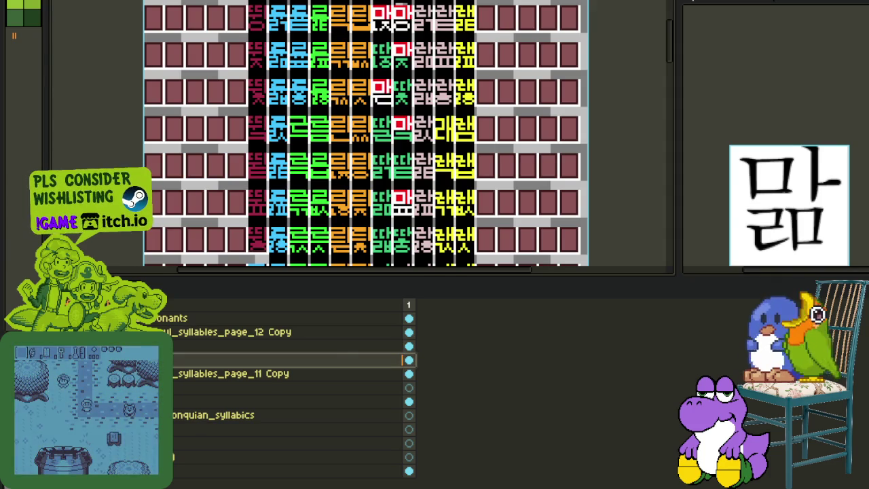
key("Tab")
Toggle the layers timeline to check the canvas and select the layer one row up
scroll(338, 379, "down", 2)
scroll(338, 379, "up", 3)
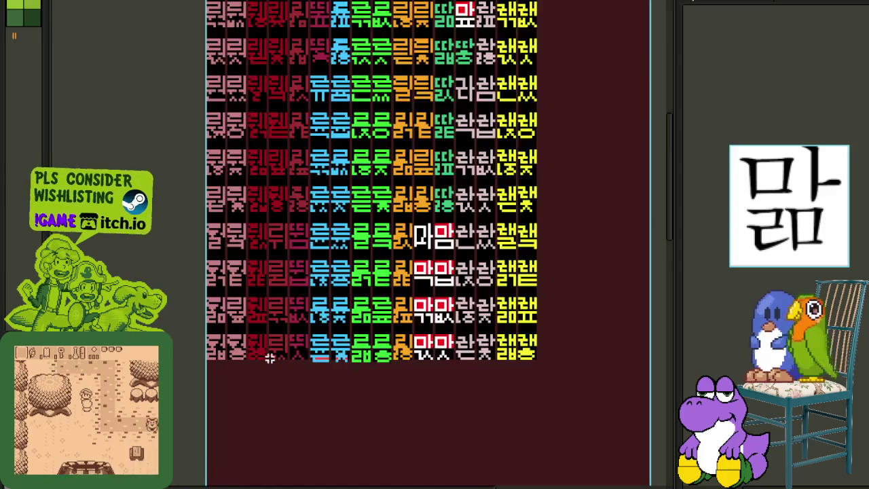
scroll(338, 379, "up", 1)
scroll(384, 349, "right", 4)
key("Tab")
key("Tab")
key("Tab")
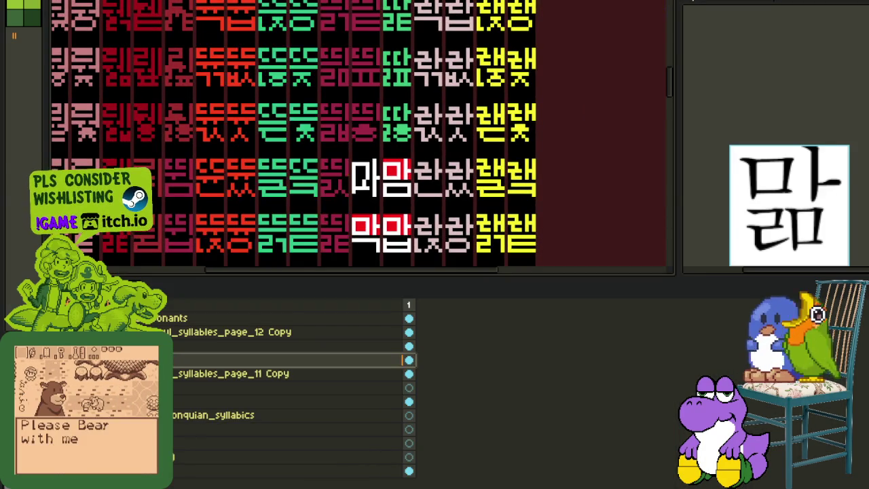
key("Tab")
scroll(272, 317, "down", 2)
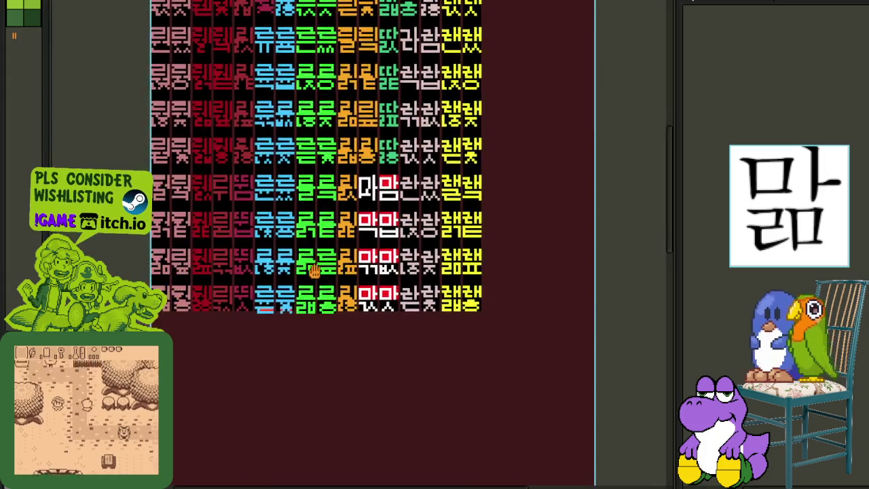
scroll(272, 317, "up", 3)
key("Tab")
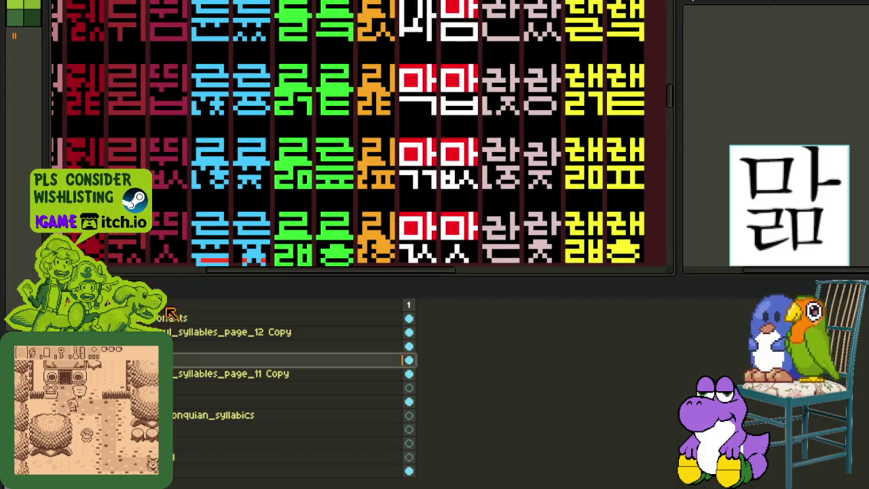
key("Tab")
key("Tab")
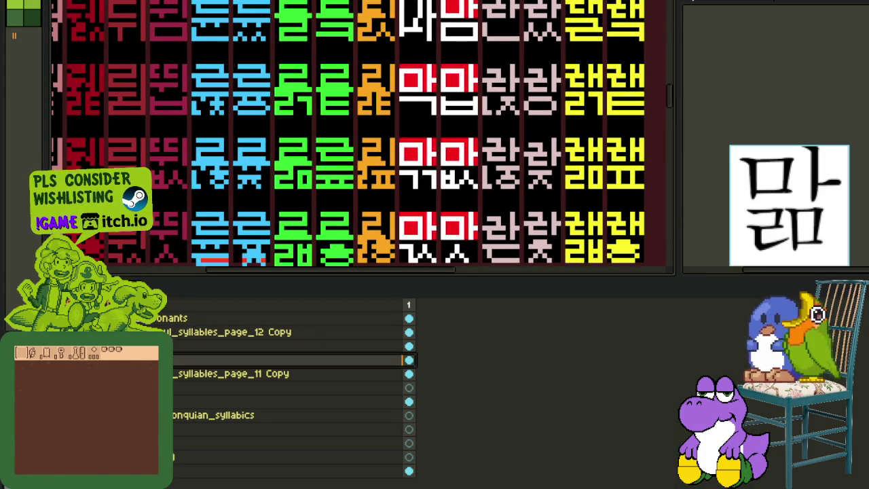
key("Up")
key("Tab")
scroll(194, 297, "up", 1)
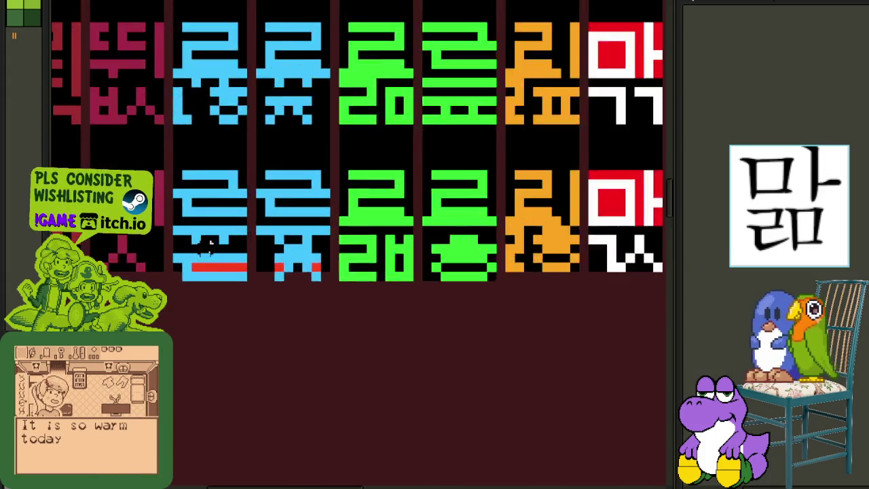
scroll(214, 246, "up", 1)
scroll(217, 271, "down", 2)
Raise the blue glyph's overhanging lower part by one pixel
left_click_drag(217, 271, 358, 300)
left_click_drag(397, 266, 277, 266)
scroll(330, 277, "up", 2)
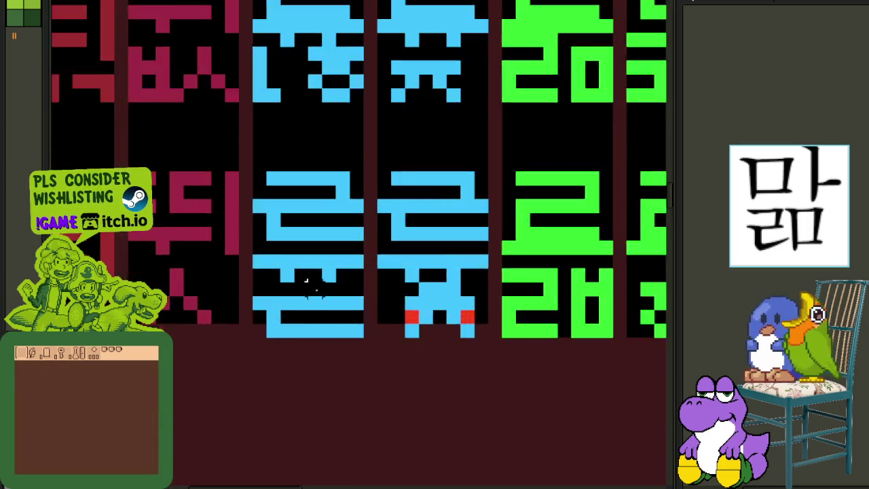
scroll(229, 301, "up", 2)
left_click_drag(204, 340, 364, 341)
left_click(398, 305)
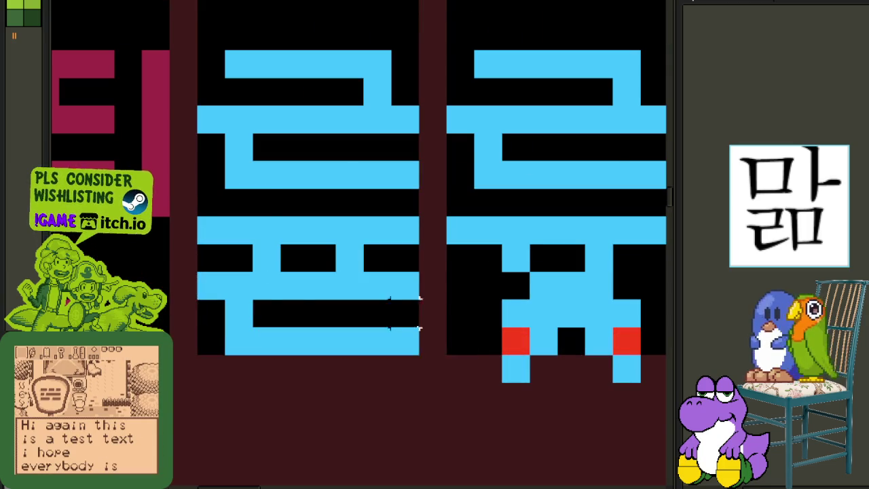
scroll(398, 305, "down", 2)
scroll(354, 298, "up", 2)
scroll(402, 301, "down", 3)
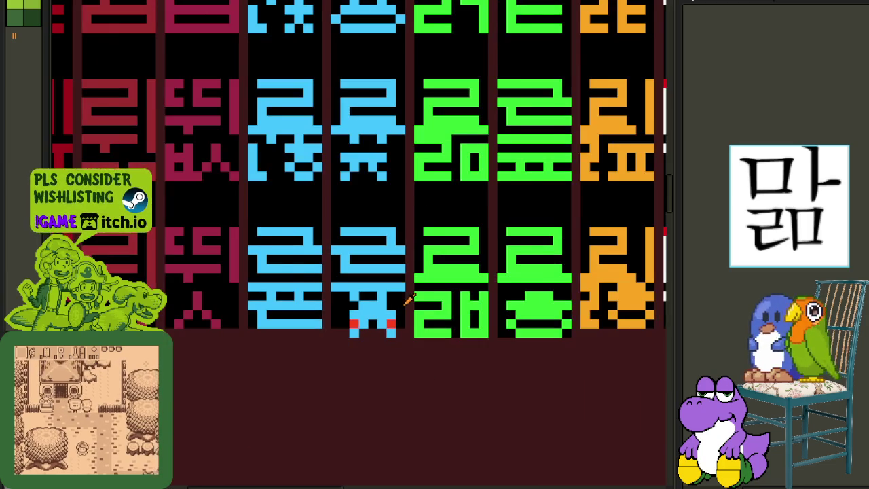
scroll(351, 291, "up", 2)
mouse_move(325, 294)
left_mouse_down()
mouse_move(427, 369)
mouse_move(425, 351)
left_mouse_up()
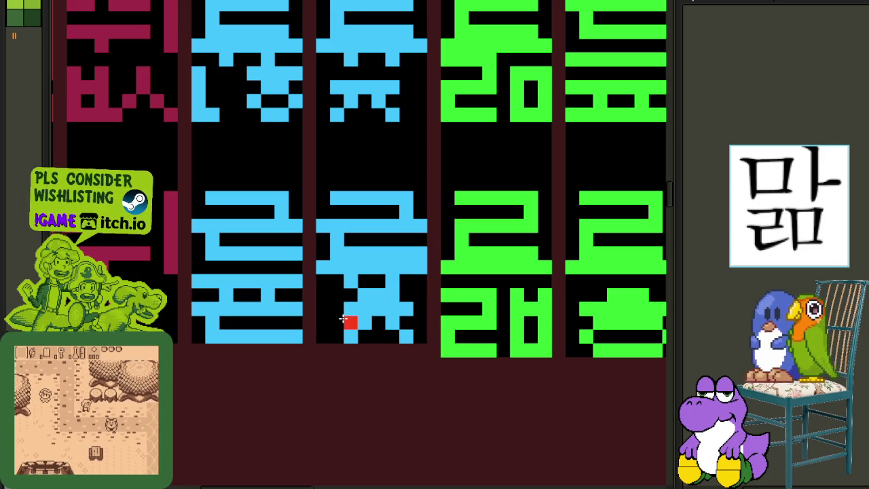
Raise the green glyph's lower half by one pixel and deselect it
scroll(349, 321, "down", 3)
scroll(446, 326, "up", 2)
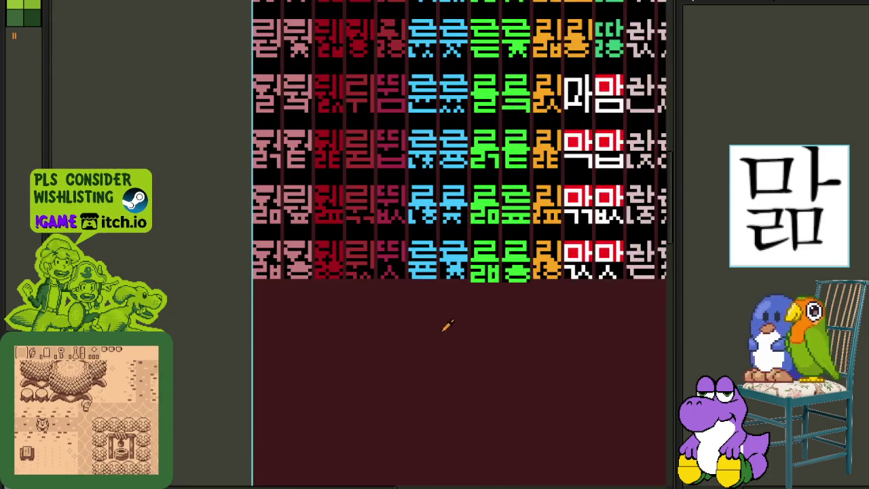
scroll(306, 319, "up", 1)
scroll(306, 319, "up", 2)
scroll(305, 319, "up", 1)
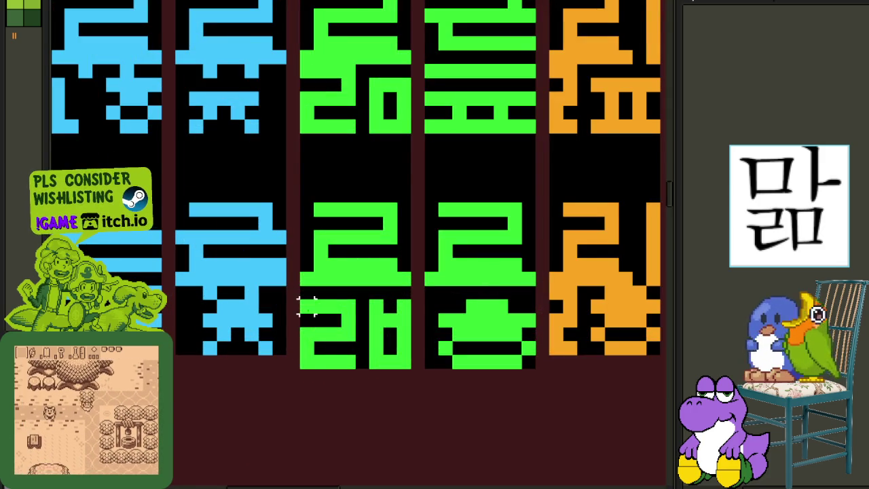
mouse_move(304, 304)
left_mouse_down()
mouse_move(409, 389)
mouse_move(407, 375)
left_mouse_up()
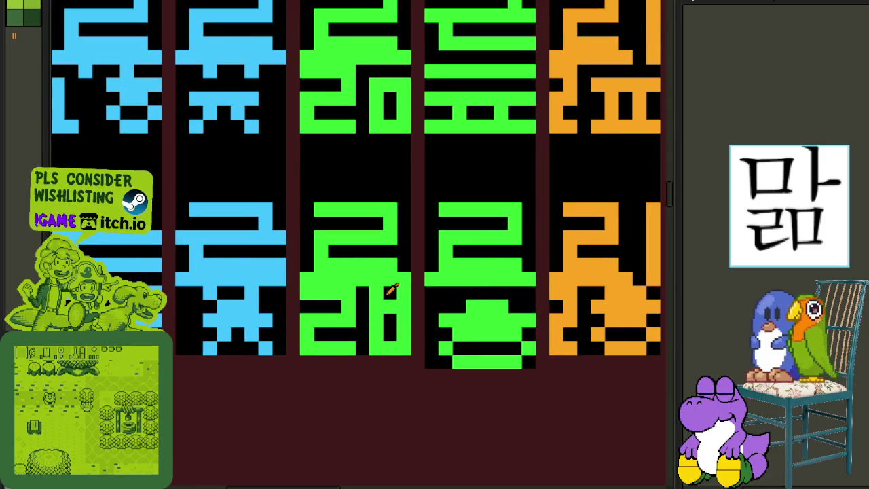
scroll(392, 291, "right", 2)
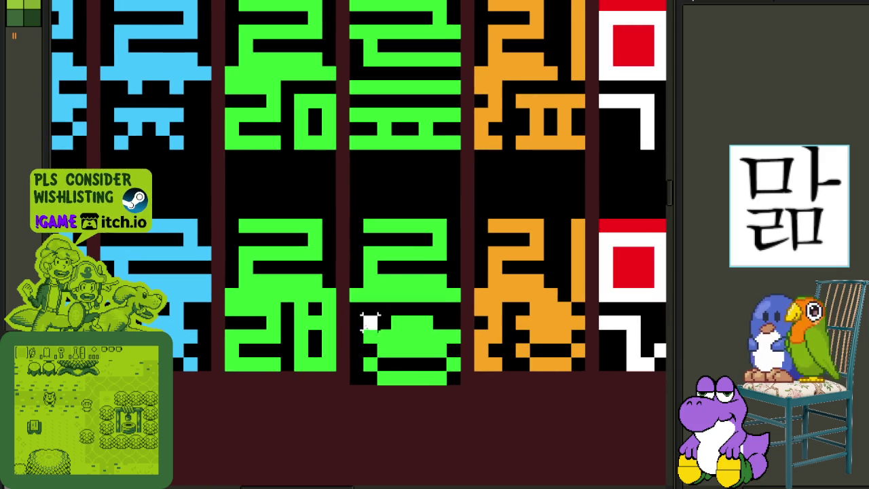
left_click_drag(350, 315, 459, 388)
left_click_drag(407, 353, 408, 339)
left_click(482, 364)
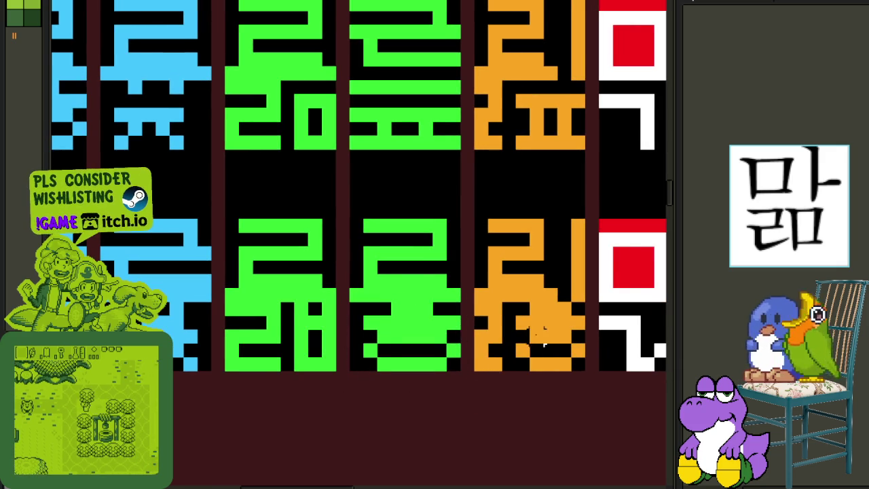
scroll(389, 331, "right", 4)
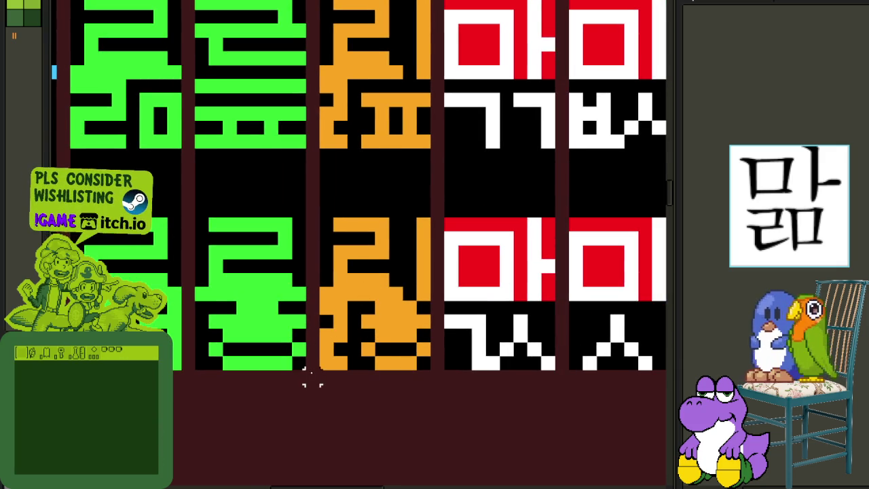
scroll(388, 374, "down", 2)
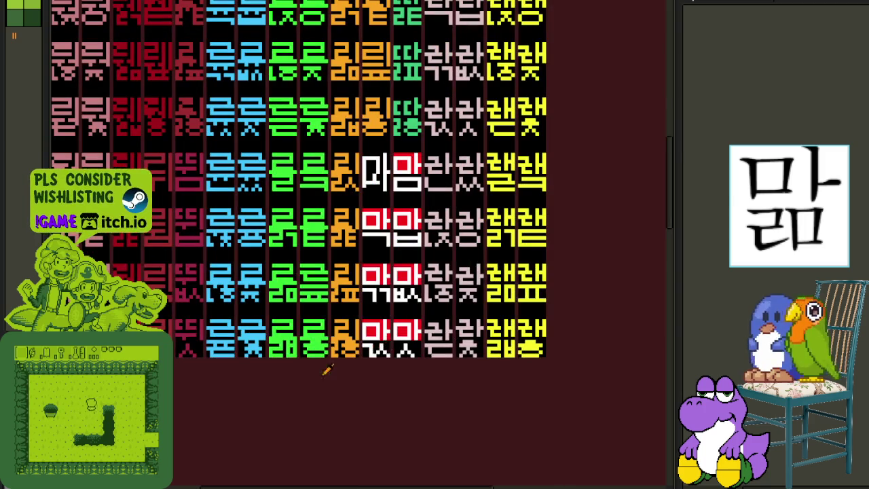
Step back and forward through history to compare the other syllable page layers
key("Tab")
key("ctrl+z")
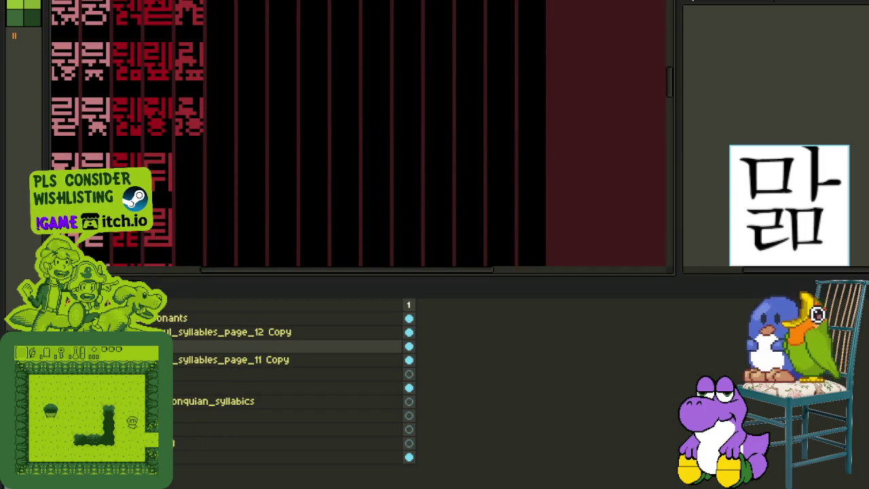
key("ctrl+z")
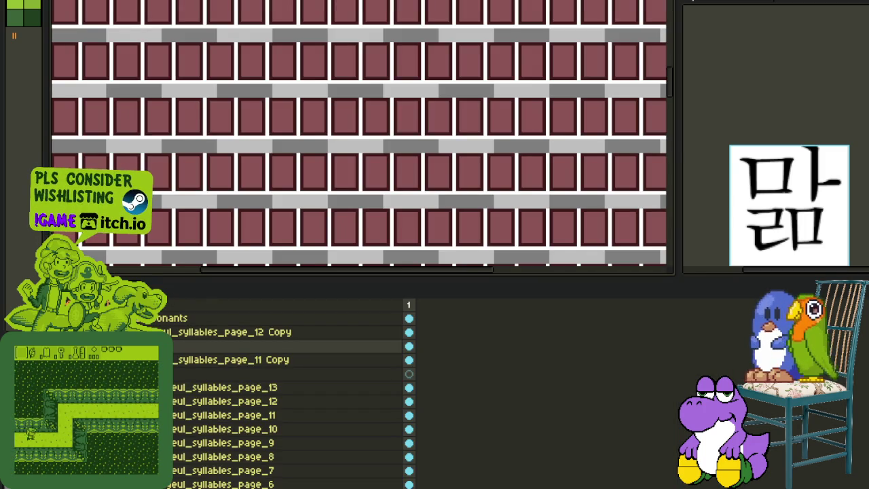
key("ctrl+y")
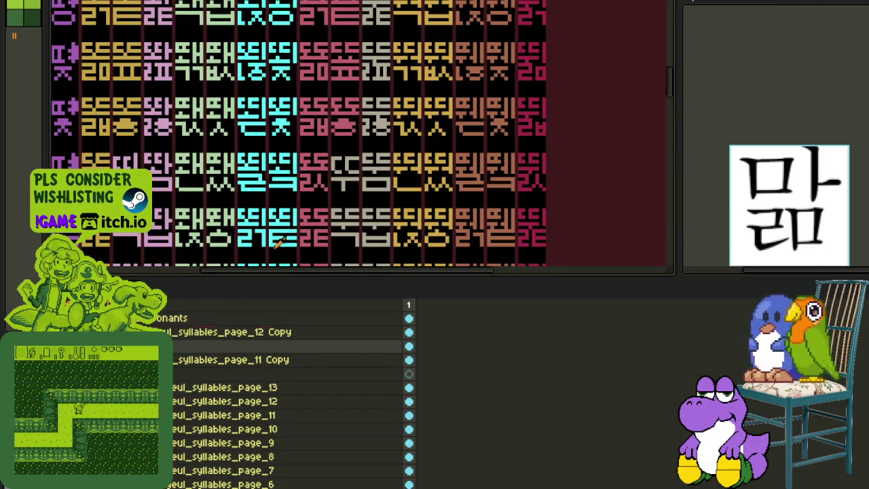
key("Tab")
Move the selected 마 glyph one cell right and down, then up into the top row
scroll(299, 338, "up", 2)
scroll(300, 337, "up", 2)
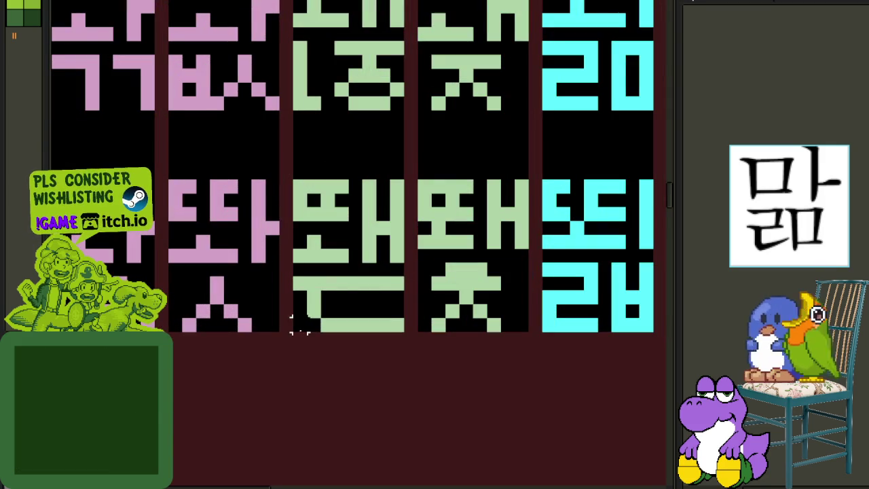
left_click_drag(300, 337, 408, 194)
scroll(407, 194, "down", 3)
scroll(469, 251, "down", 2)
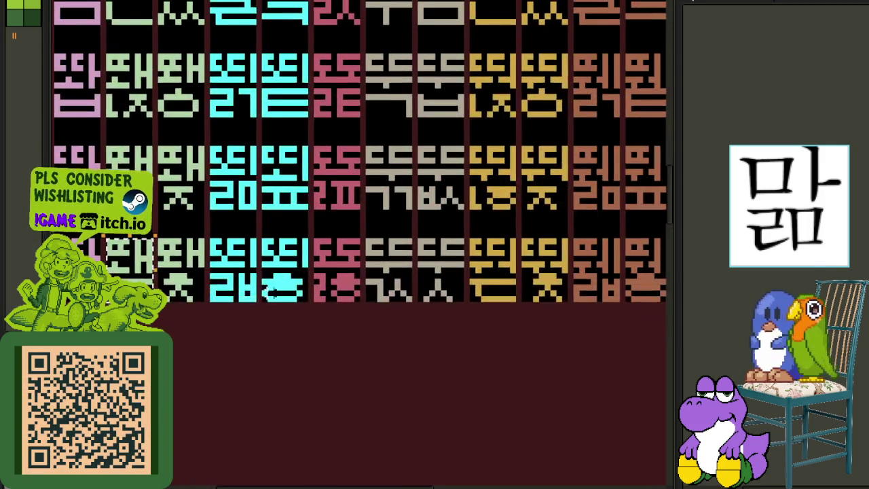
left_click_drag(439, 293, 326, 294)
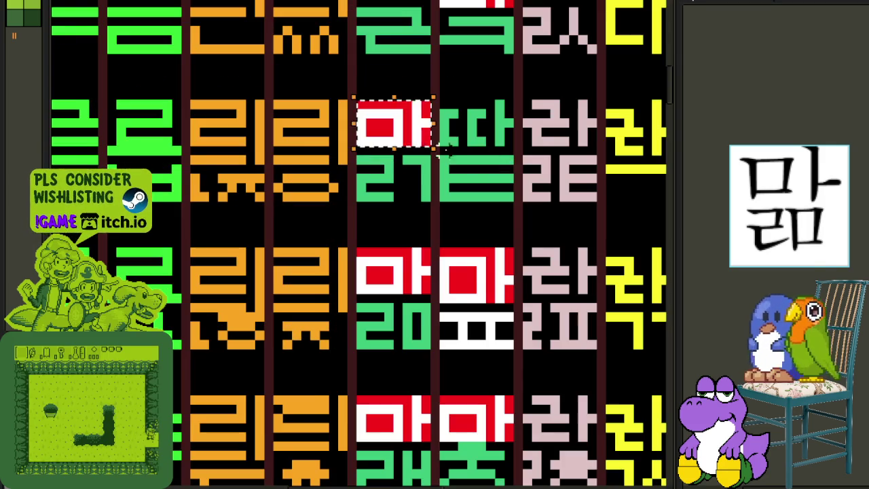
mouse_move(442, 136)
left_mouse_down()
mouse_move(495, 131)
mouse_move(495, 246)
left_mouse_up()
scroll(495, 246, "up", 3)
mouse_move(501, 375)
left_mouse_down()
mouse_move(416, 231)
mouse_move(501, 81)
left_mouse_up()
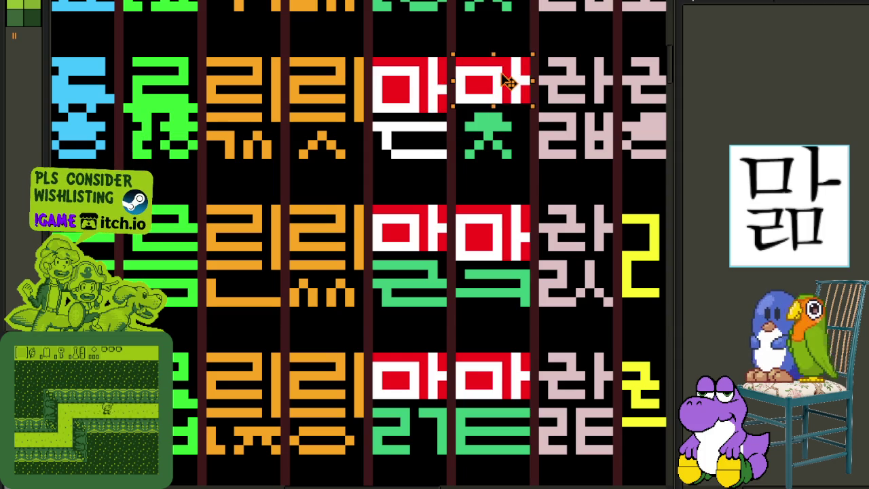
Move the held 마 pieces into place in the top row
scroll(500, 82, "up", 3)
left_click_drag(485, 256, 404, 124)
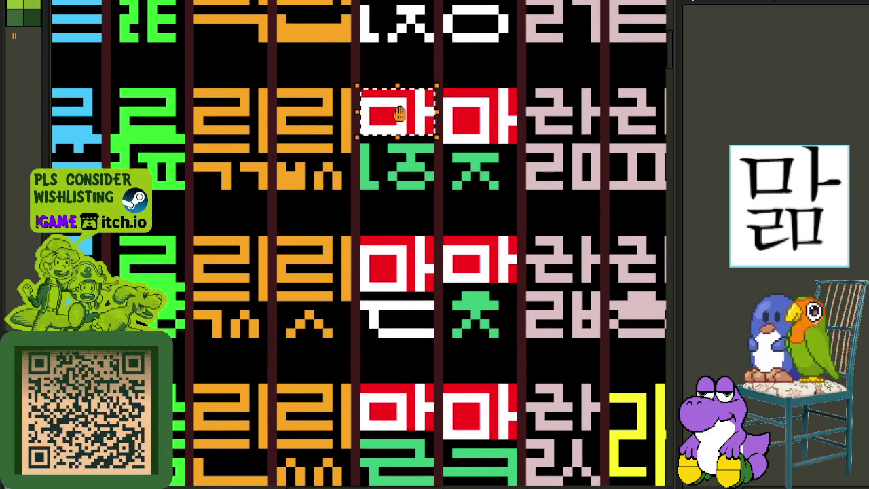
scroll(404, 124, "up", 3)
scroll(397, 248, "up", 3)
scroll(364, 484, "down", 5)
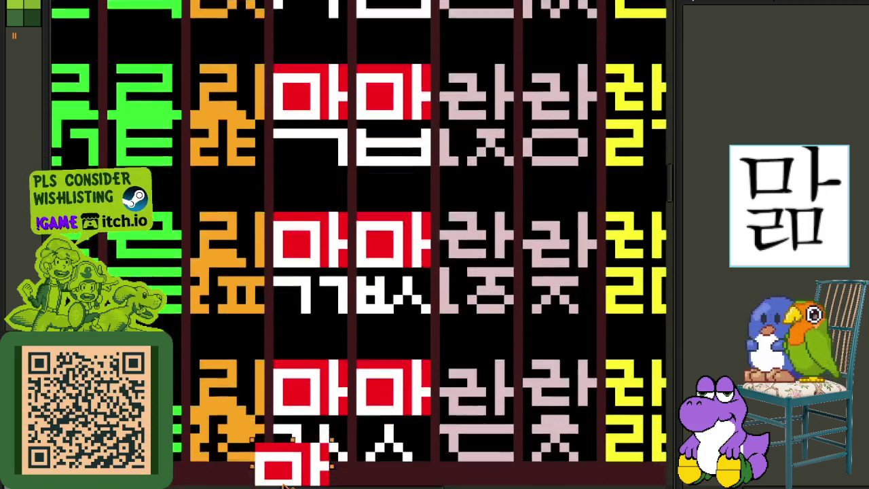
scroll(286, 484, "down", 2)
left_click_drag(287, 446, 307, 388)
scroll(392, 280, "down", 2)
scroll(392, 279, "down", 1)
scroll(392, 279, "down", 1)
scroll(353, 381, "up", 2)
scroll(339, 412, "up", 3)
scroll(340, 412, "up", 1)
Recolour the green circle, ㄹㅍ, ㅌ, ㄹ and ㅅ glyphs white
left_click_drag(352, 227, 322, 288)
scroll(322, 288, "down", 2)
scroll(322, 289, "up", 1)
left_click(322, 289)
left_click(266, 265)
scroll(310, 242, "down", 1)
scroll(310, 242, "up", 1)
left_click(326, 179)
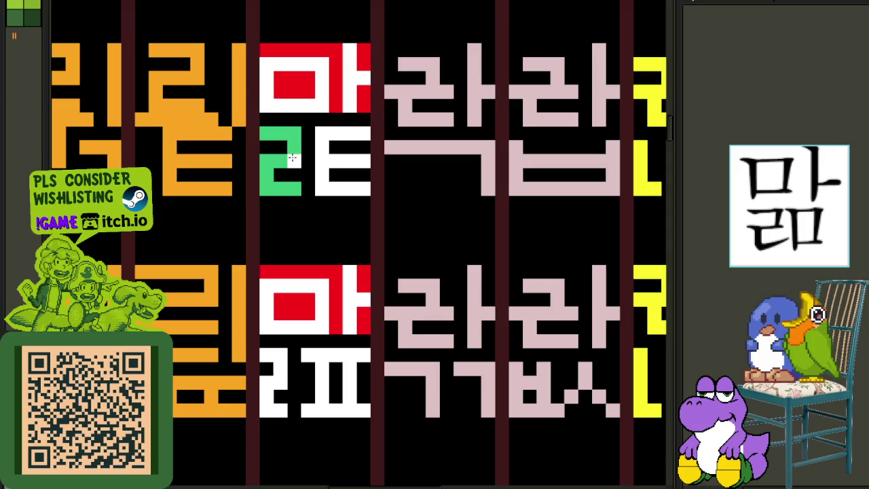
left_click(285, 163)
scroll(285, 163, "down", 1)
scroll(350, 196, "up", 1)
scroll(351, 196, "up", 1)
left_click(336, 181)
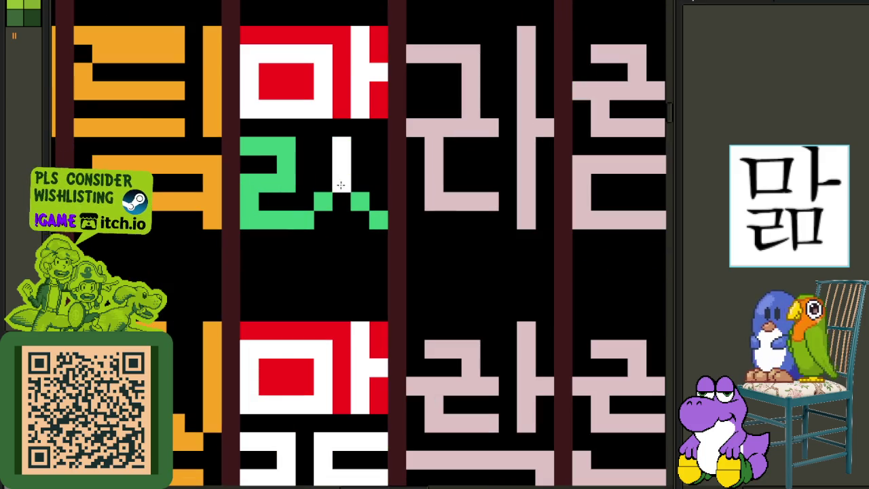
left_click(289, 225)
Recolour the green ㅊ, ㅂ, ㄹ and ㄹㅁ glyphs white
scroll(289, 224, "down", 1)
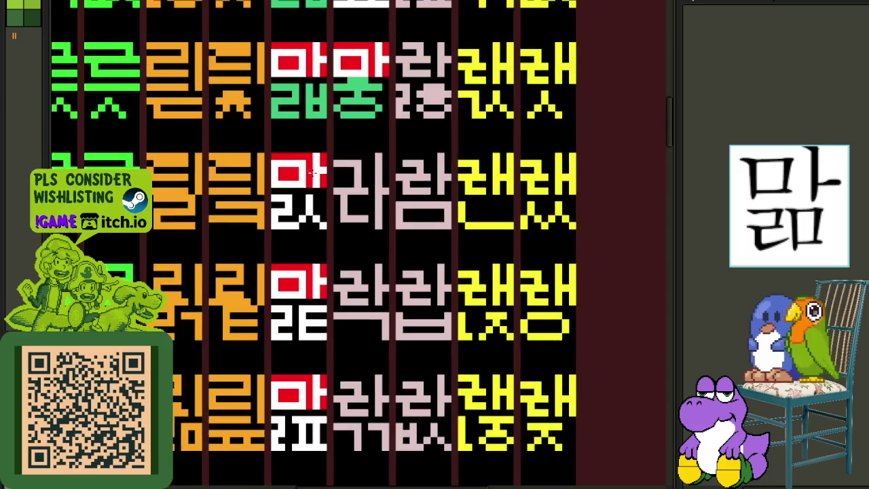
scroll(349, 246, "up", 1)
left_click(369, 243)
left_click(379, 216)
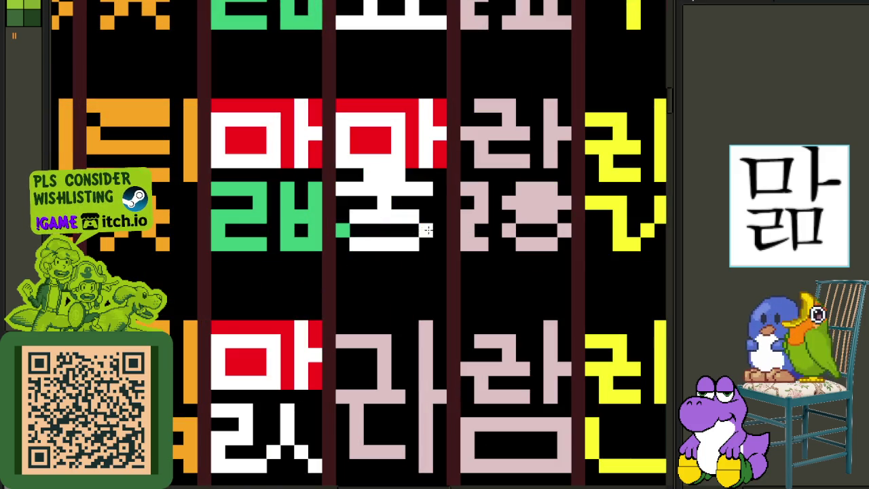
left_click(300, 218)
left_click(262, 218)
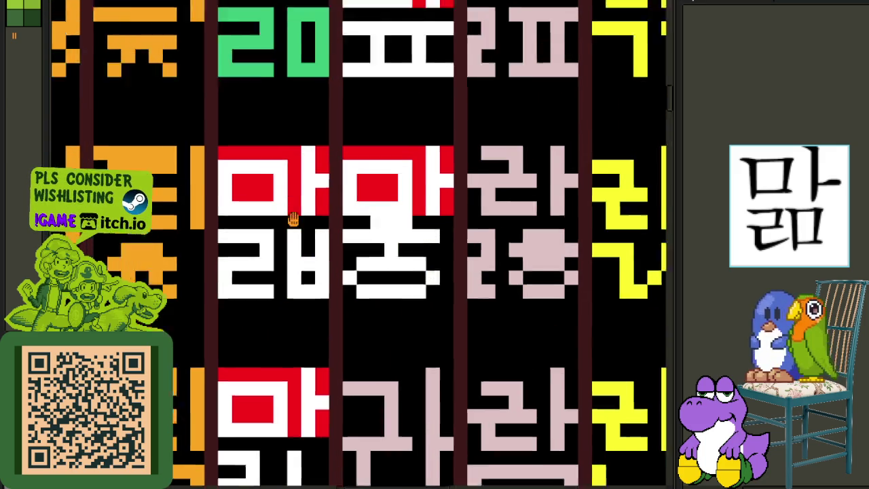
left_click(351, 207)
scroll(423, 222, "down", 1)
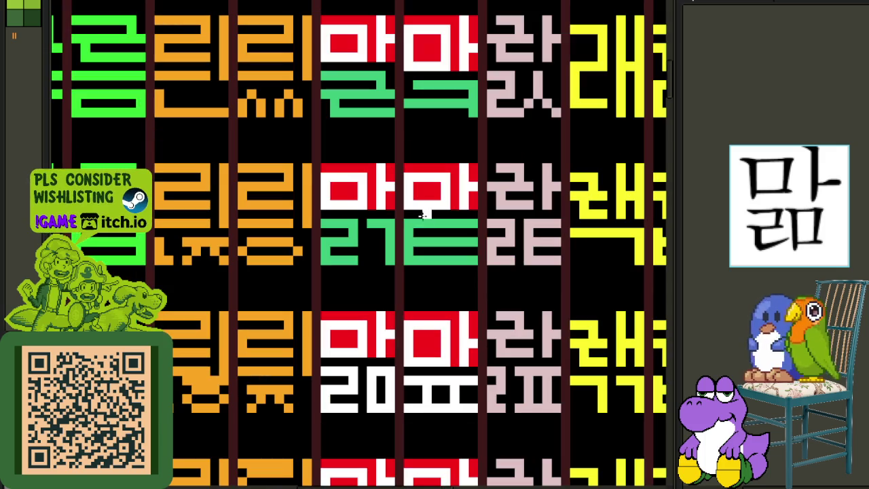
Paint the green ㄹㄱㅌ, ㄹ, ㄱ, ㅊ, ㅈ and ㄴ strokes under the 마 glyphs white
left_click_drag(408, 226, 353, 237)
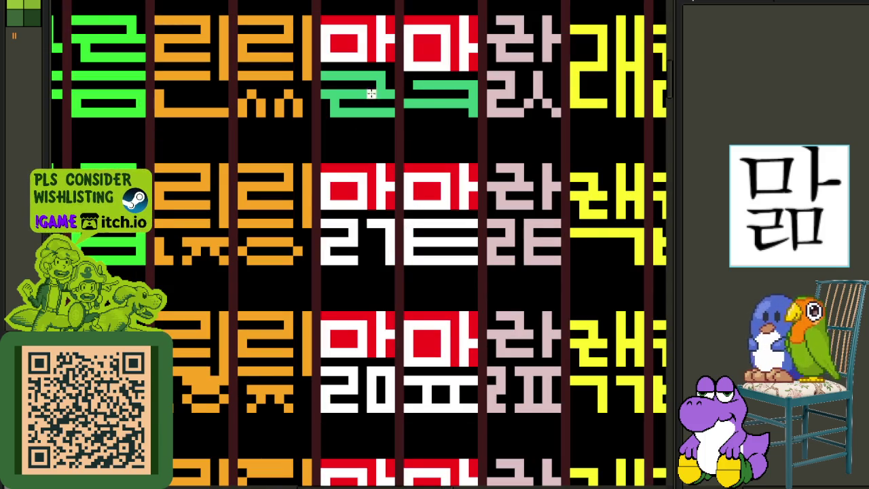
left_click_drag(450, 95, 377, 100)
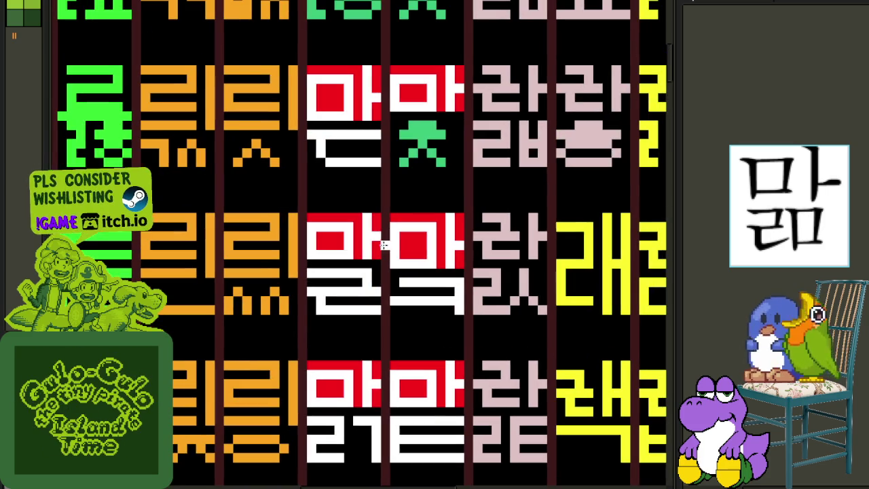
left_click(416, 133)
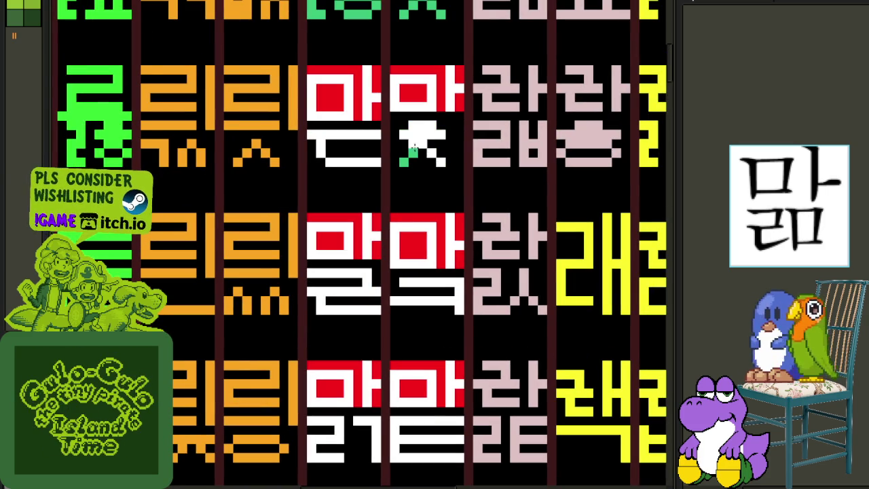
left_click(412, 147)
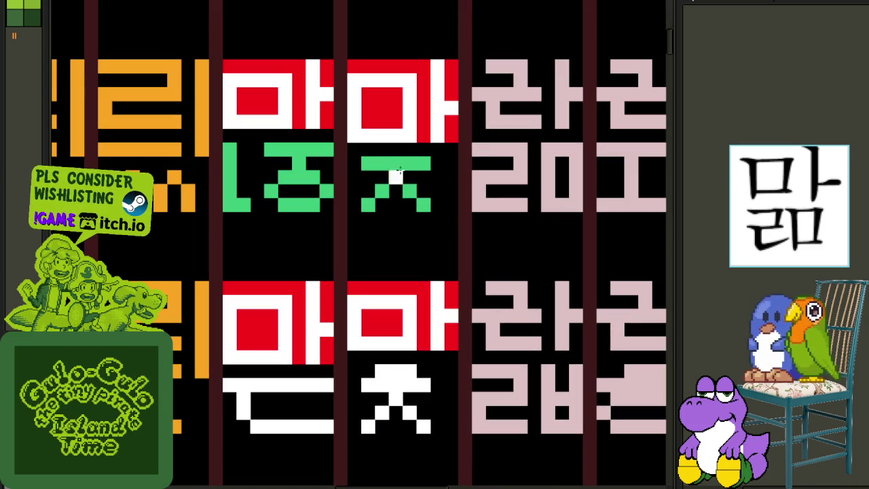
mouse_move(394, 166)
left_mouse_down()
mouse_move(419, 203)
mouse_move(375, 203)
left_mouse_up()
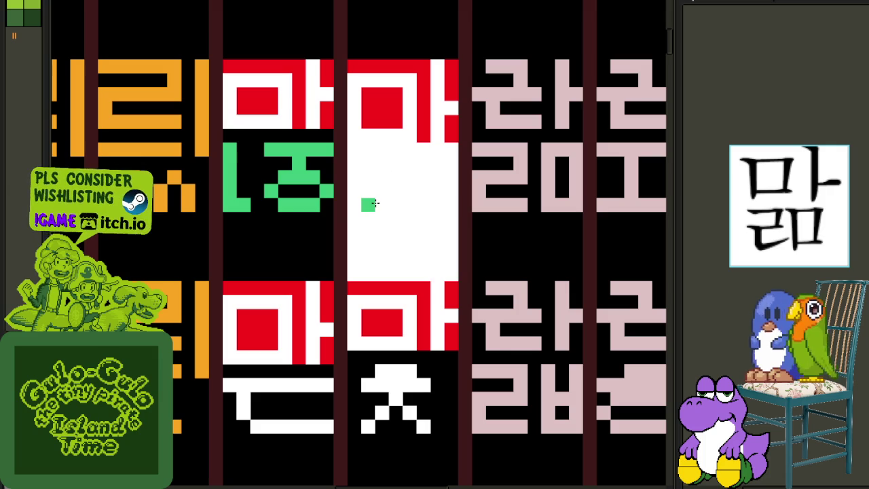
mouse_move(316, 204)
left_mouse_down()
mouse_move(279, 187)
mouse_move(319, 204)
left_mouse_up()
left_click_drag(231, 146, 250, 203)
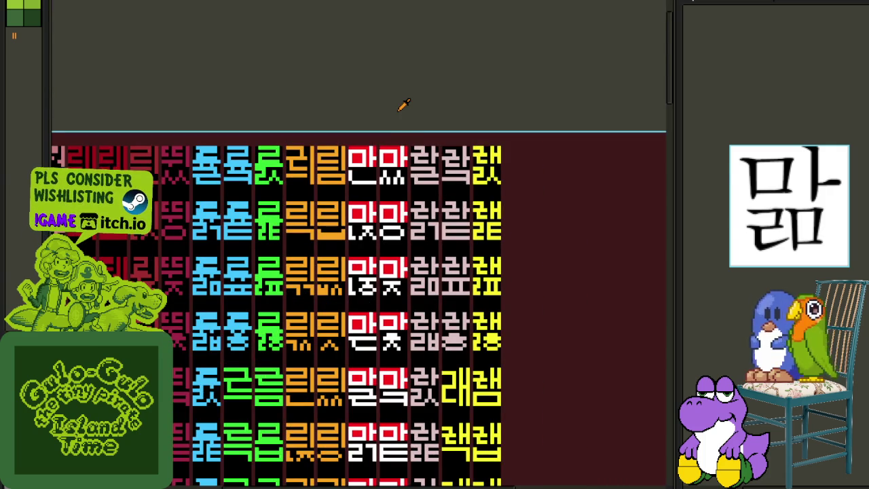
Hide the black overlay layer to reveal the hidden glyphs
key("Tab")
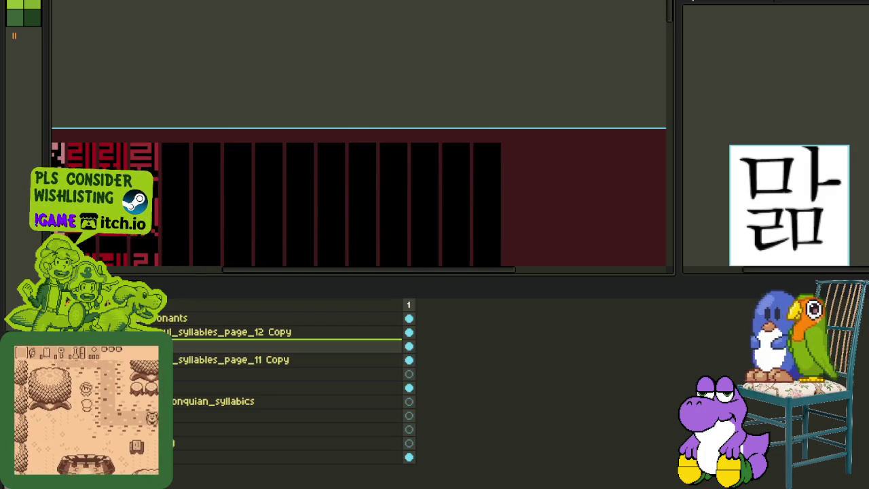
left_click(285, 346)
key("Tab")
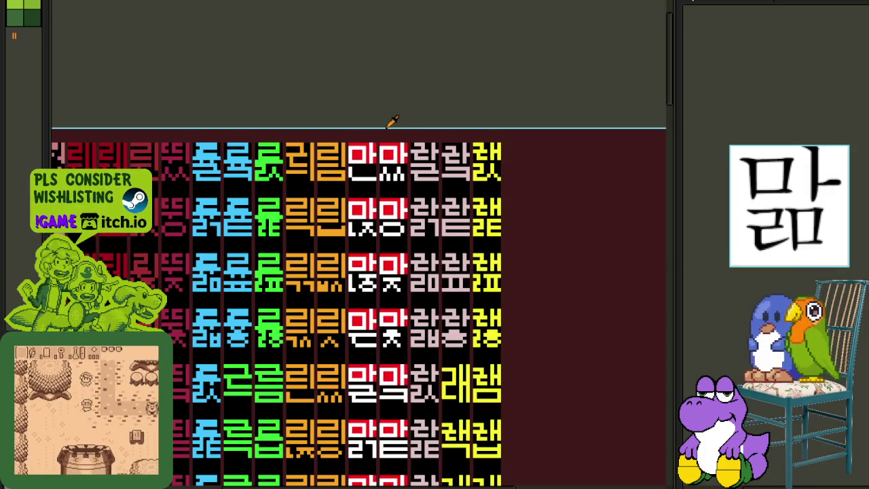
scroll(399, 185, "up", 2)
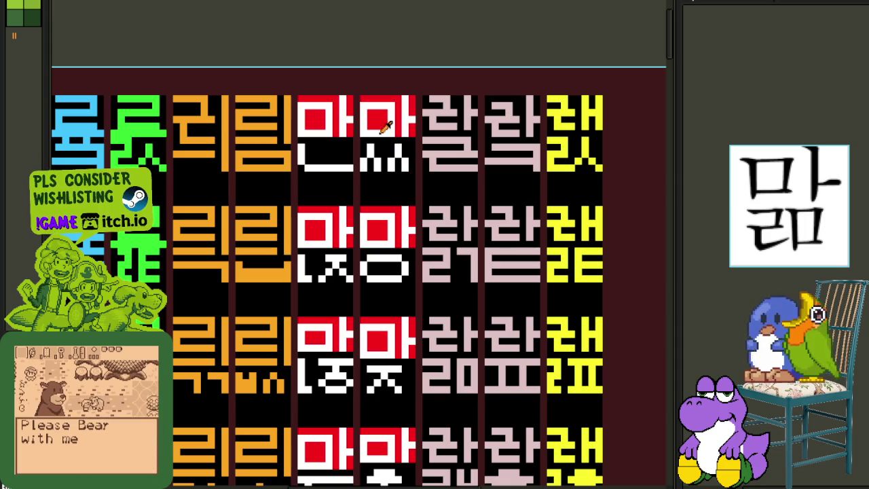
Use Replace Color to recolour the red glyphs, then turn the white glyphs purple
key("shift+r")
left_click(370, 382)
scroll(375, 159, "down", 3)
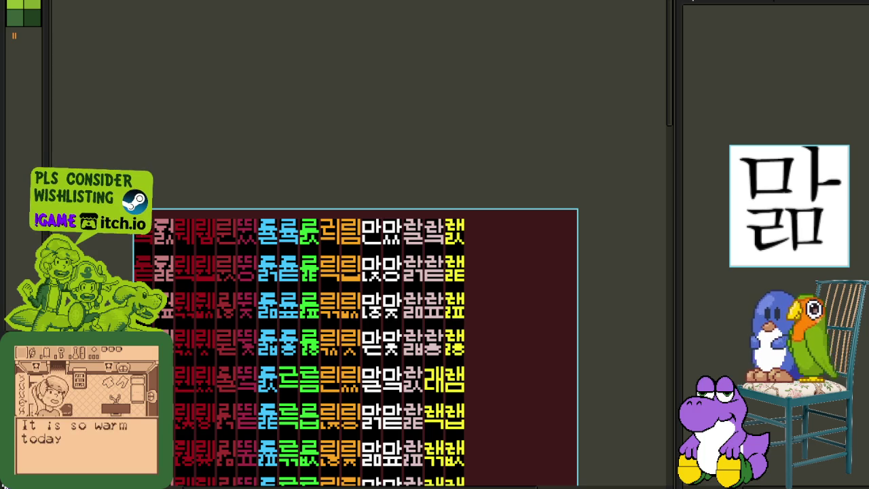
scroll(455, 226, "up", 2)
scroll(454, 226, "up", 1)
scroll(458, 226, "up", 3)
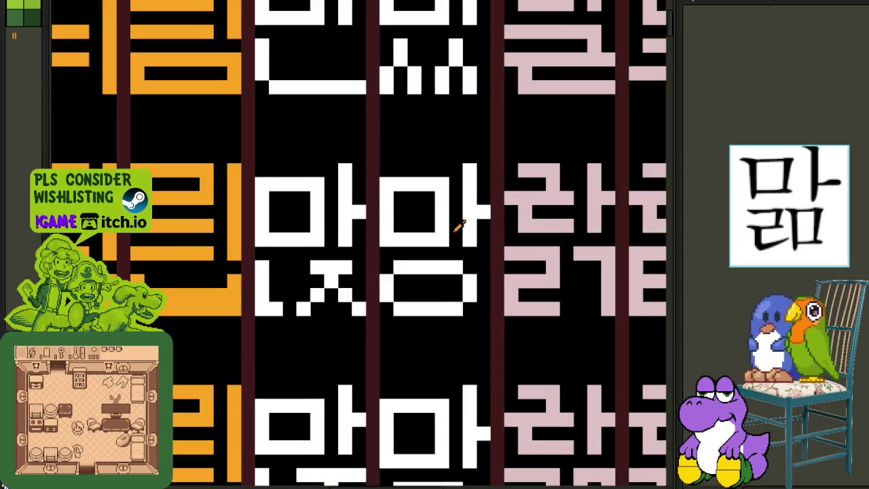
key("shift+r")
left_click(389, 381)
scroll(415, 262, "down", 5)
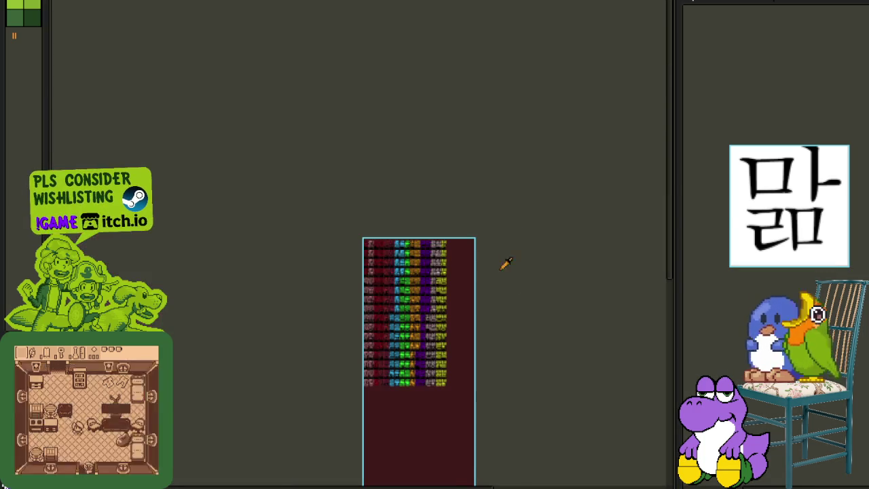
scroll(475, 316, "up", 3)
scroll(443, 305, "up", 1)
Save the sprite sheet with Ctrl+S and bring the lower glyph rows into view
key("ctrl+s")
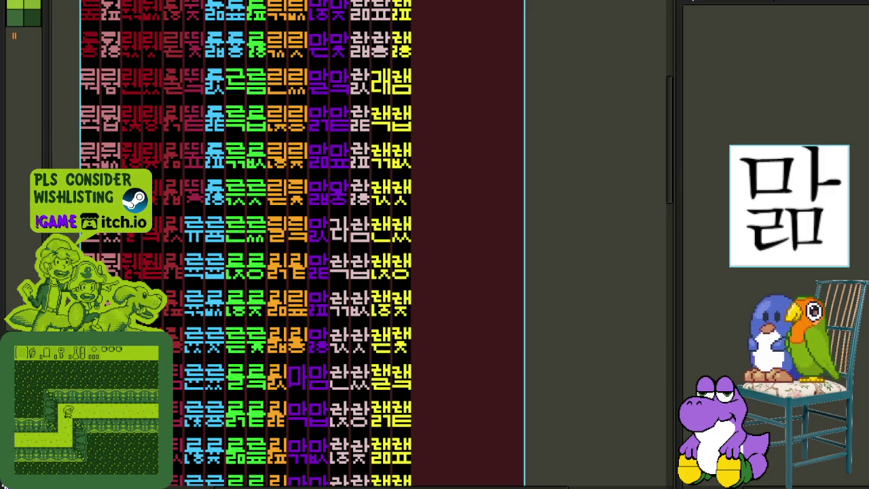
scroll(368, 142, "up", 1)
scroll(368, 141, "down", 1)
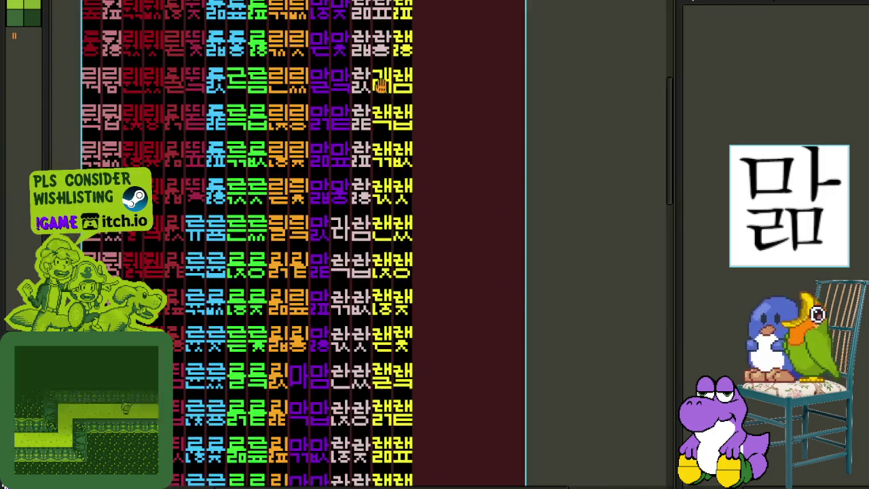
left_click_drag(379, 84, 399, 312)
scroll(377, 168, "up", 1)
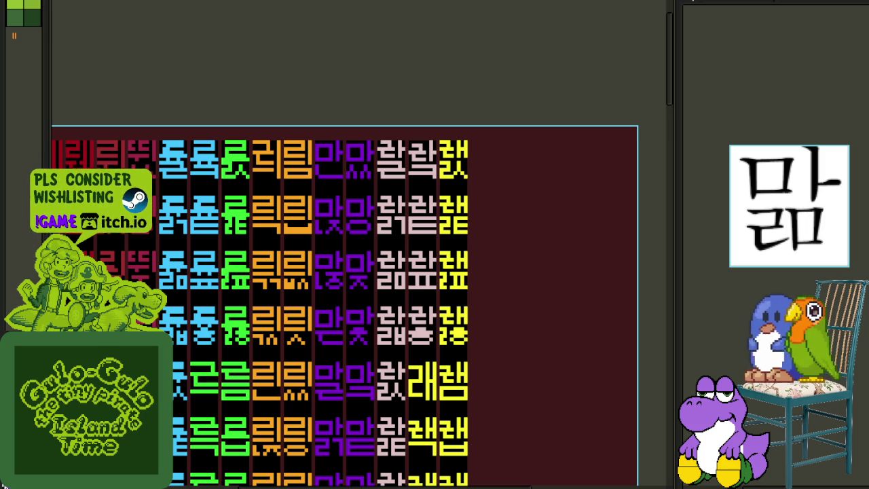
Marquee-select the left purple glyph column and delete it
scroll(331, 122, "down", 1)
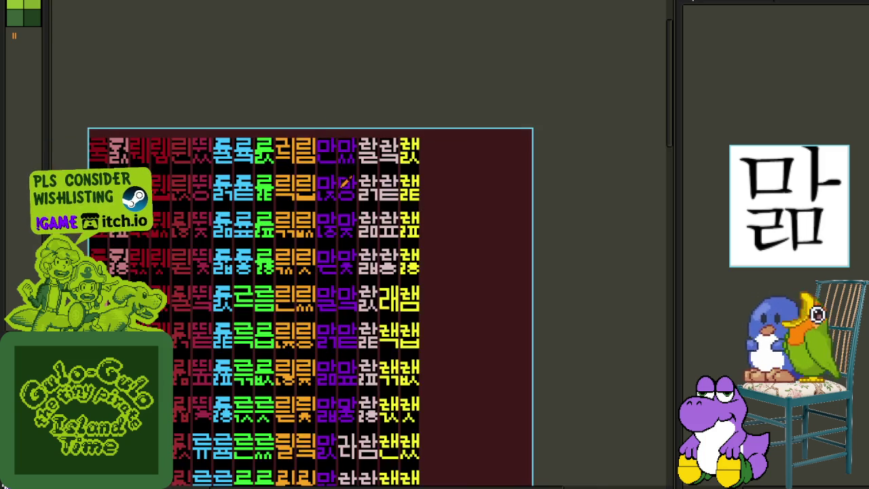
scroll(345, 197, "down", 1)
scroll(340, 144, "up", 1)
scroll(335, 141, "up", 1)
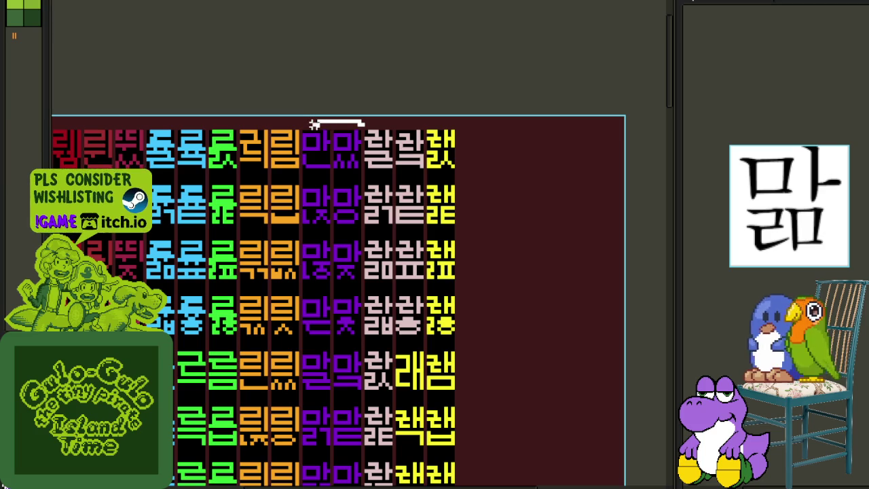
scroll(330, 124, "down", 1)
scroll(338, 131, "down", 1)
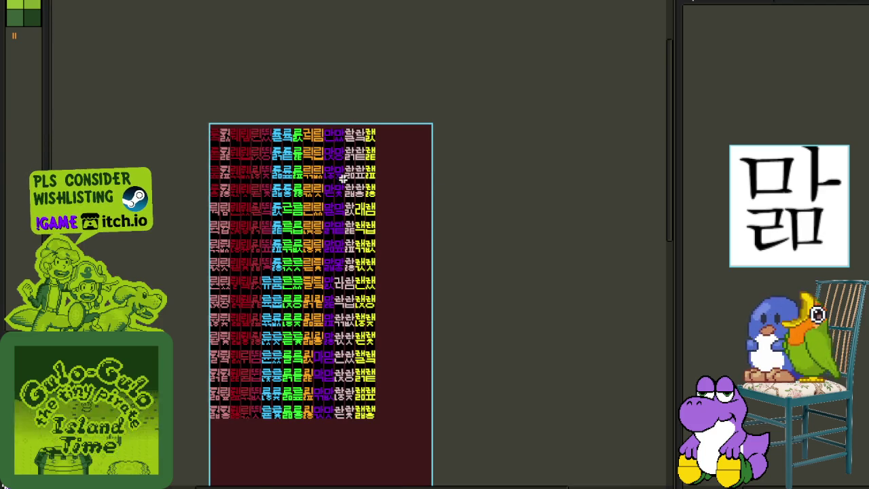
scroll(341, 174, "up", 1)
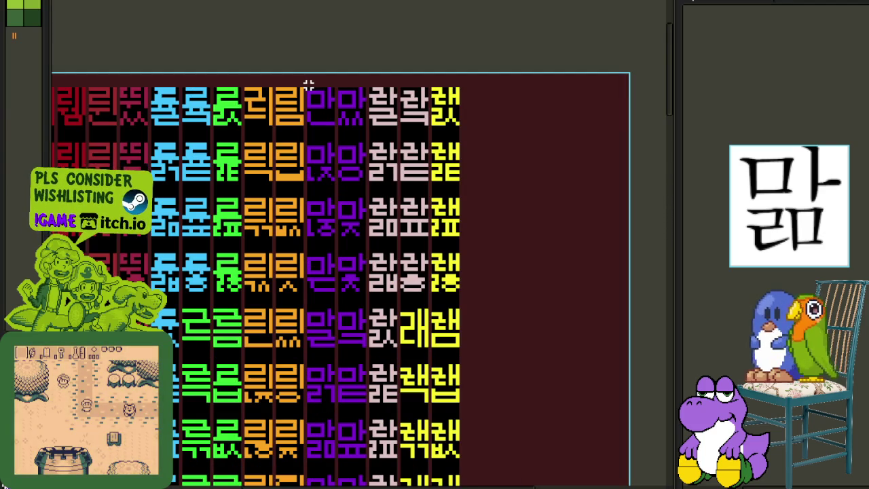
scroll(333, 204, "down", 1)
scroll(339, 262, "up", 1)
scroll(340, 261, "up", 2)
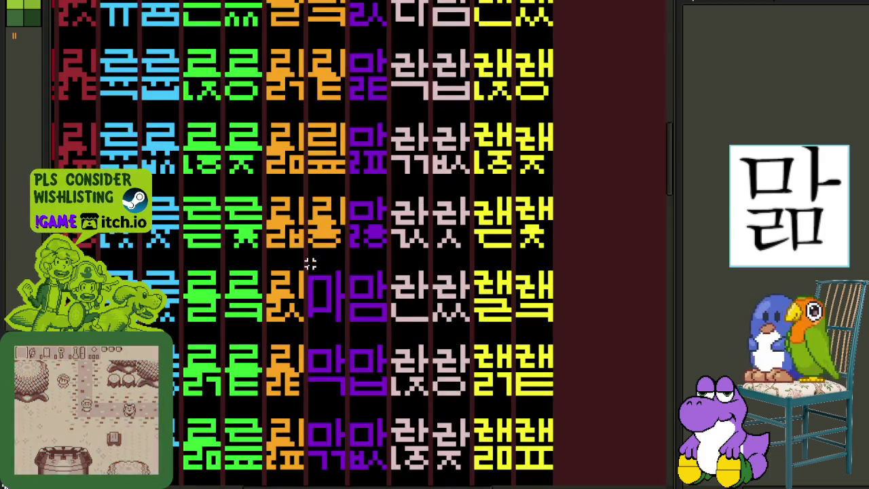
left_click_drag(305, 271, 339, 476)
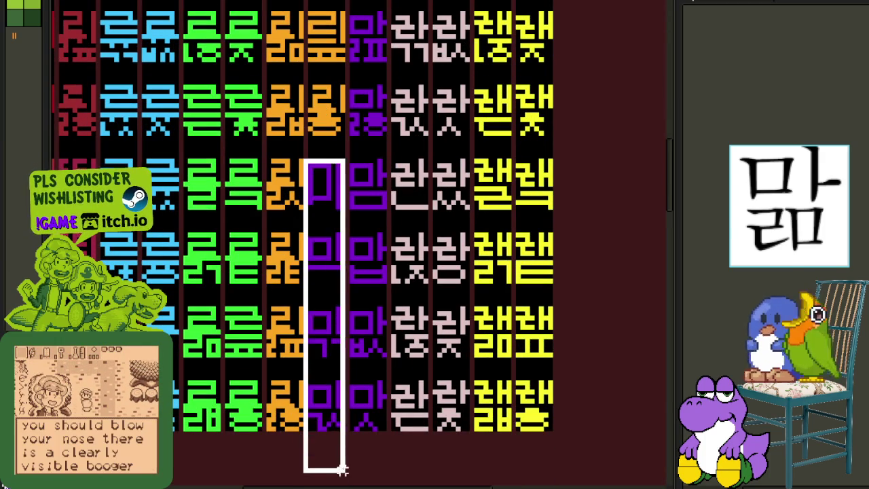
key("Delete")
Add a new layer, then return to the original glyph layer
key("Tab")
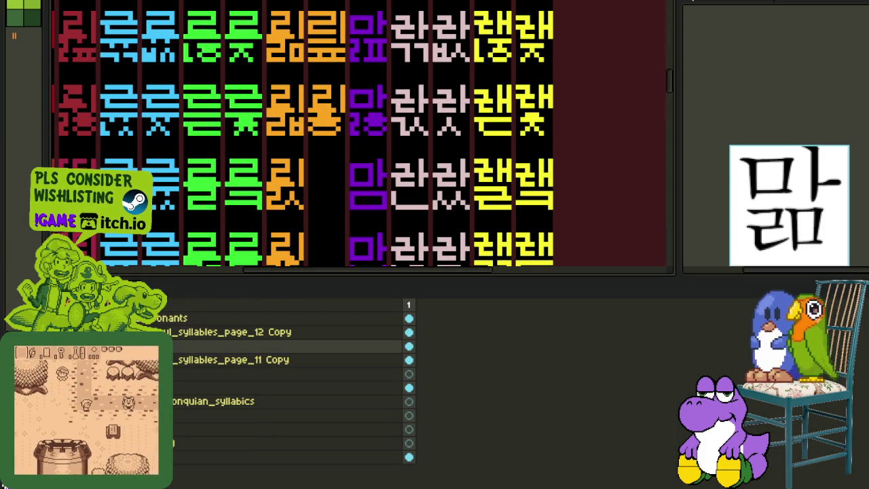
right_click(170, 348)
left_click(258, 368)
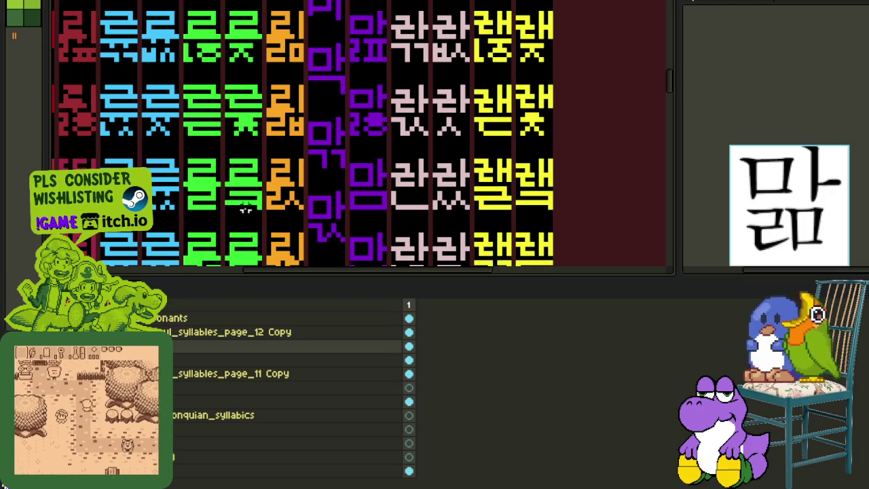
scroll(383, 167, "down", 2)
scroll(398, 159, "down", 2)
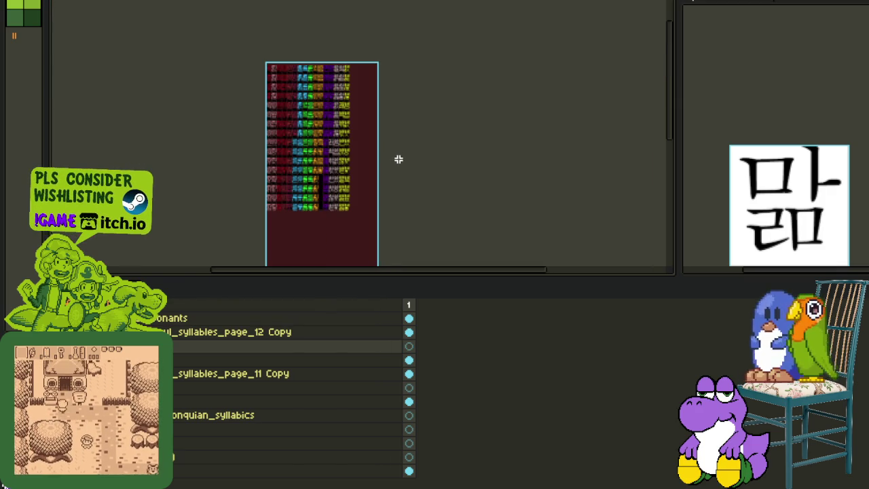
left_click(408, 360)
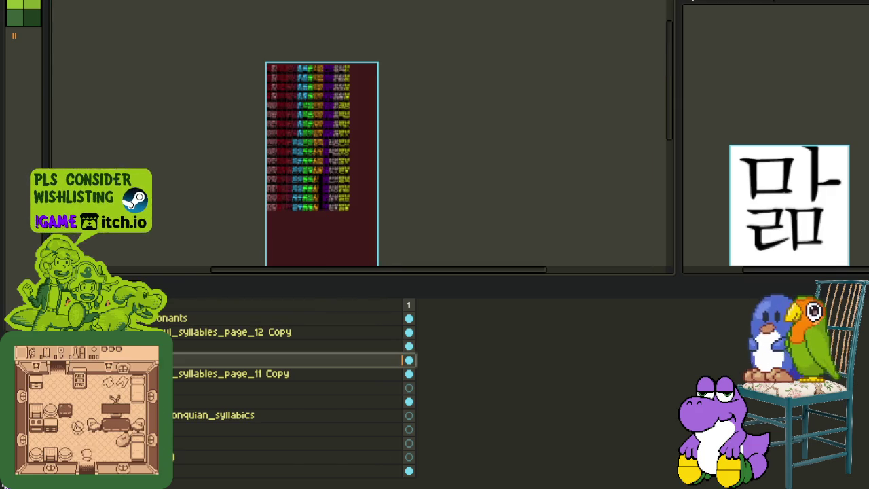
key("Tab")
Select the second purple glyph column and delete it
scroll(301, 194, "up", 1)
scroll(316, 305, "up", 2)
scroll(312, 356, "up", 1)
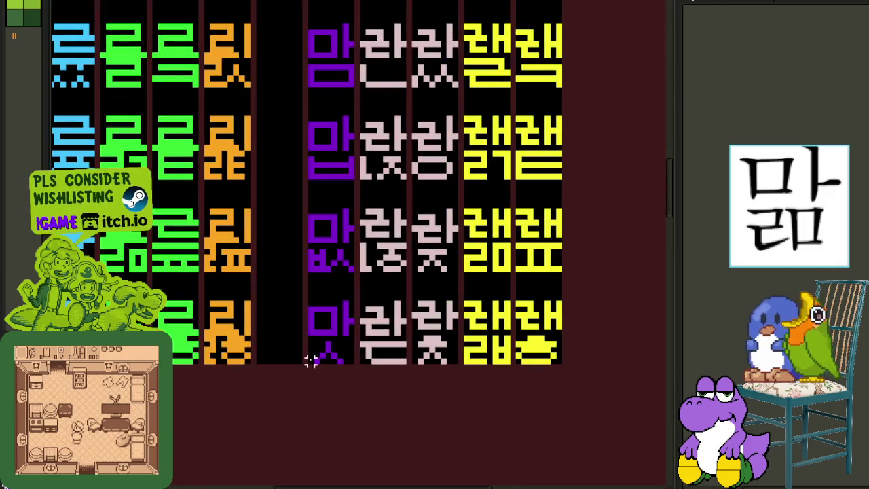
left_click_drag(305, 373, 367, 59)
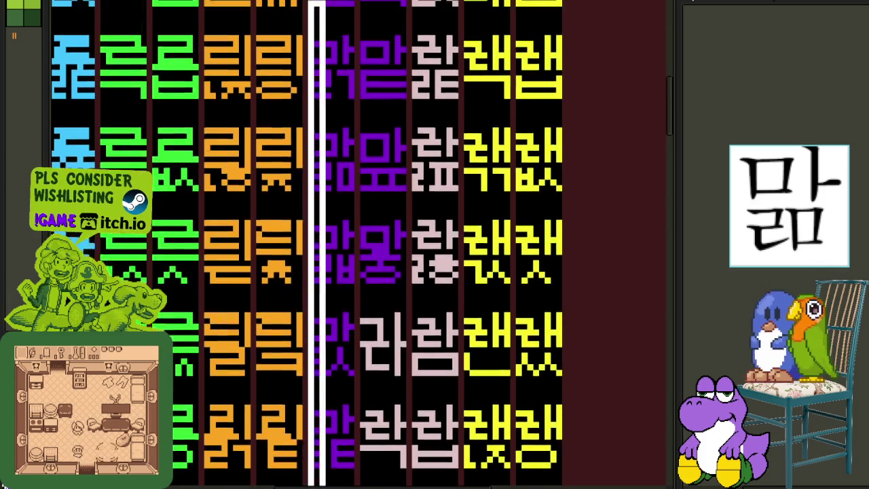
mouse_move(365, 13)
left_mouse_down()
mouse_move(357, 84)
mouse_move(347, 72)
left_mouse_up()
scroll(391, 217, "down", 2)
key("Delete")
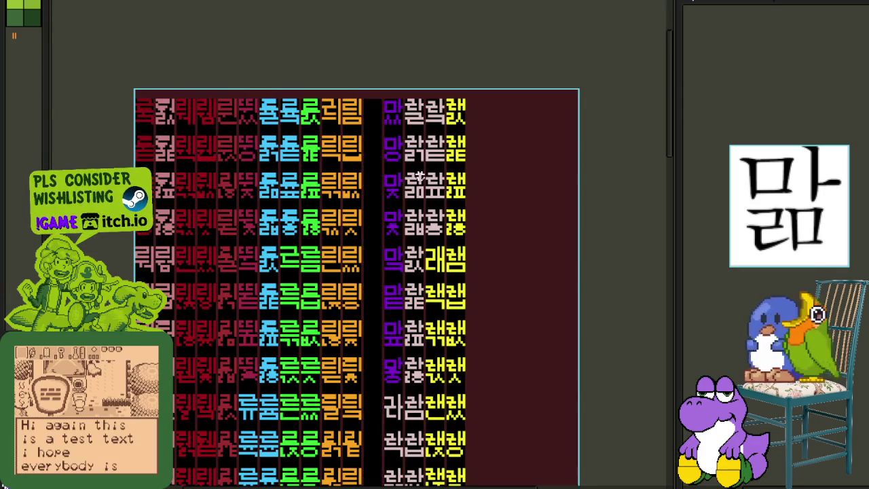
scroll(390, 218, "down", 3)
Hide the glyph layer to check the result and switch to the purple glyph layer
key("Tab")
key("Delete")
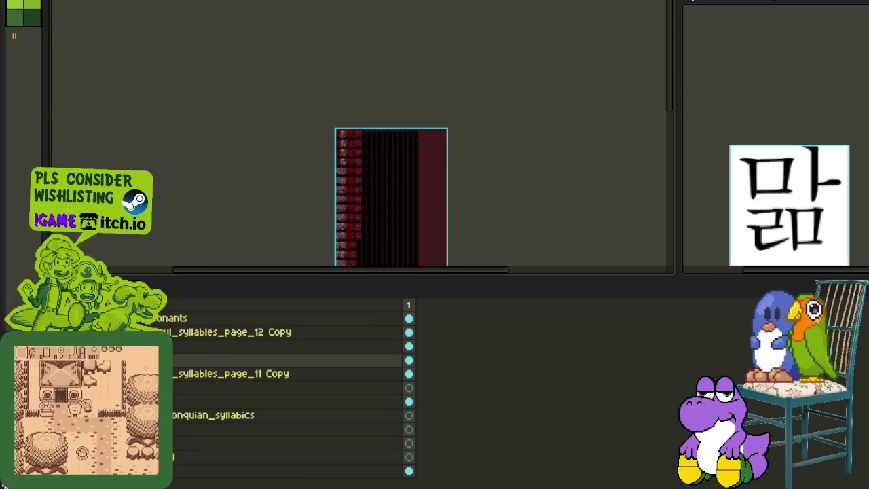
left_click_drag(136, 360, 136, 345)
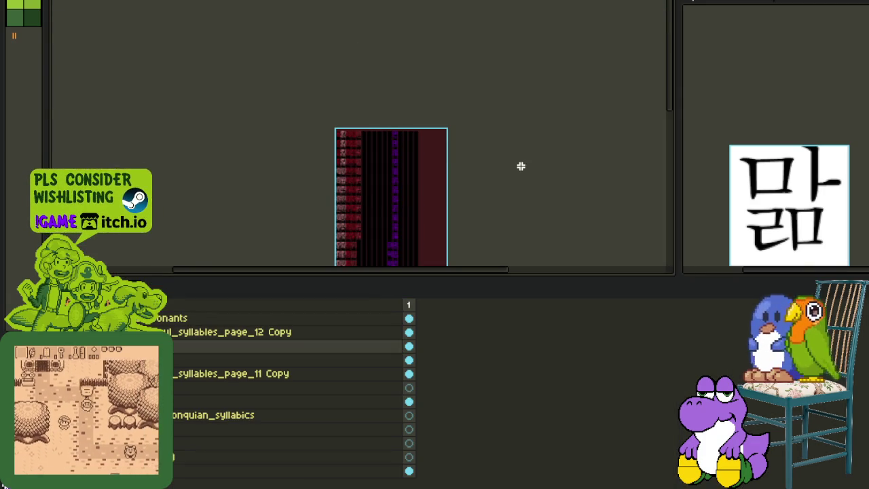
key("Tab")
scroll(406, 99, "up", 3)
scroll(408, 118, "down", 3)
scroll(412, 159, "up", 3)
scroll(413, 319, "down", 1)
scroll(408, 340, "up", 1)
scroll(394, 353, "down", 2)
Drag a selection on the canvas, then switch to the layer holding the purple glyphs
key("Tab")
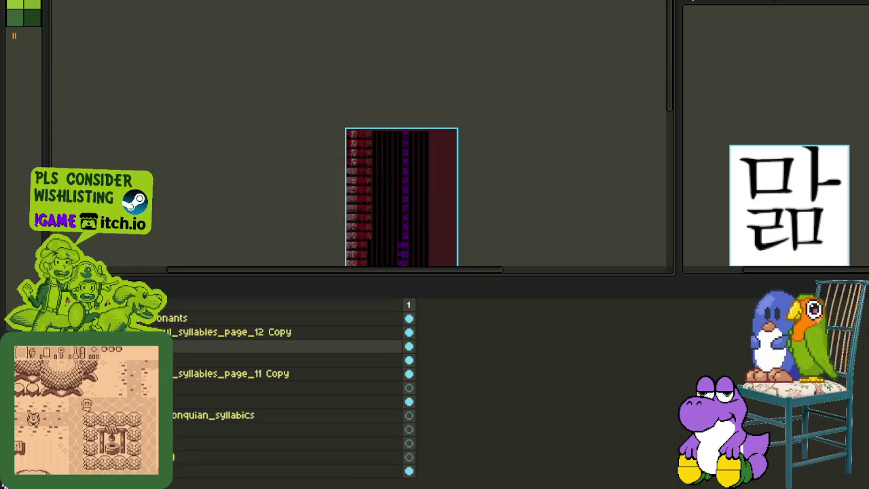
key("Tab")
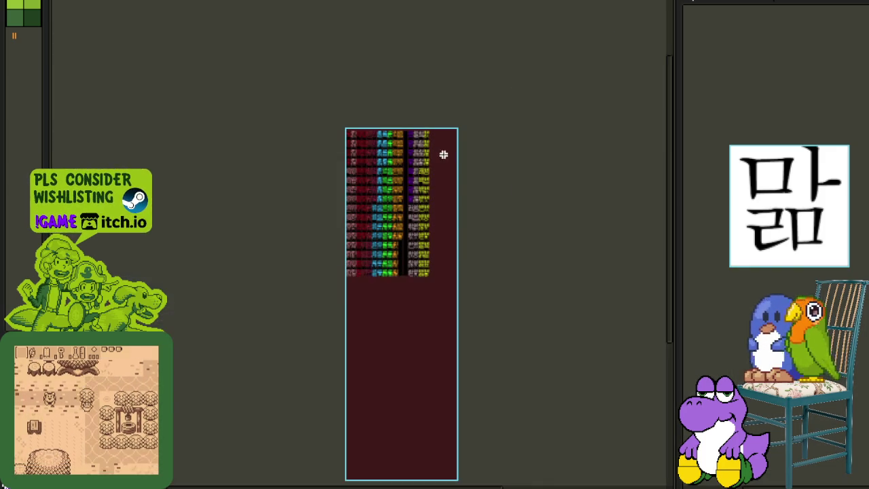
scroll(442, 155, "up", 3)
scroll(361, 239, "up", 2)
left_click_drag(345, 357, 297, 161)
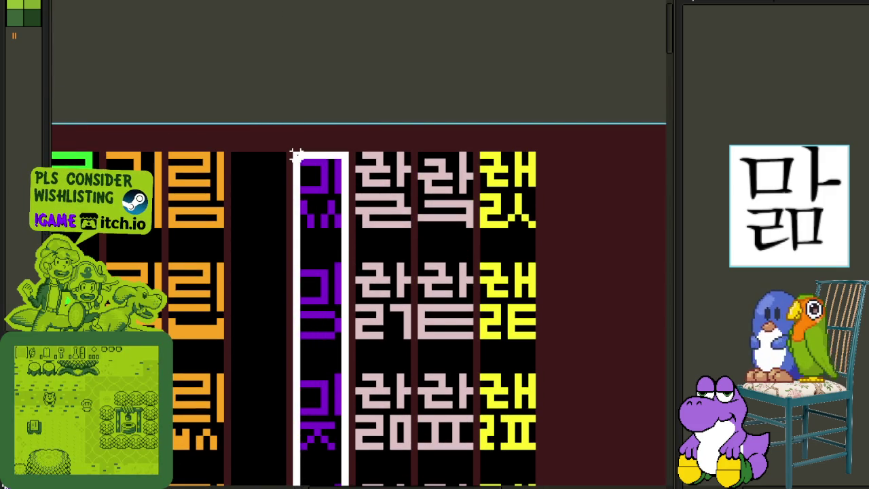
scroll(297, 162, "down", 3)
scroll(536, 171, "down", 3)
key("Tab")
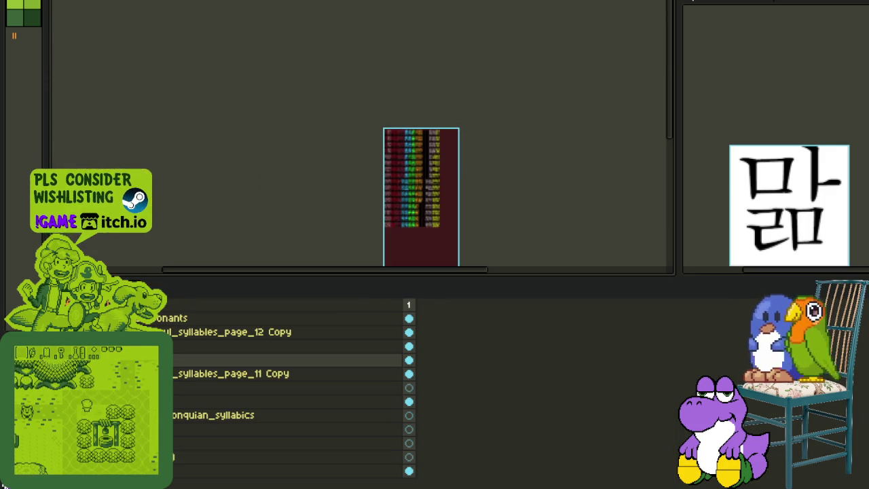
left_click(335, 345)
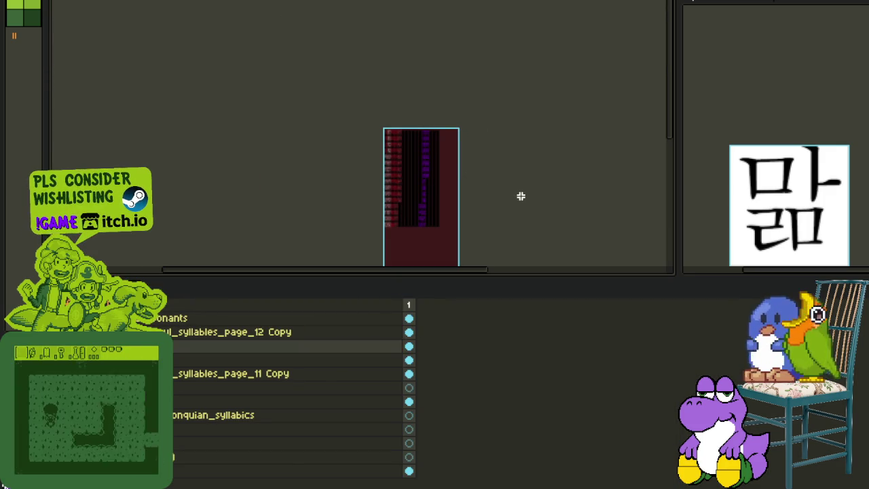
scroll(407, 224, "up", 1)
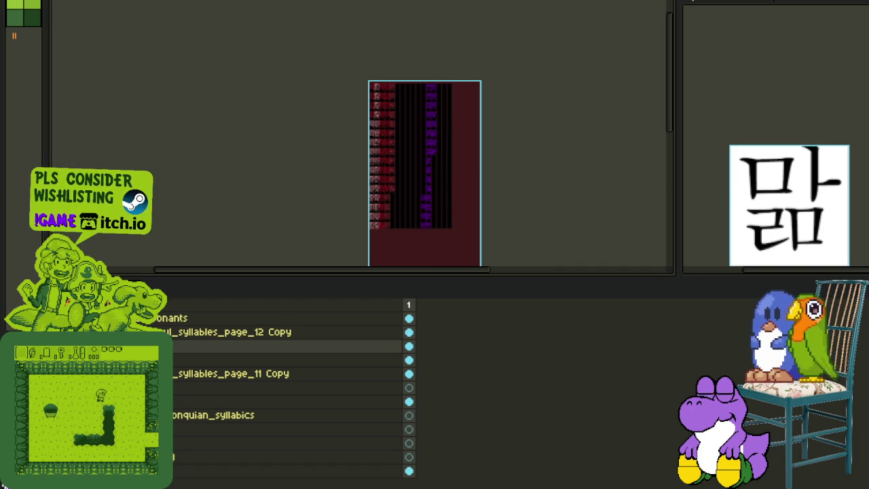
scroll(445, 232, "up", 2)
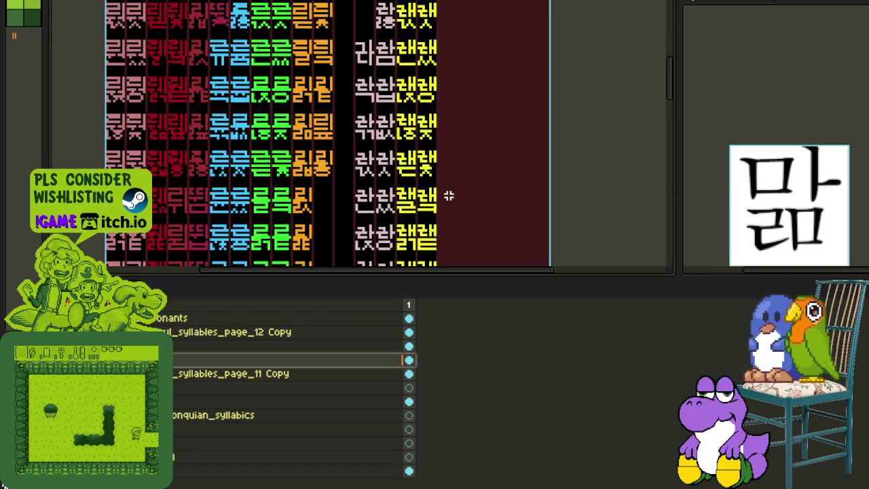
key("Tab")
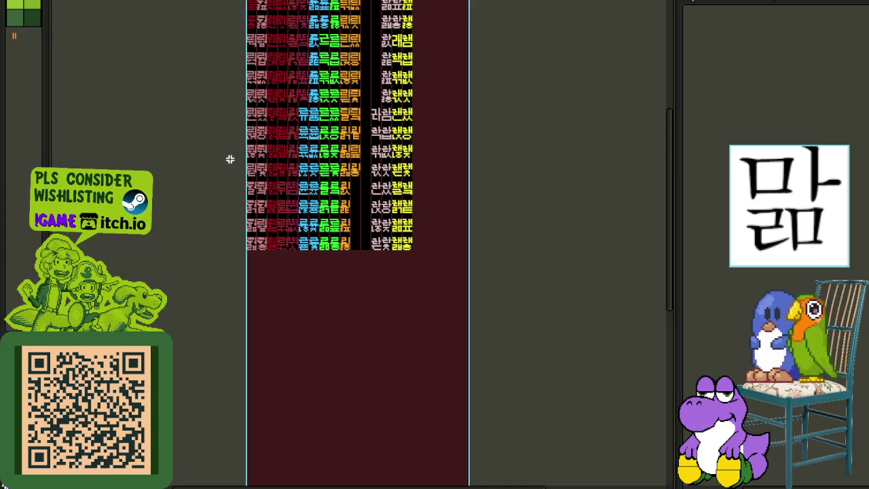
scroll(378, 83, "up", 5)
scroll(349, 151, "up", 2)
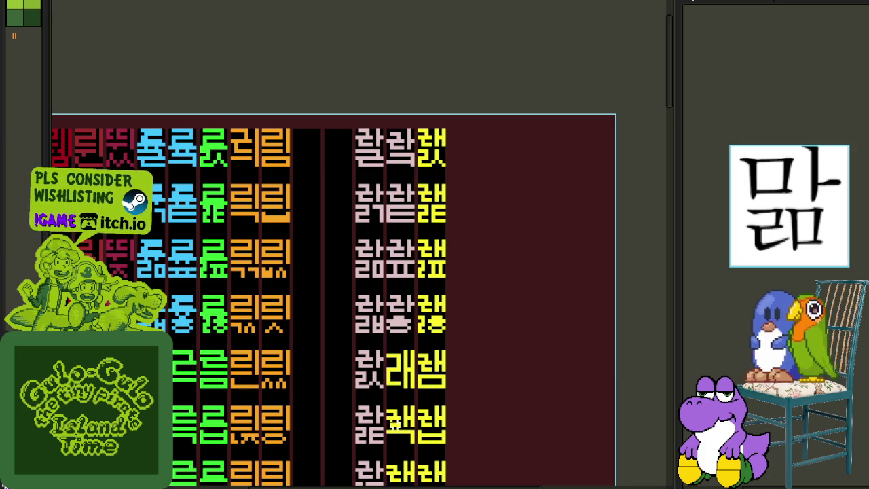
scroll(302, 418, "down", 3)
mouse_move(302, 418)
left_mouse_down()
mouse_move(324, 224)
mouse_move(341, 162)
left_mouse_up()
key("Tab")
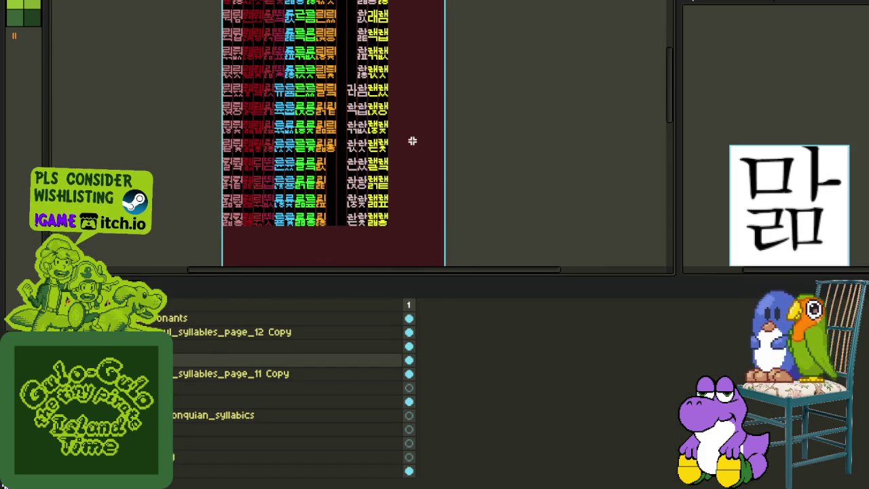
key("Tab")
scroll(331, 146, "up", 3)
left_click_drag(331, 155, 277, 224)
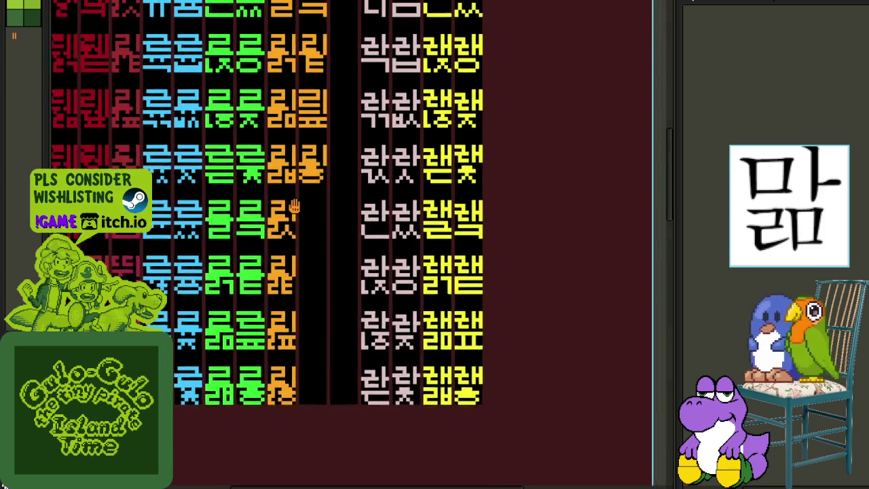
scroll(271, 231, "up", 2)
key("Tab")
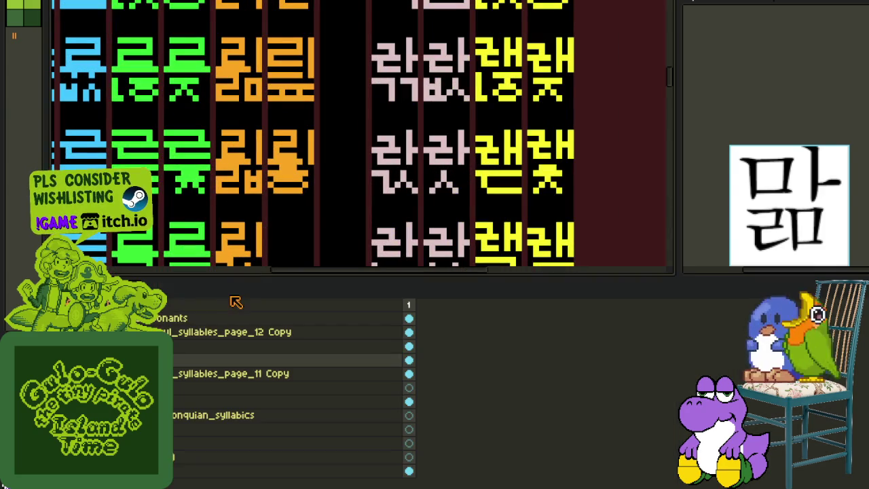
Add a new layer, move it up one slot and name it 'characters'
right_click(175, 359)
mouse_move(202, 386)
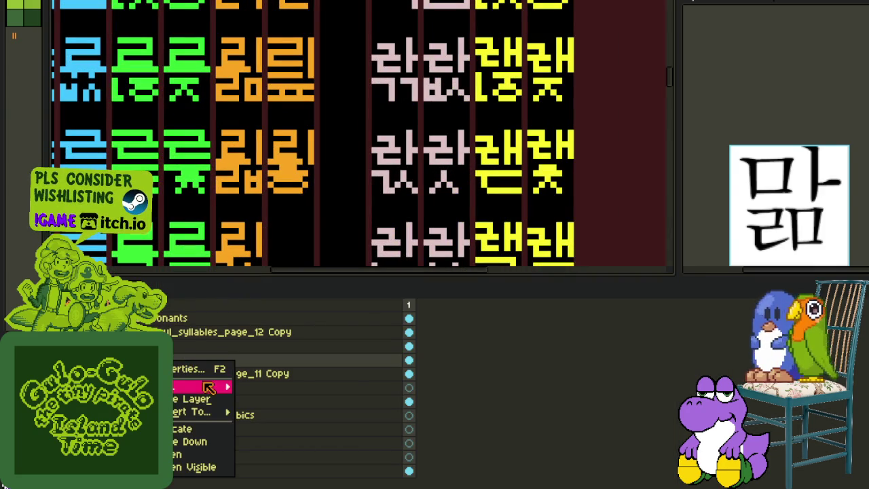
left_click(320, 396)
left_click_drag(321, 396, 264, 378)
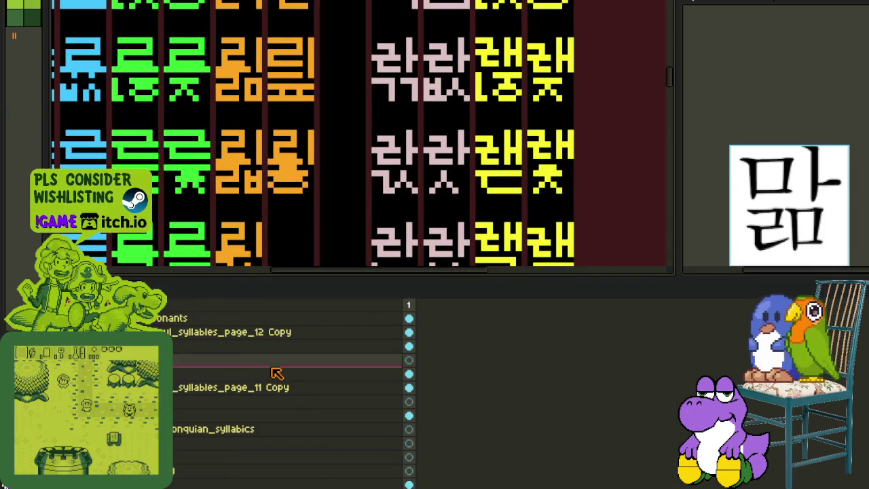
double_click(264, 377)
type("characters")
key("Return")
Reorder the next two layers and name them 'base' and 'mask'
left_click_drag(260, 374, 227, 351)
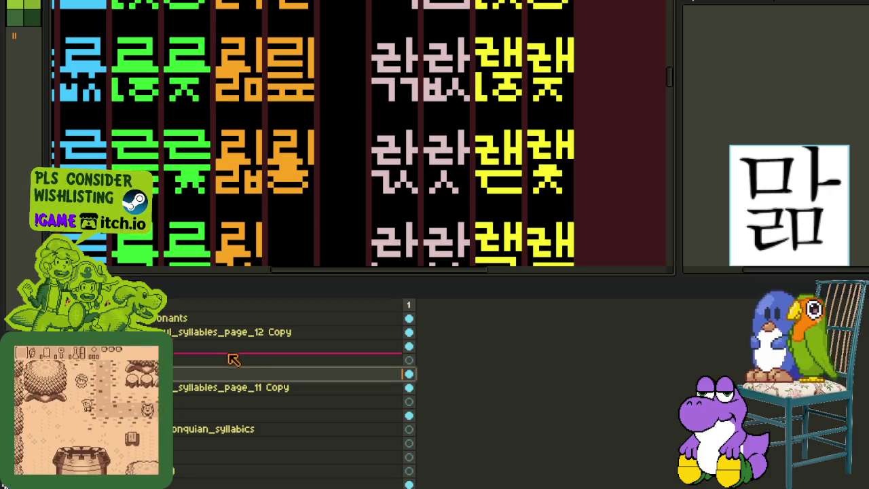
double_click(227, 351)
type("base")
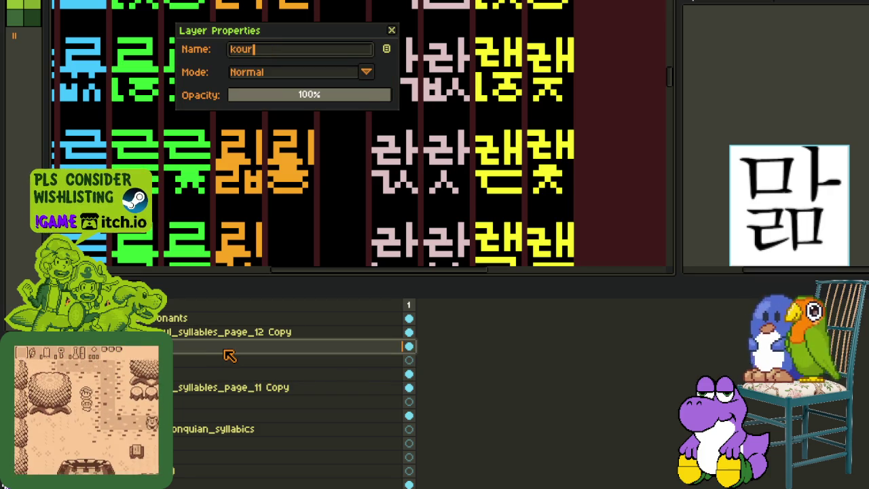
key("Return")
mouse_move(230, 355)
left_mouse_down()
mouse_move(224, 380)
mouse_move(223, 368)
left_mouse_up()
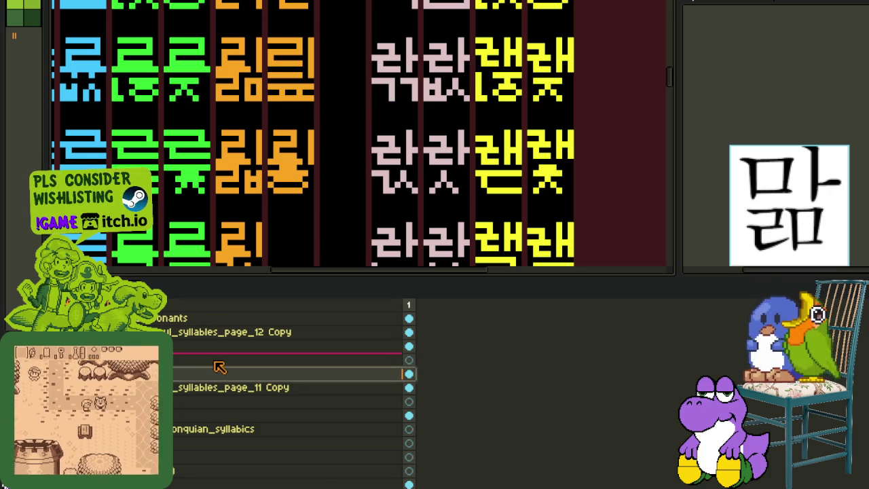
double_click(219, 365)
type("ask")
key("Return")
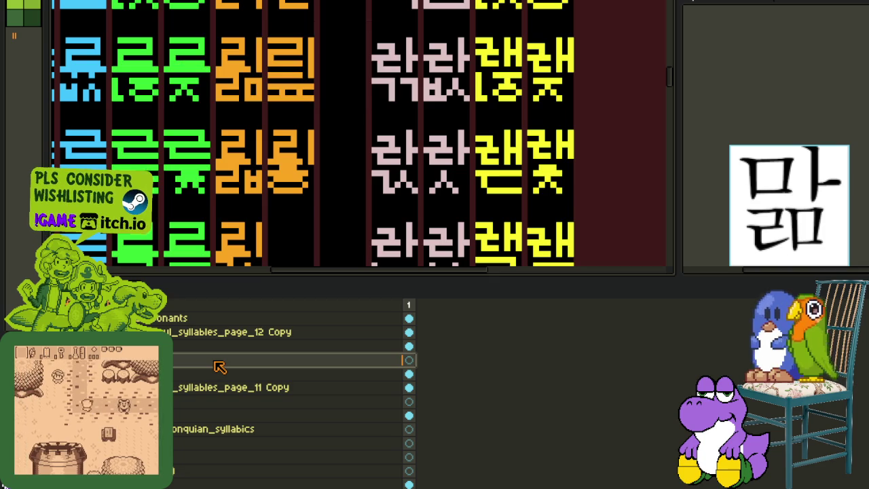
Pan to the orange glyph column and paint a pixel extending its stroke
key("Tab")
scroll(330, 252, "up", 2)
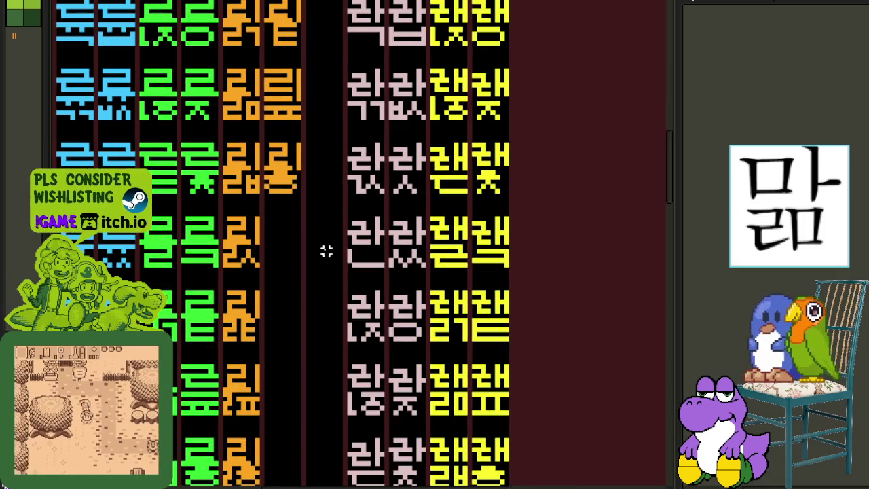
scroll(347, 261, "down", 1)
scroll(473, 247, "down", 1)
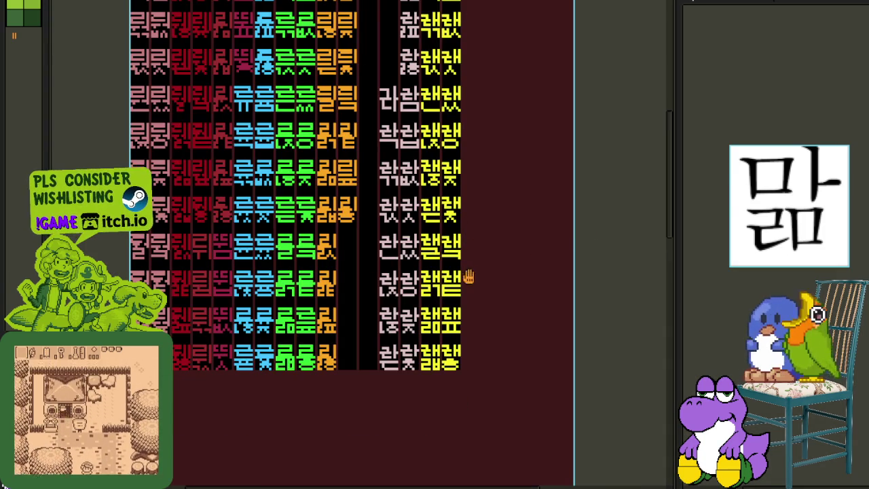
left_click_drag(473, 276, 401, 255)
scroll(381, 251, "up", 2)
scroll(339, 241, "up", 1)
scroll(307, 231, "up", 1)
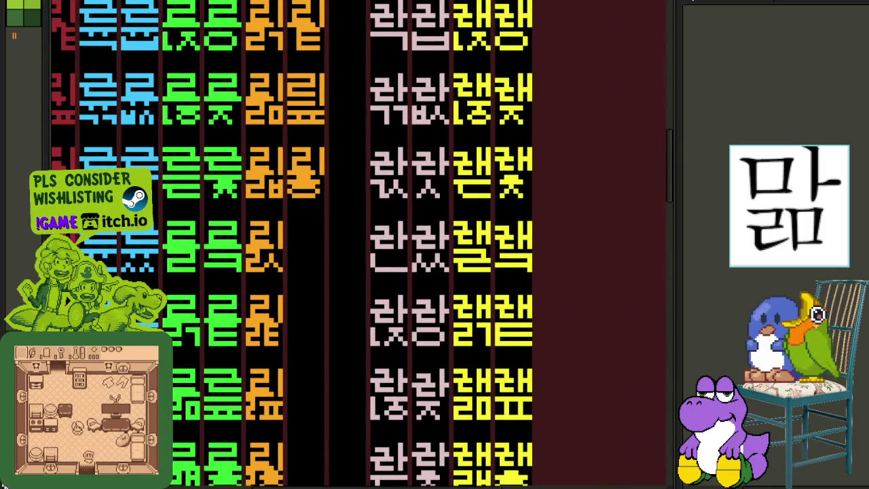
scroll(275, 307, "up", 2)
scroll(288, 197, "up", 1)
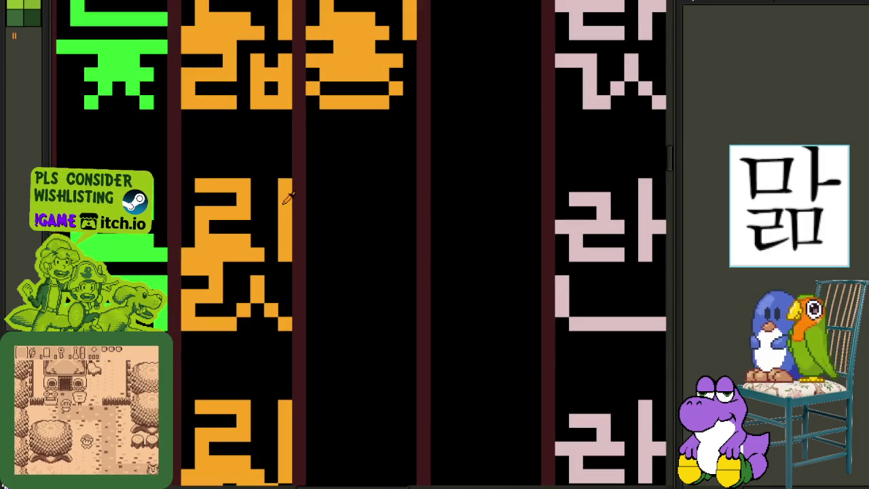
left_click(299, 211)
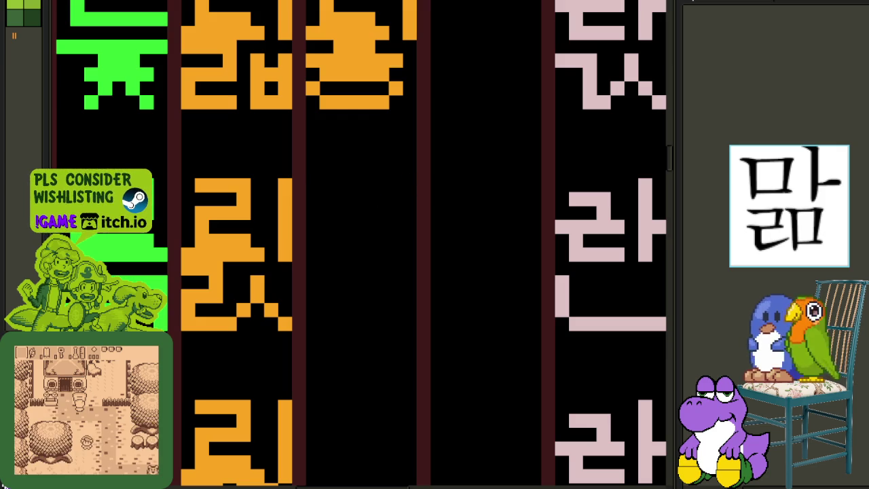
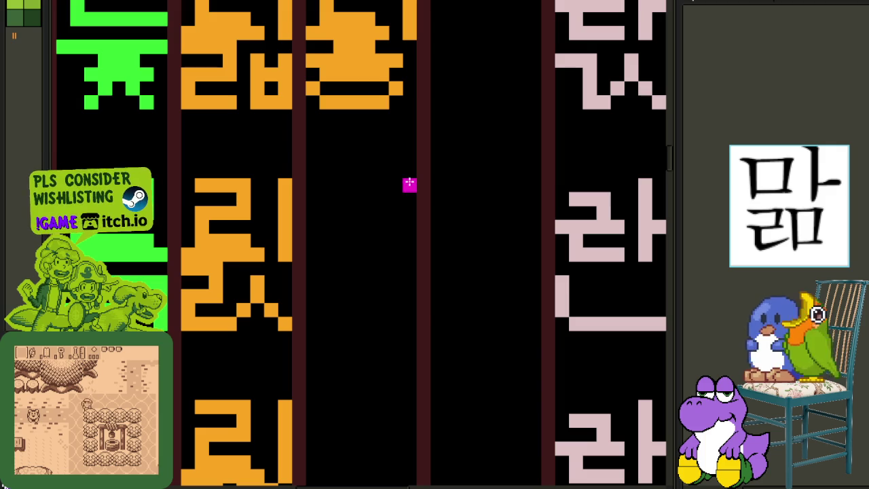
Pencil-draw the magenta ㄹ and vertical ㅣ stroke of 리 in the empty cell
left_click_drag(410, 184, 410, 323)
scroll(326, 194, "up", 1)
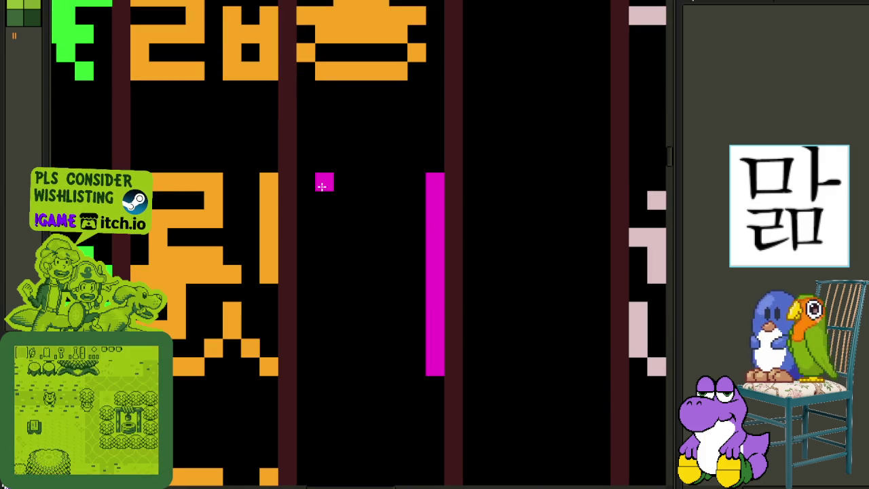
left_click_drag(323, 185, 381, 275)
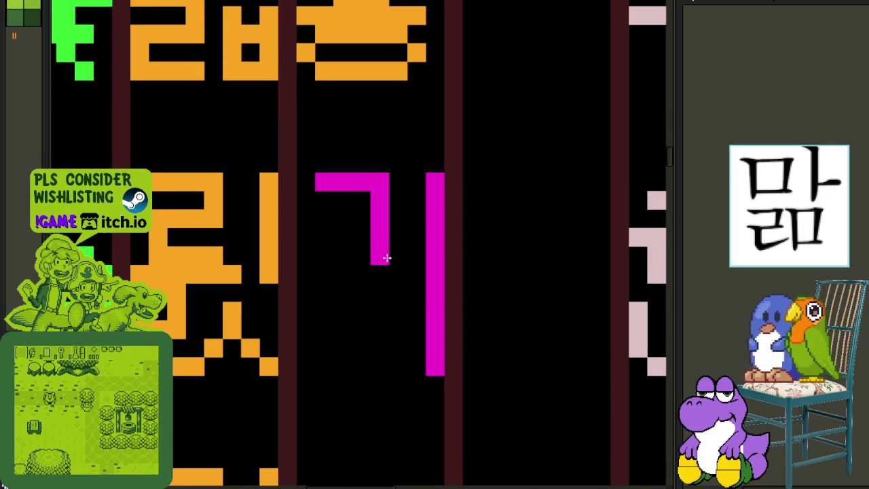
left_click(316, 277)
left_click_drag(315, 279, 396, 276)
left_click(305, 181)
left_click(323, 297)
mouse_move(323, 297)
left_mouse_down()
mouse_move(320, 361)
mouse_move(388, 361)
left_mouse_up()
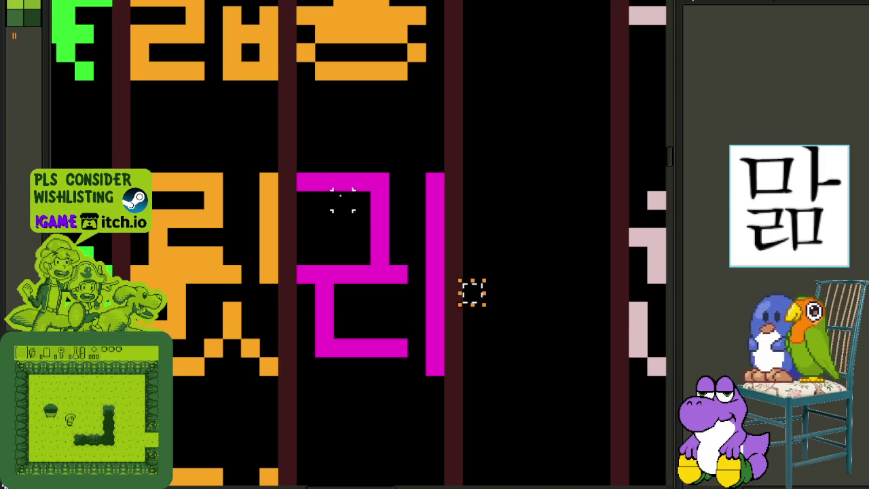
Zoom out and pan across neighbouring glyph columns and rows, then return to the magenta 리
scroll(445, 218, "down", 1)
scroll(469, 269, "down", 1)
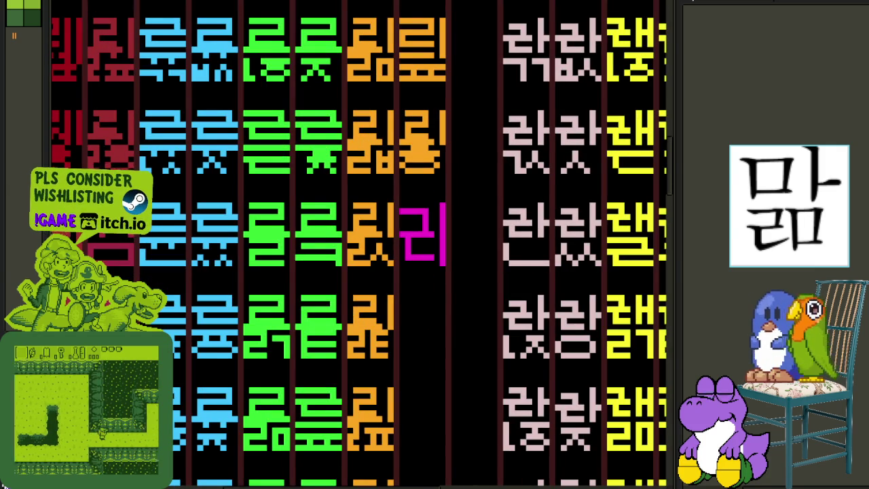
scroll(535, 317, "down", 1)
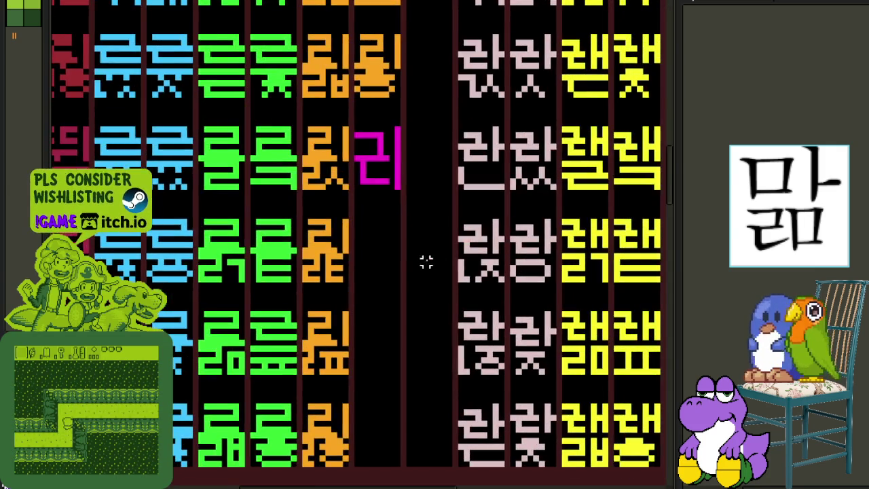
scroll(431, 260, "left", 2)
scroll(423, 233, "left", 2)
left_click_drag(270, 192, 309, 299)
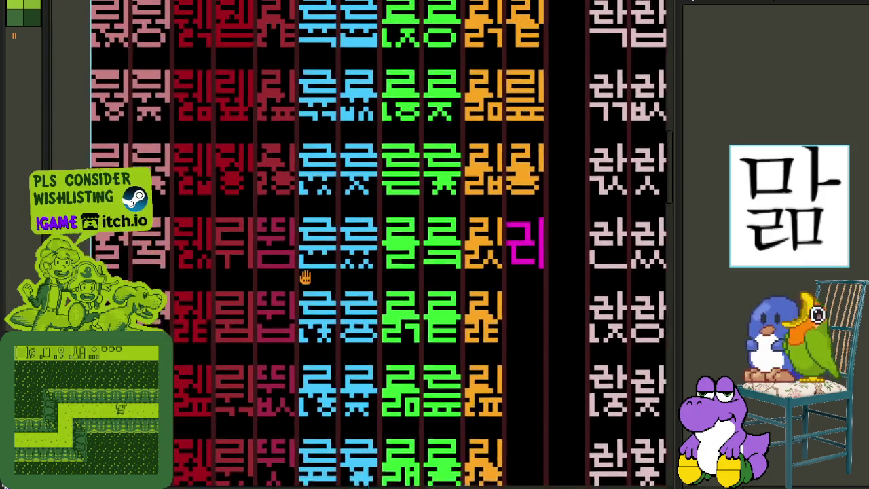
mouse_move(241, 220)
left_mouse_down()
mouse_move(261, 288)
mouse_move(338, 318)
left_mouse_up()
mouse_move(414, 210)
left_mouse_down()
mouse_move(401, 314)
mouse_move(334, 249)
mouse_move(341, 251)
left_mouse_up()
scroll(310, 268, "up", 1)
Pencil-draw the magenta ㄹ, ㅣ and ㄱ final of 릭 in the cell below 리
scroll(335, 226, "up", 1)
scroll(299, 293, "up", 1)
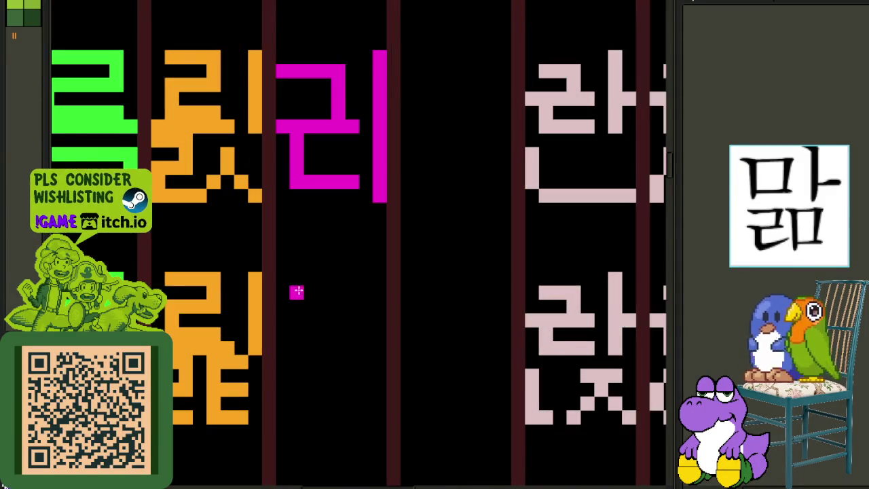
mouse_move(295, 279)
left_mouse_down()
mouse_move(327, 279)
mouse_move(320, 304)
mouse_move(306, 311)
left_mouse_up()
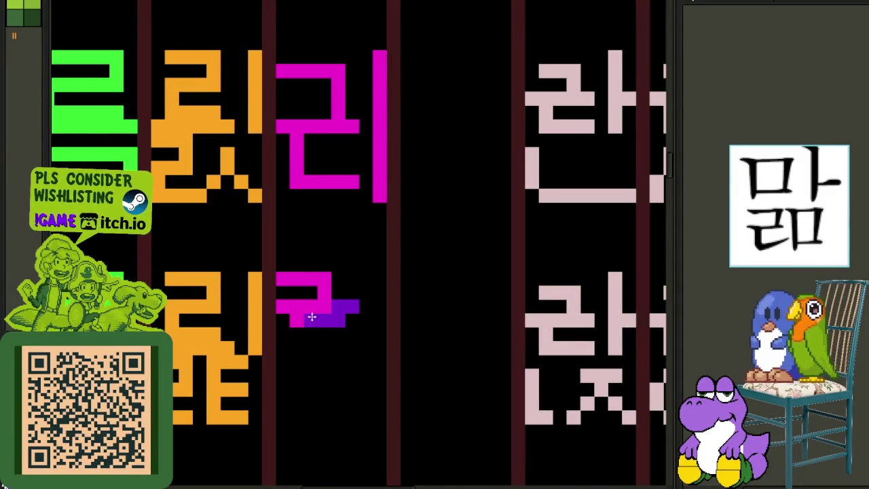
scroll(401, 311, "down", 1)
scroll(566, 273, "down", 1)
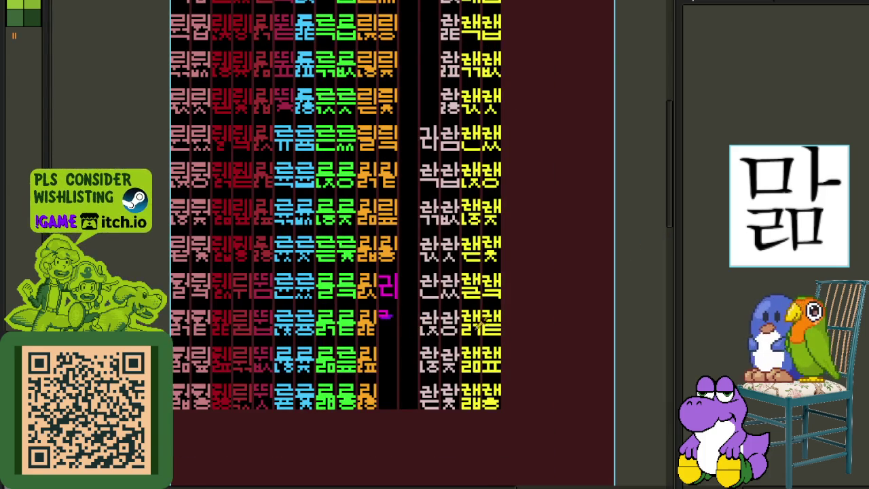
scroll(388, 319, "up", 2)
mouse_move(328, 309)
left_mouse_down()
mouse_move(337, 336)
mouse_move(394, 336)
left_mouse_up()
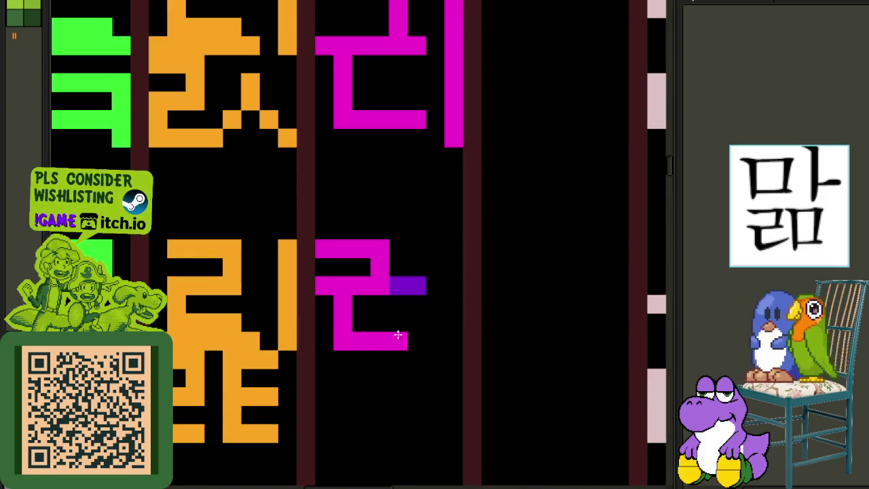
left_click_drag(386, 277, 397, 285)
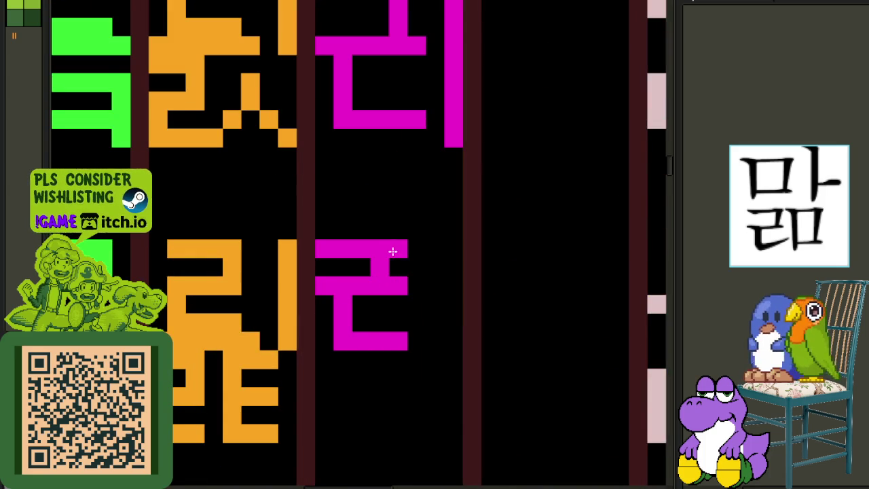
mouse_move(360, 320)
left_mouse_down()
mouse_move(394, 339)
mouse_move(325, 333)
mouse_move(406, 320)
left_mouse_up()
mouse_move(454, 248)
left_mouse_down()
mouse_move(451, 427)
mouse_move(417, 333)
mouse_move(452, 340)
mouse_move(455, 290)
left_mouse_up()
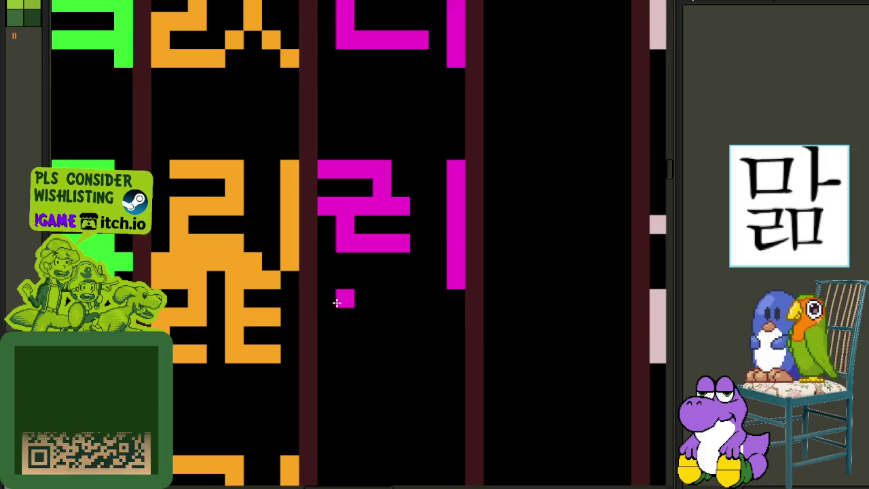
mouse_move(333, 301)
left_mouse_down()
mouse_move(462, 305)
mouse_move(466, 290)
mouse_move(473, 295)
mouse_move(455, 305)
mouse_move(455, 359)
left_mouse_up()
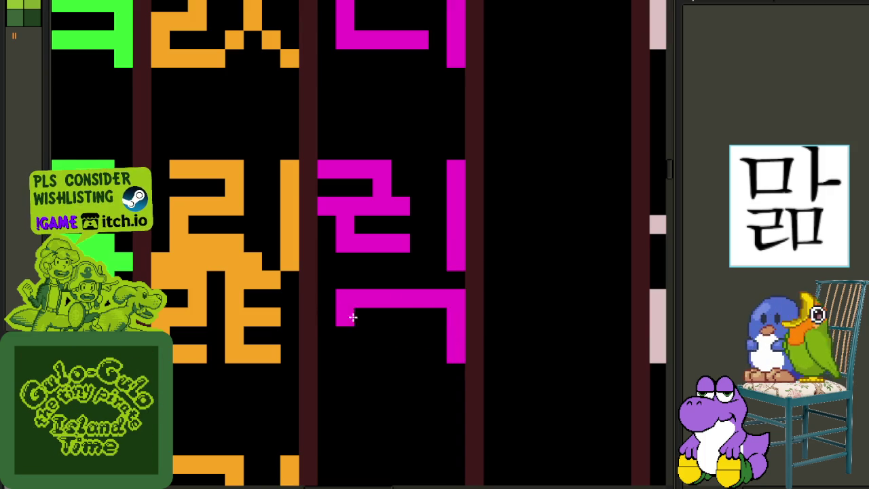
left_click(330, 300)
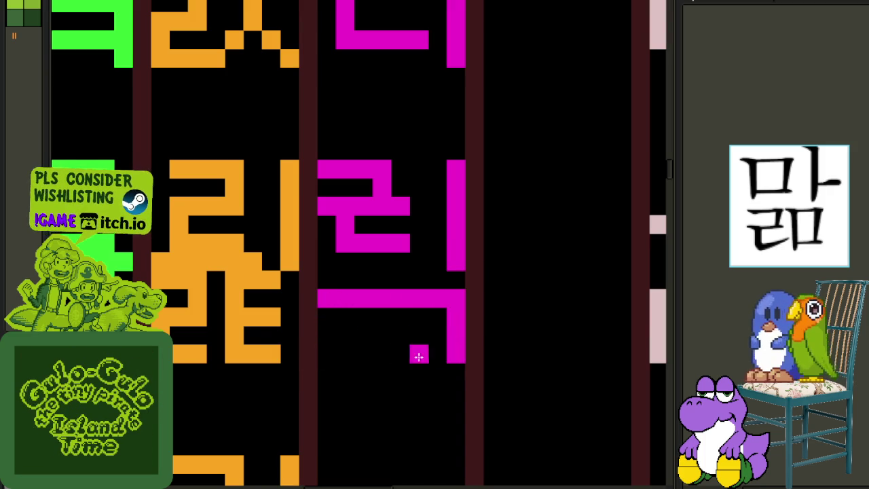
Nudge the glyph's middle section and its lower bar each down one pixel
scroll(442, 355, "down", 3)
scroll(421, 299, "up", 4)
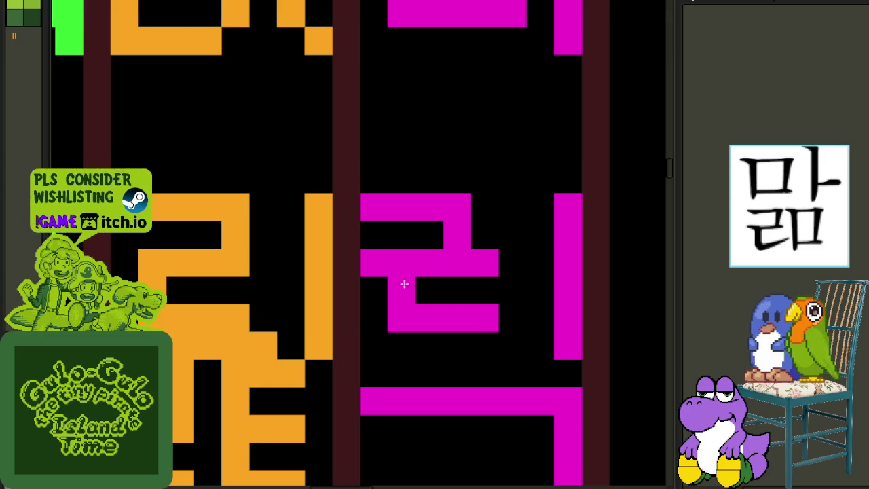
left_click_drag(373, 235, 514, 355)
key("Down")
key("ctrl+d")
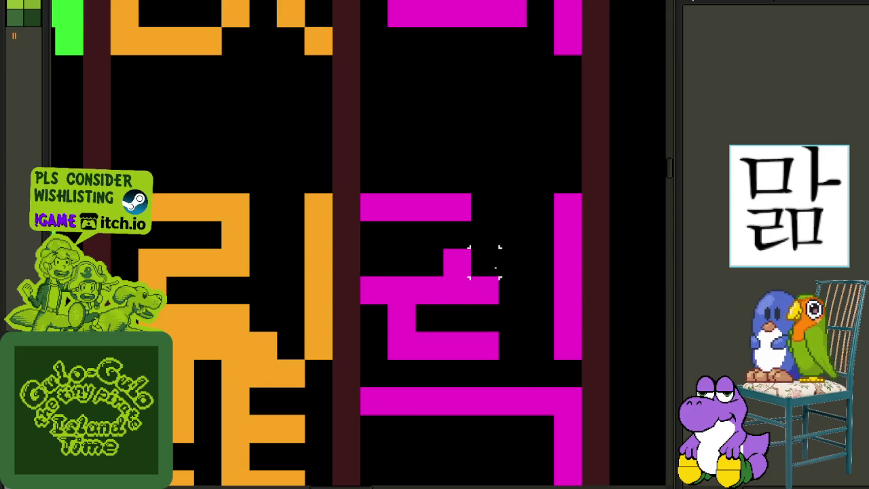
scroll(455, 258, "down", 2)
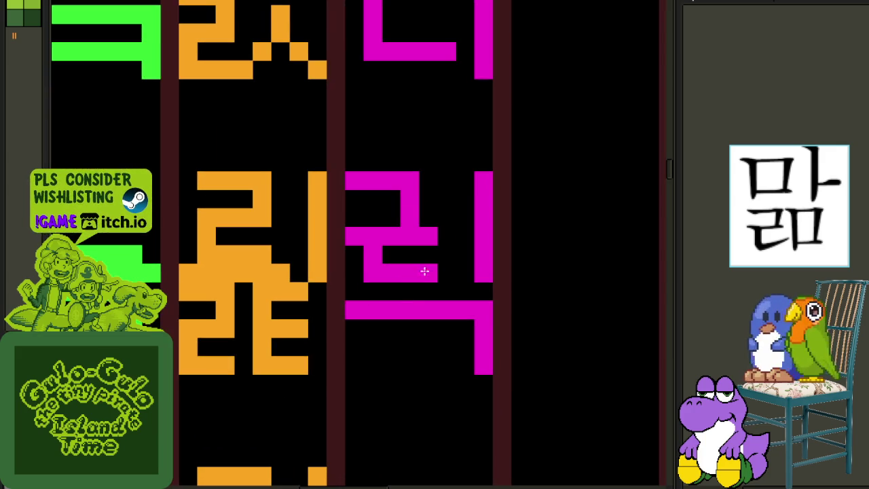
left_click_drag(346, 284, 490, 333)
key("Down")
key("ctrl+d")
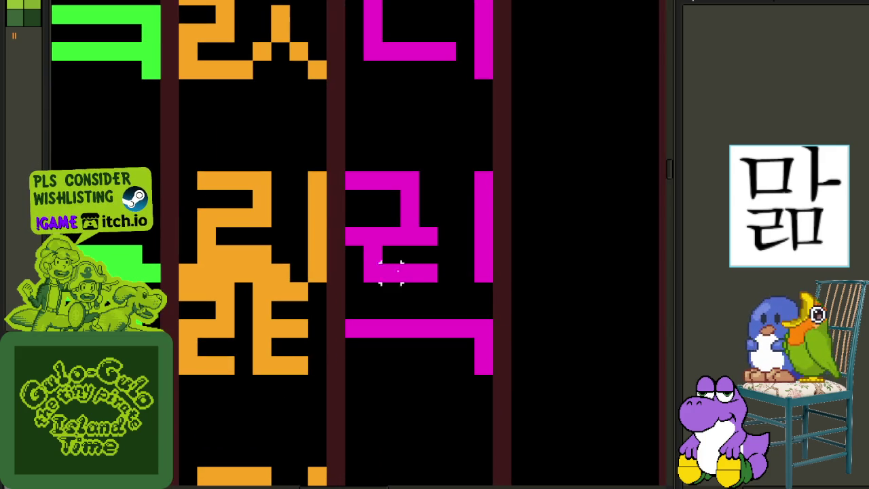
Nudge the ㄹ's middle ㄴ part down one pixel and fill three gap pixels
left_click_drag(361, 243, 440, 301)
key("Down")
key("ctrl+d")
left_click(371, 252)
left_click(446, 238)
left_click(424, 197)
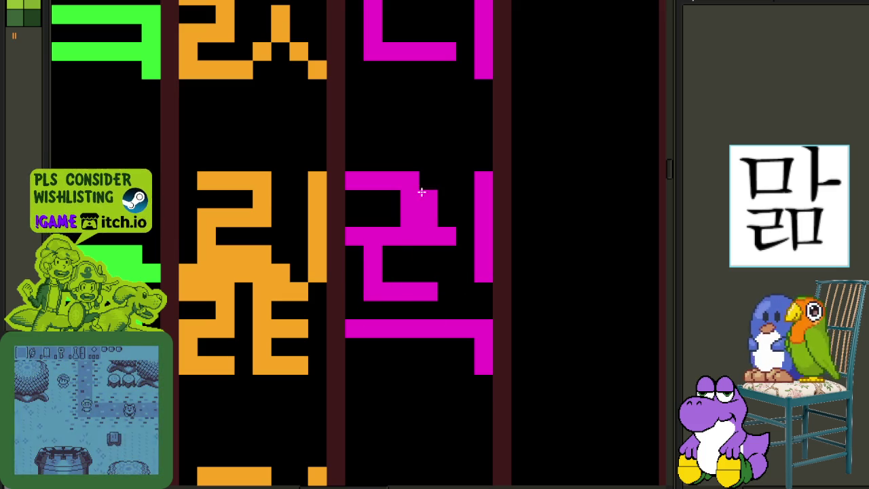
scroll(481, 288, "down", 2)
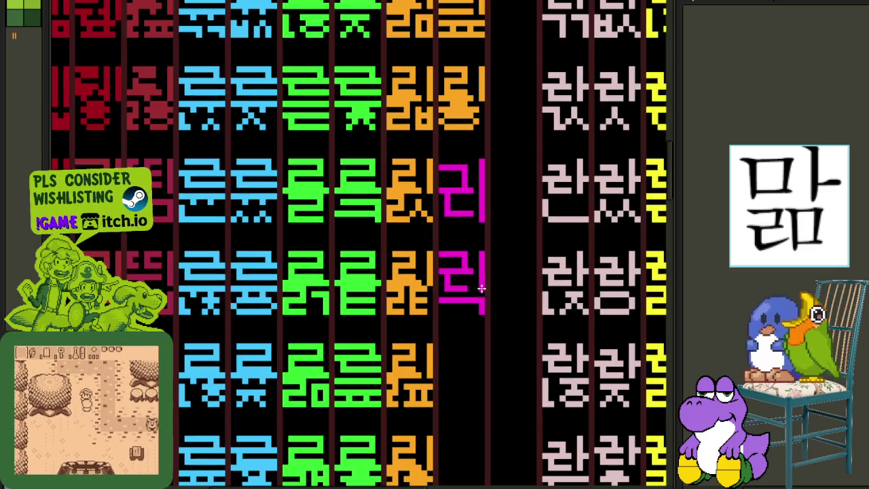
scroll(424, 252, "up", 2)
scroll(388, 268, "up", 1)
scroll(424, 261, "down", 2)
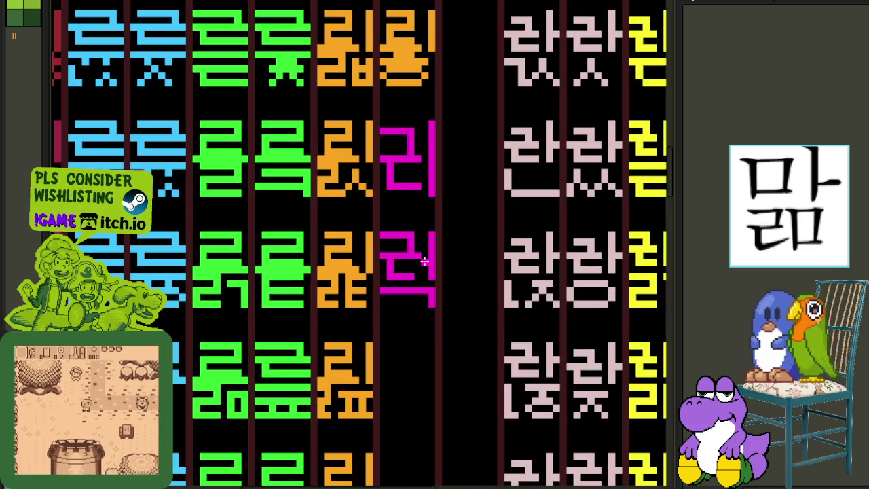
scroll(421, 265, "up", 1)
scroll(417, 281, "down", 3)
scroll(364, 261, "up", 1)
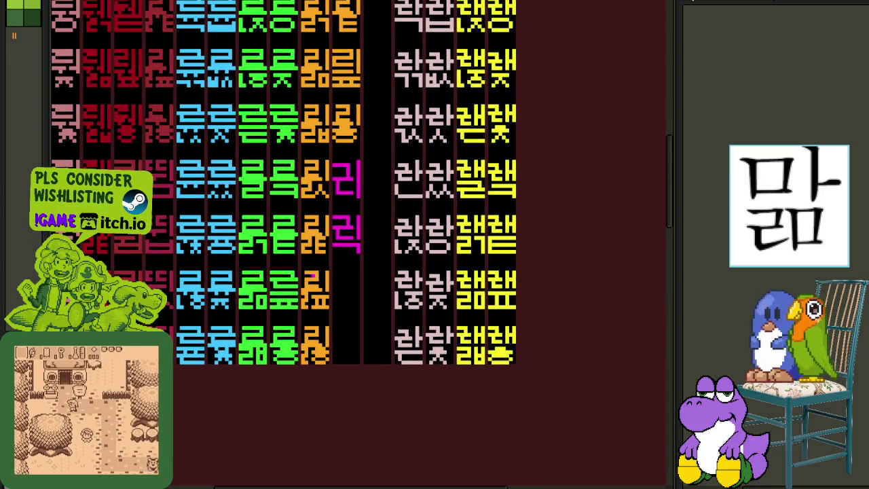
left_click_drag(470, 262, 396, 242)
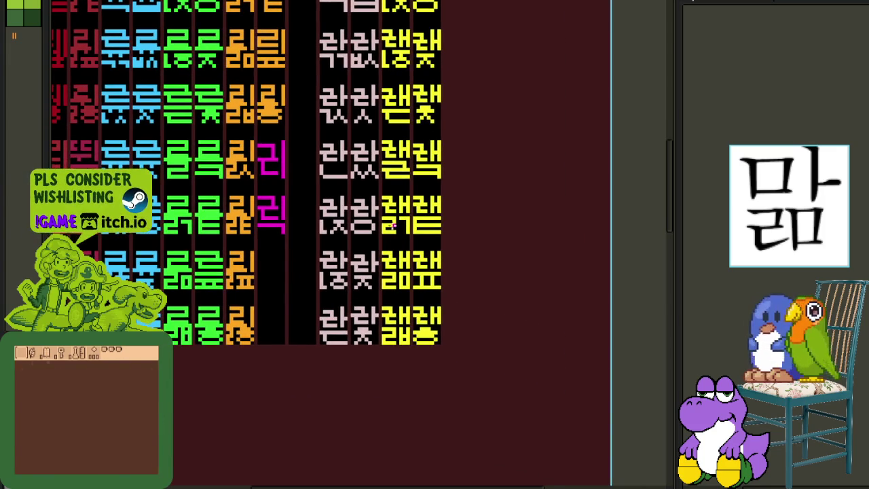
scroll(393, 229, "up", 1)
scroll(209, 233, "up", 1)
left_click(209, 233)
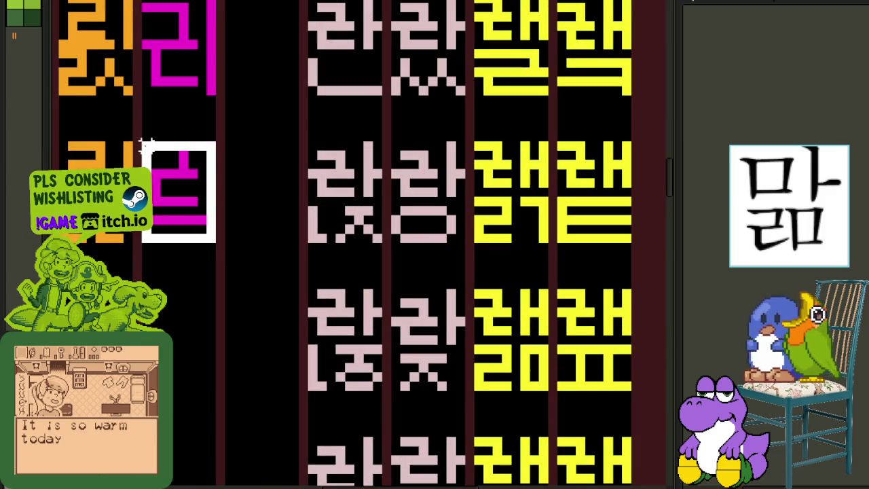
left_click_drag(145, 144, 275, 349)
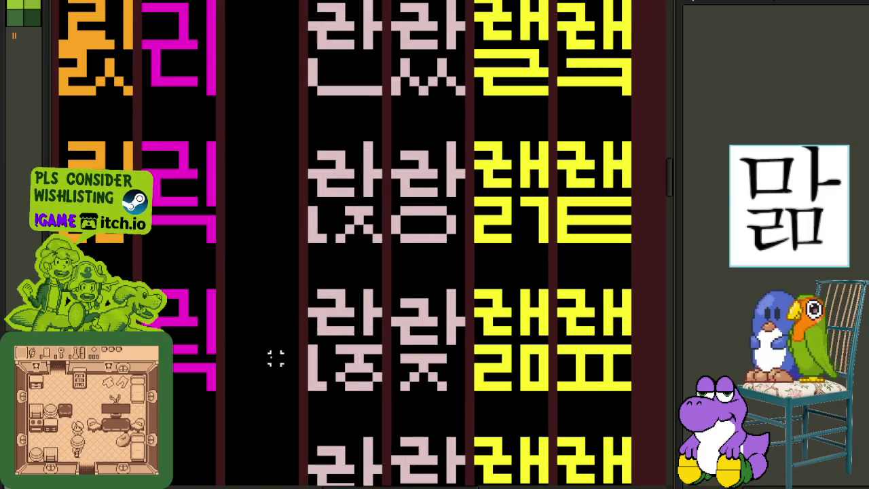
scroll(275, 349, "left", 2)
scroll(275, 349, "down", 1)
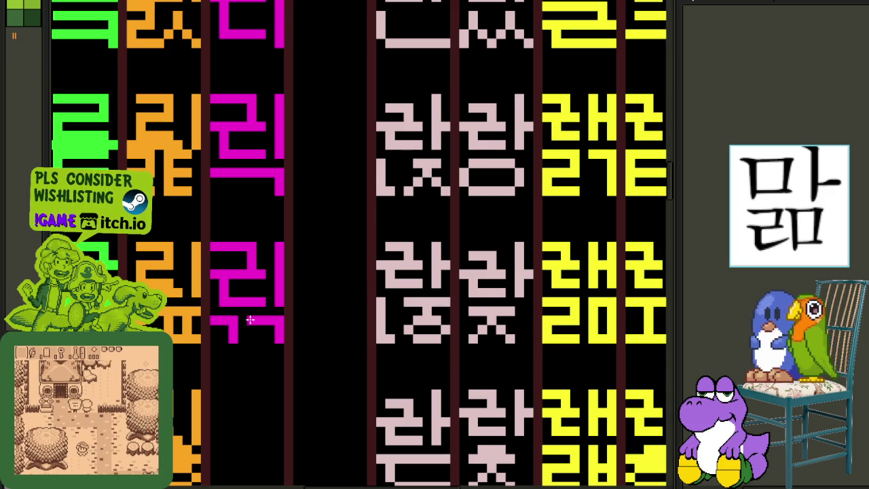
scroll(249, 320, "down", 2)
scroll(295, 324, "down", 1)
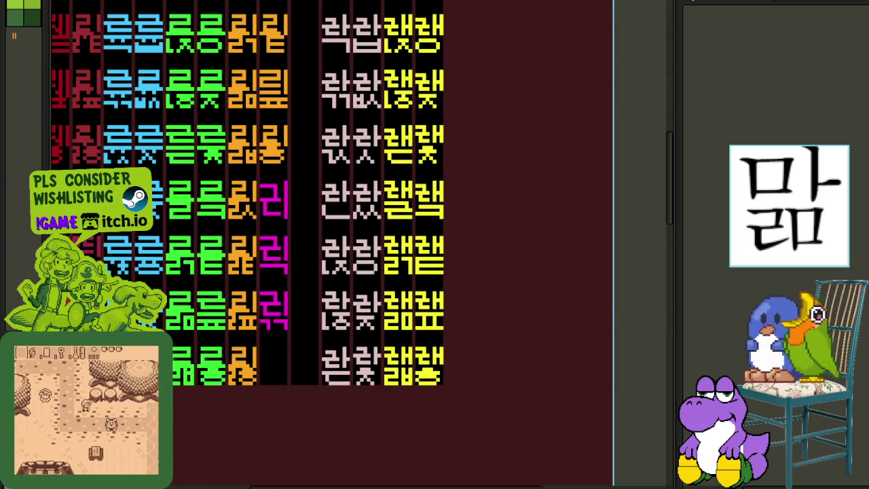
scroll(340, 340, "up", 1)
scroll(333, 331, "up", 1)
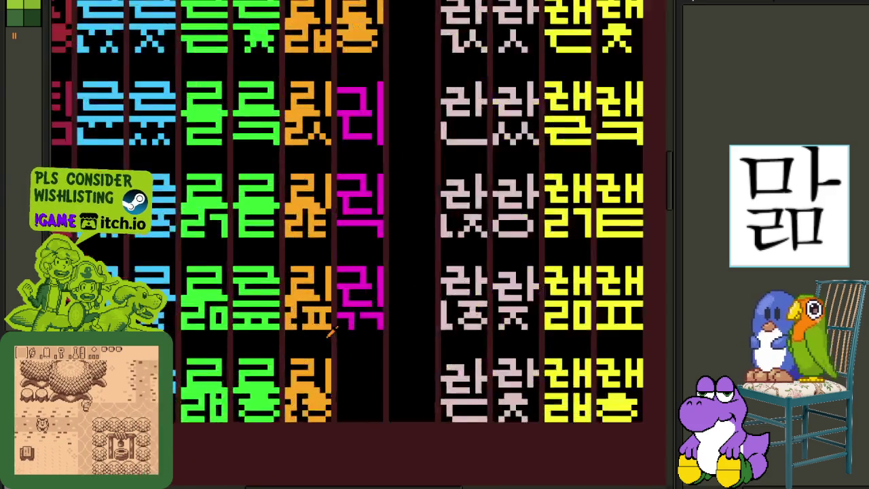
scroll(333, 332, "up", 1)
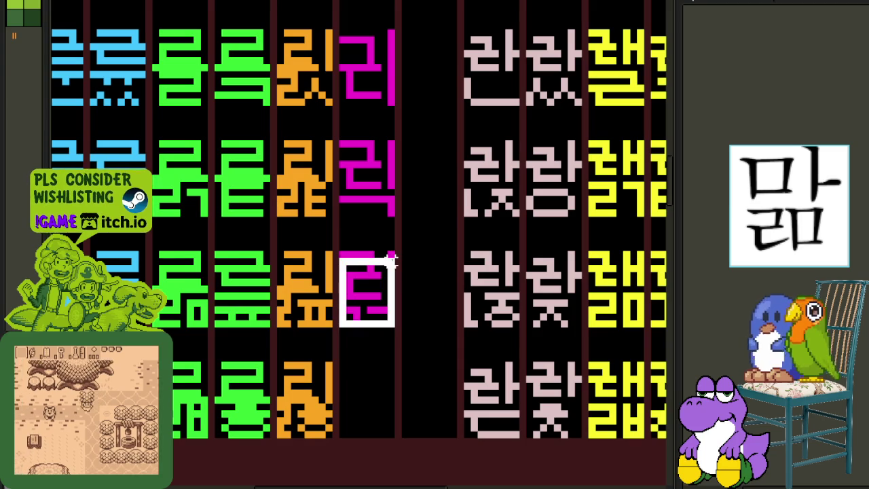
Duplicate the magenta glyph into the empty cell below and add pixels to its final
mouse_move(398, 253)
left_mouse_down()
mouse_move(379, 358)
mouse_move(388, 387)
left_mouse_up()
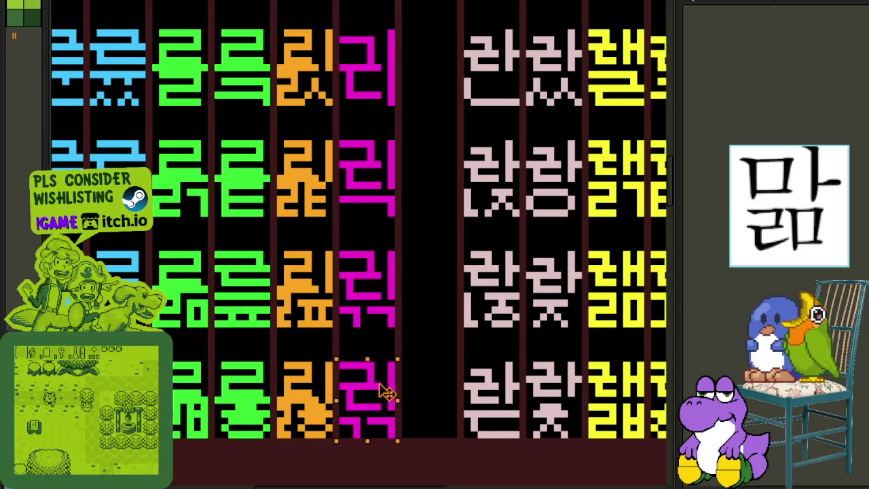
scroll(407, 401, "up", 2)
left_click(397, 398)
left_click(378, 416)
Erase and redraw pixels so the copied final becomes ㅅ, forming 릿
left_click(432, 403)
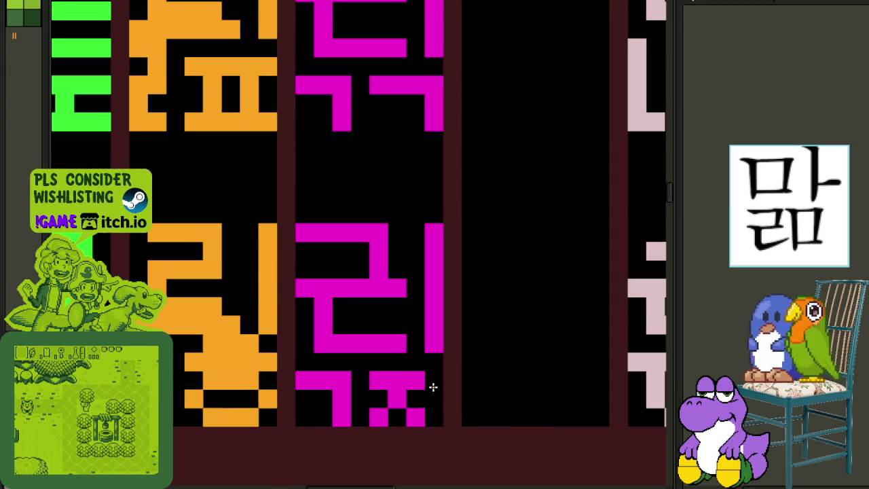
left_click(415, 417)
left_click(416, 398)
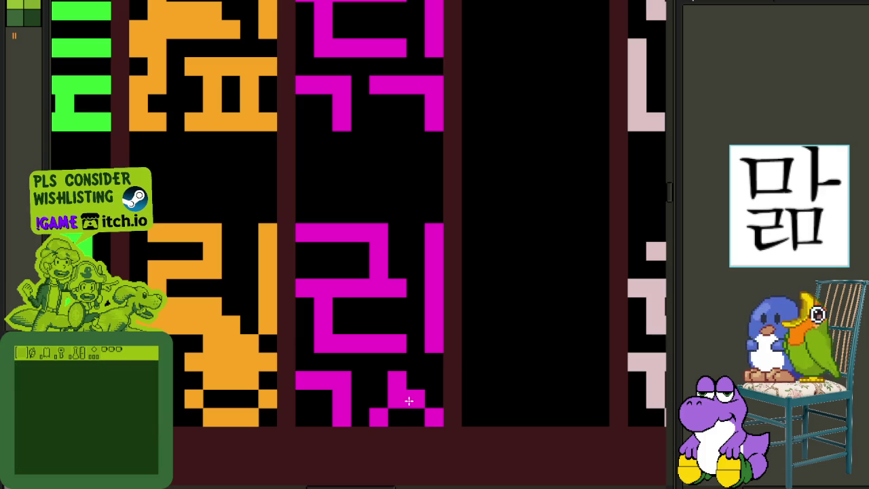
left_click(397, 398)
left_click(378, 398)
left_click(378, 417)
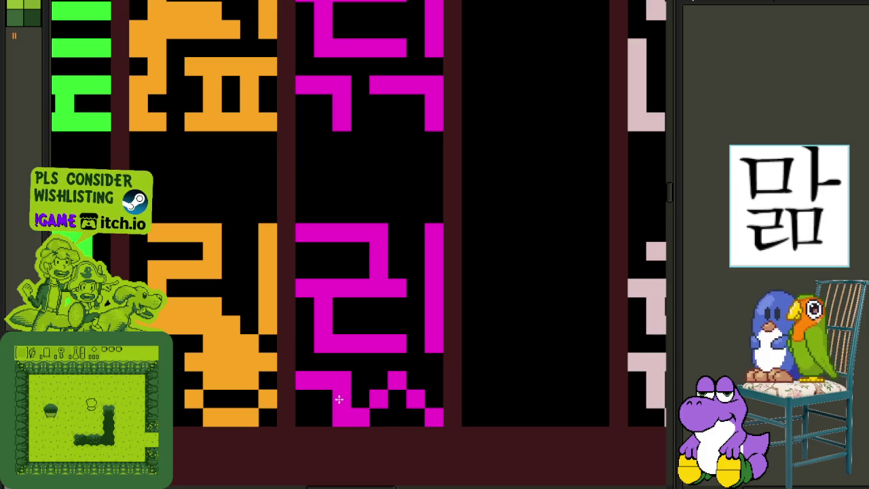
scroll(435, 398, "down", 2)
scroll(435, 397, "down", 2)
scroll(475, 394, "down", 2)
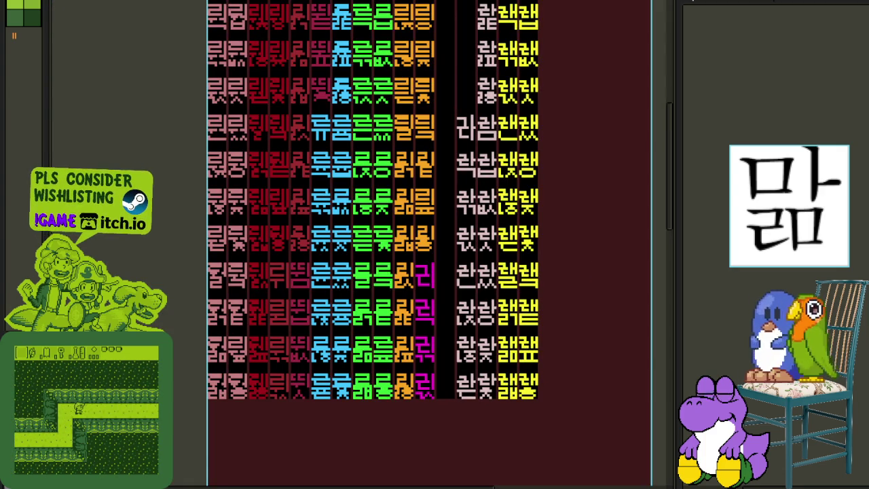
scroll(486, 302, "up", 1)
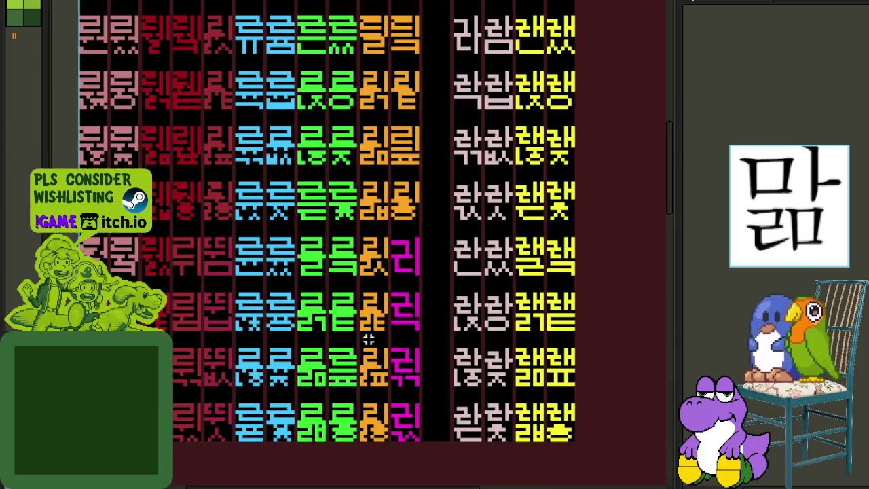
scroll(458, 314, "up", 1)
Copy a magenta glyph into the empty cell and flip its bottom bar into the ㄴ of 린
left_click_drag(473, 325, 408, 239)
mouse_move(446, 263)
left_mouse_down()
mouse_move(521, 160)
mouse_move(506, 3)
left_mouse_up()
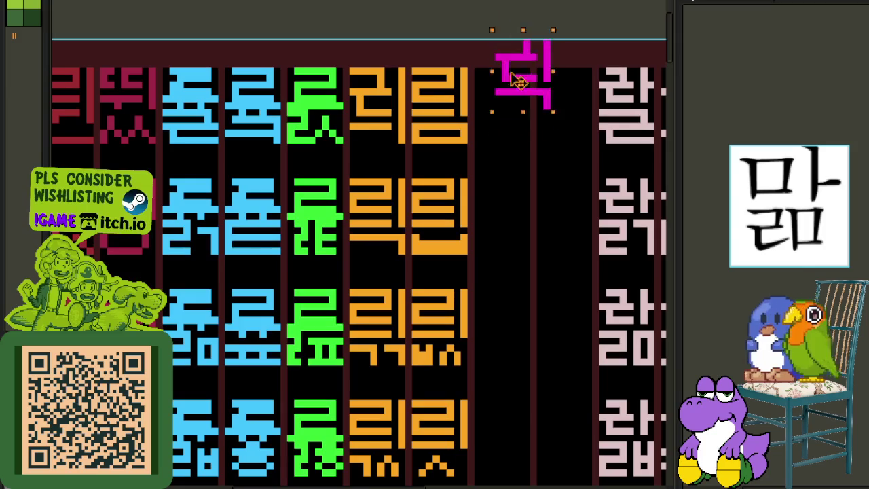
mouse_move(506, 3)
left_mouse_down()
mouse_move(501, 115)
mouse_move(473, 146)
left_mouse_up()
left_click(581, 126)
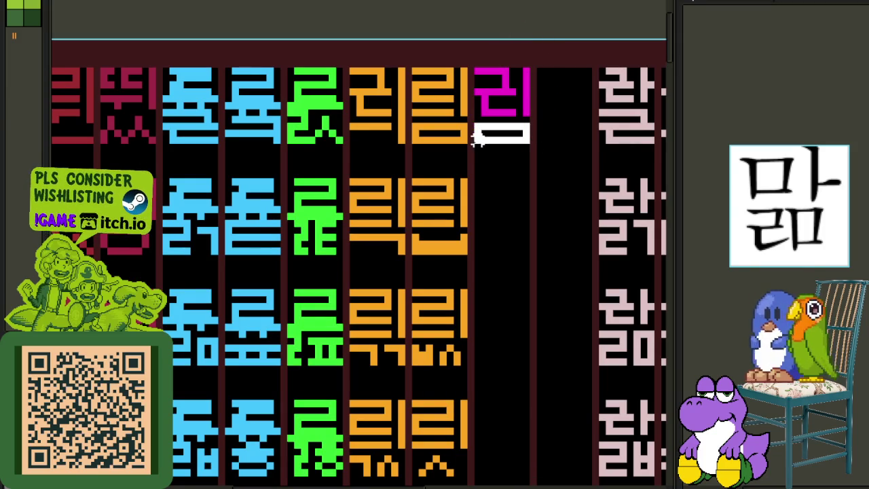
key("shift+h")
key("shift+v")
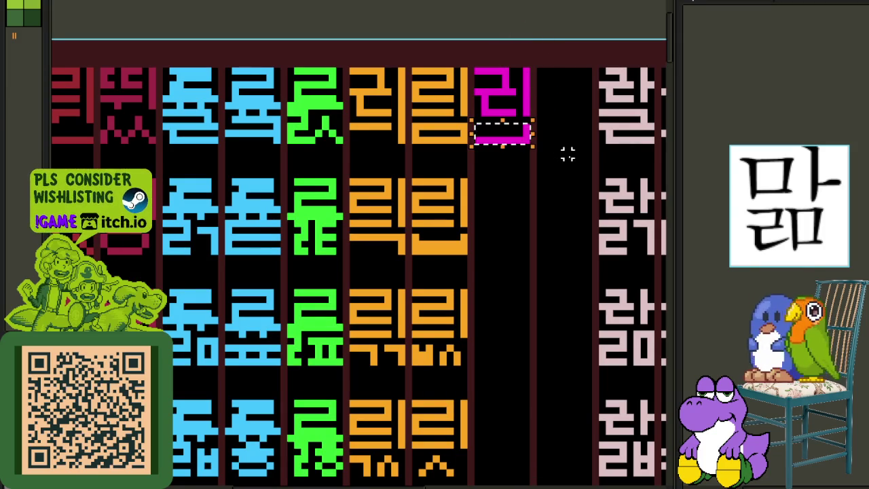
left_click(568, 155)
Place a copy of 린 in the next cell down
key("b")
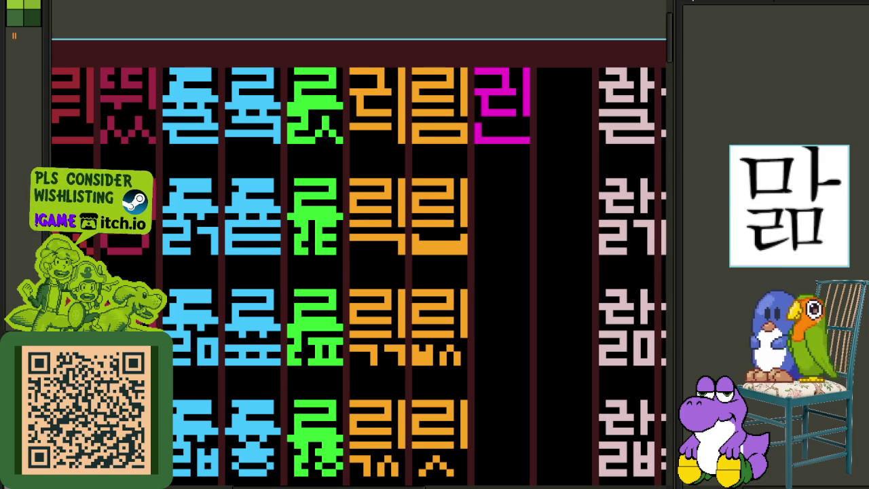
scroll(476, 141, "up", 1)
scroll(479, 158, "up", 1)
left_click_drag(491, 163, 596, 19)
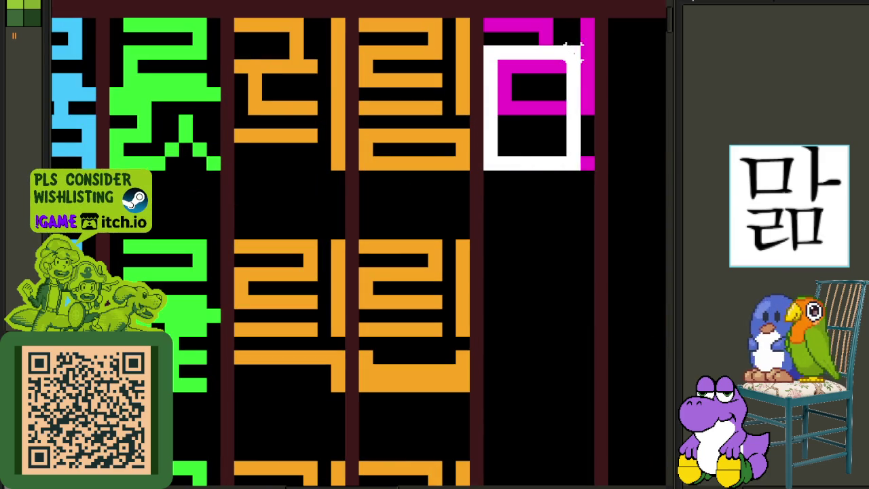
mouse_move(554, 96)
left_mouse_down()
mouse_move(527, 219)
mouse_move(544, 301)
mouse_move(552, 304)
left_mouse_up()
left_click(519, 177)
left_click_drag(526, 264, 328, 180)
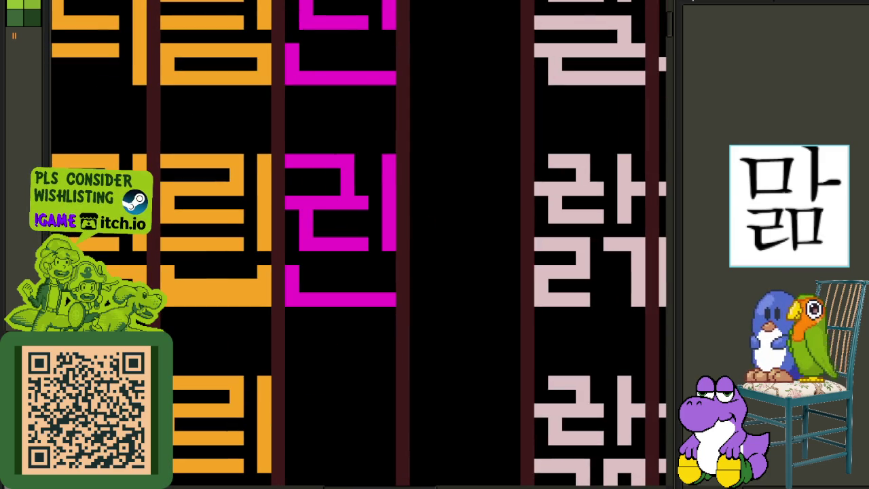
Rework the copy's final into ㄵ to form 릱, and save the sheet
left_click_drag(341, 299, 394, 298)
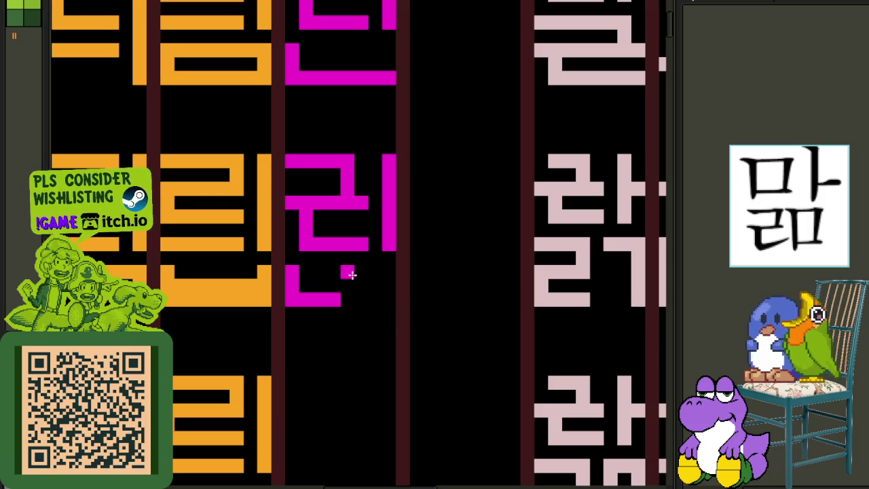
left_click_drag(367, 280, 333, 300)
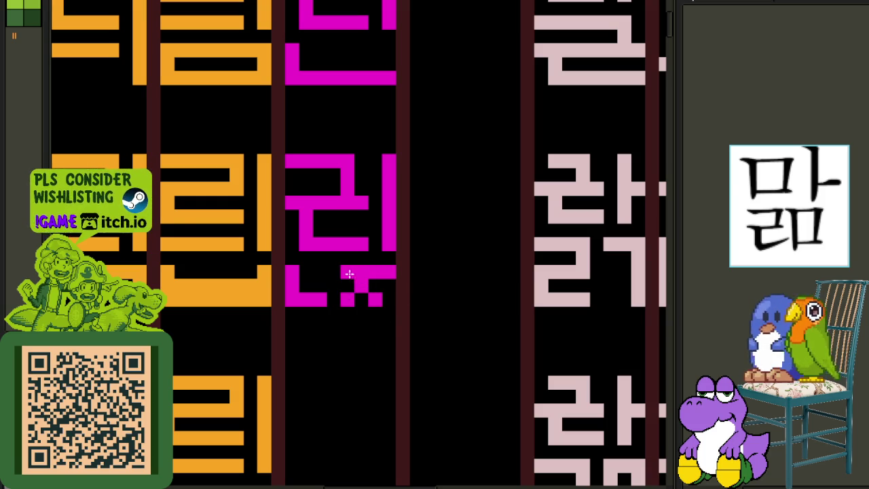
scroll(401, 271, "down", 3)
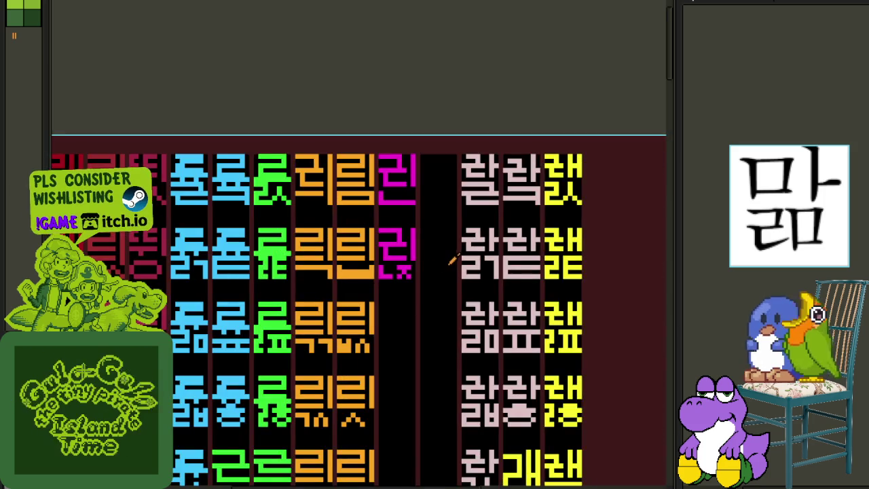
scroll(448, 257, "down", 1)
key("ctrl+s")
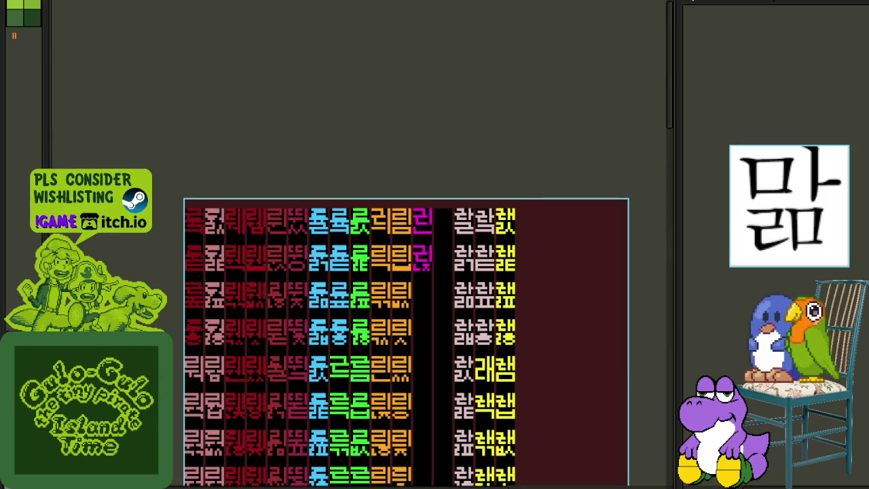
Copy-paste the top 리 part one row down and save again
scroll(442, 258, "up", 1)
scroll(428, 258, "up", 2)
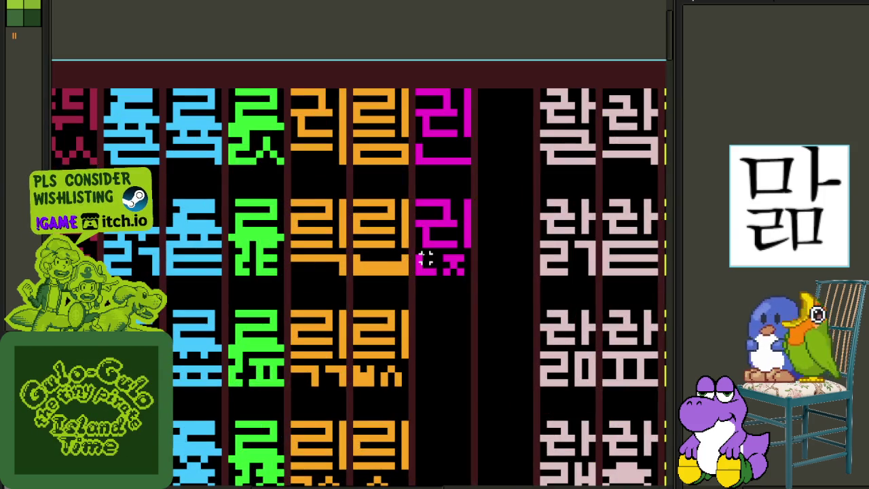
left_click_drag(408, 251, 467, 191)
key("ctrl+c")
key("ctrl+v")
left_click_drag(462, 242, 459, 332)
key("Return")
scroll(515, 317, "down", 1)
key("ctrl+s")
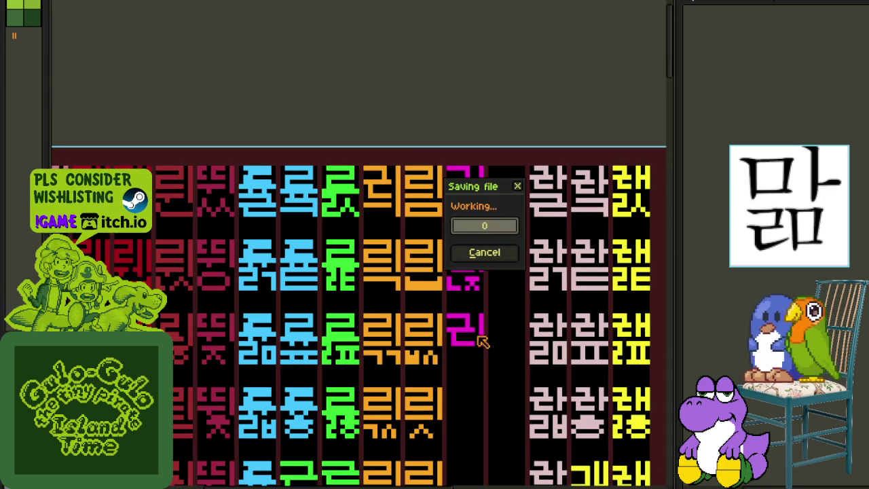
Fill-recolour the pasted lower glyph magenta, restoring its top strokes to cyan
scroll(421, 339, "down", 1)
scroll(400, 299, "down", 1)
scroll(381, 251, "down", 1)
scroll(358, 204, "down", 1)
scroll(358, 204, "down", 1)
scroll(258, 346, "up", 1)
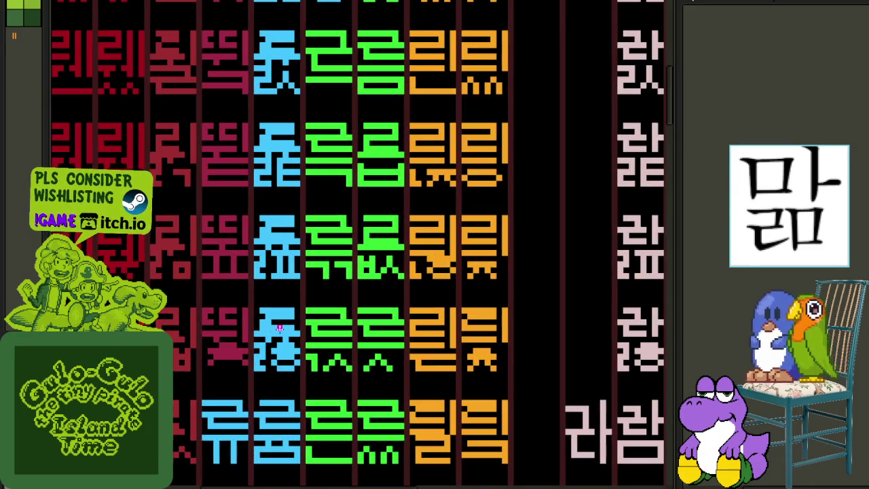
scroll(272, 336, "up", 4)
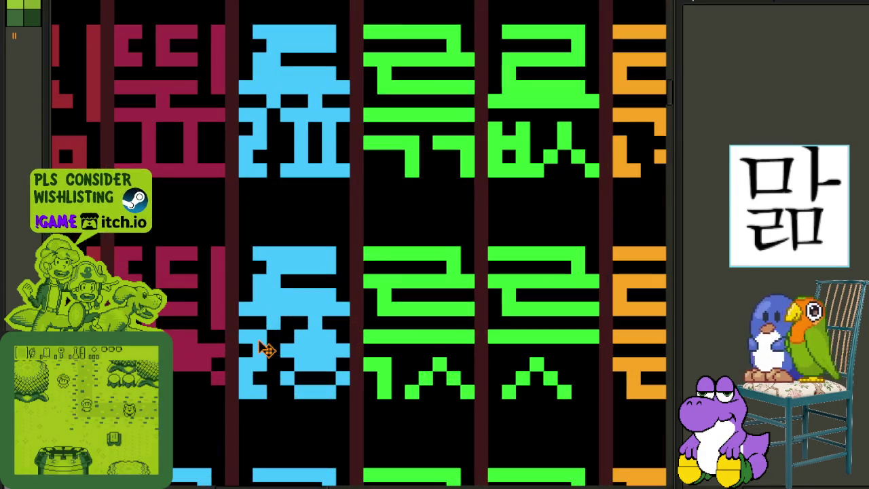
left_click(295, 349)
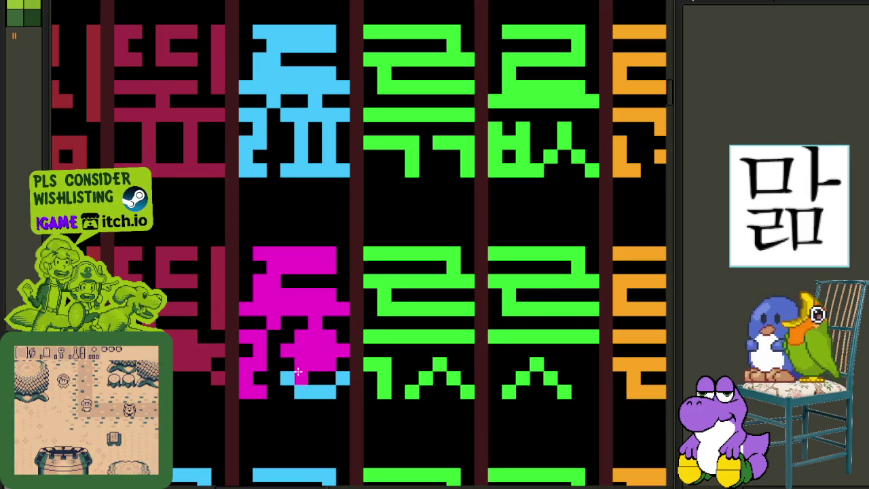
left_click(313, 336)
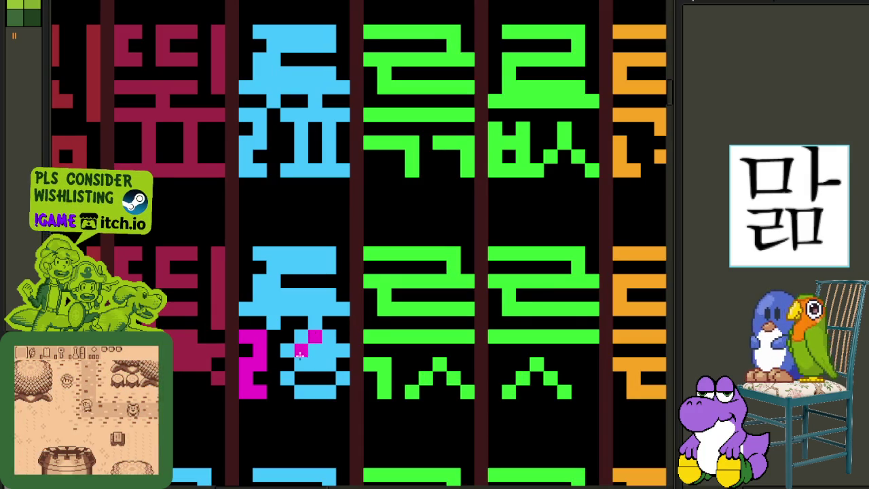
left_click(316, 390)
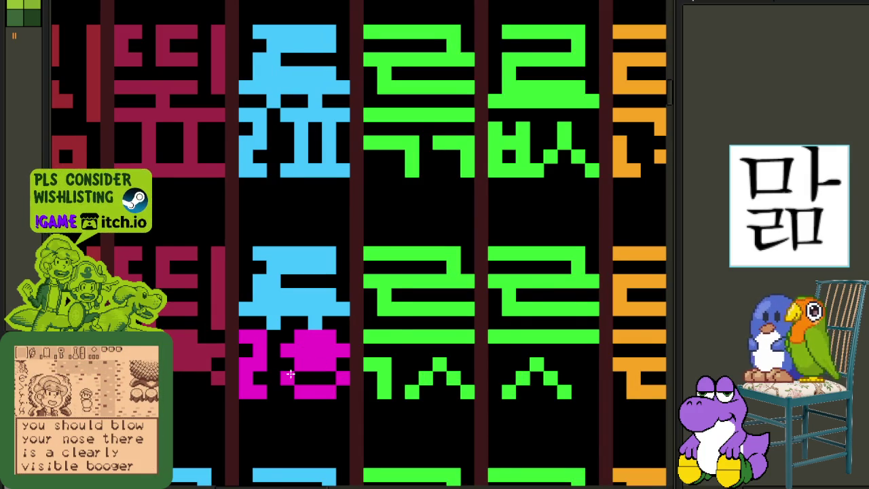
scroll(285, 367, "down", 2)
Select the glyph's final consonant and shift it up one pixel
mouse_move(242, 340)
left_mouse_down()
mouse_move(331, 391)
mouse_move(149, 1)
left_mouse_up()
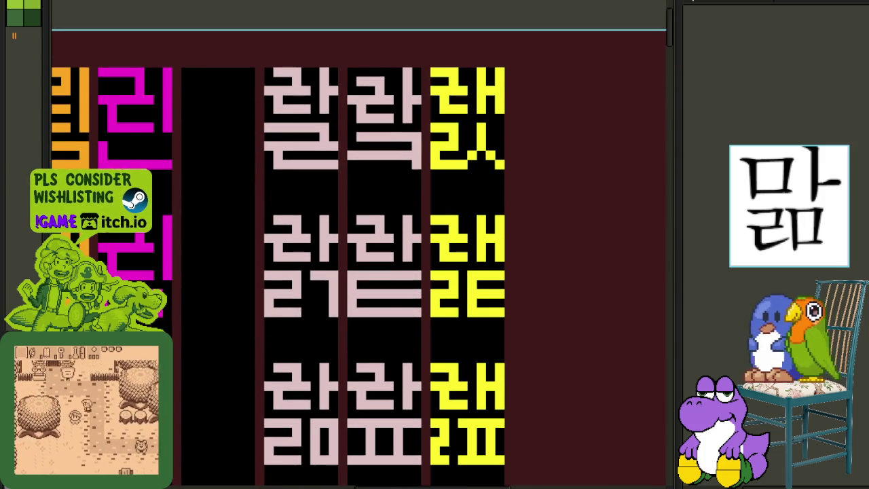
scroll(265, 414, "down", 1)
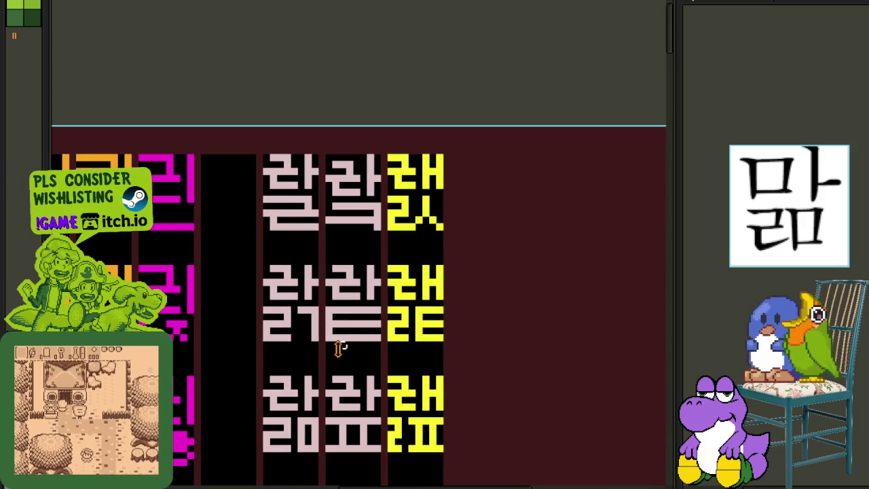
scroll(231, 381, "up", 1)
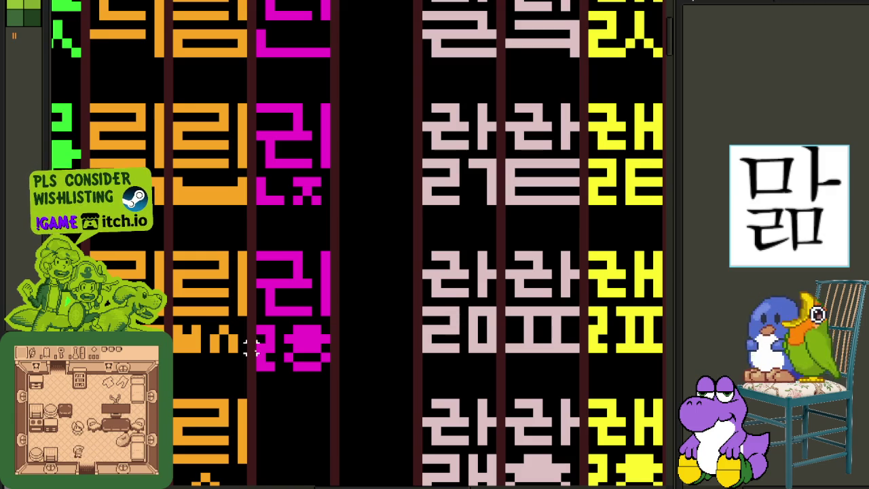
scroll(248, 322, "up", 1)
scroll(252, 314, "up", 1)
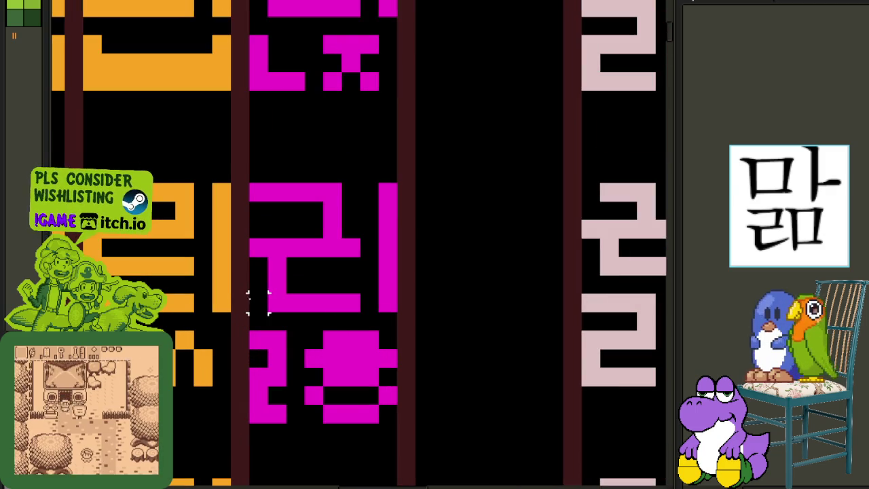
left_click_drag(249, 297, 411, 423)
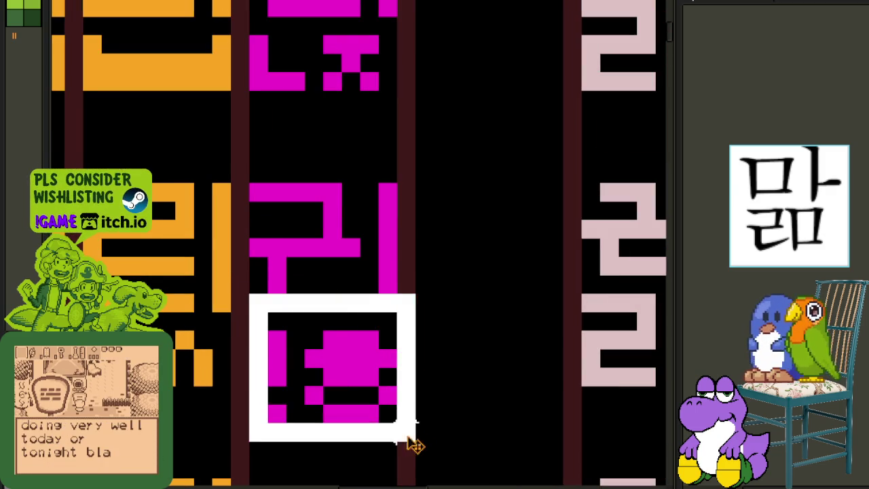
left_click_drag(314, 284, 314, 265)
mouse_move(259, 229)
left_mouse_down()
mouse_move(359, 367)
mouse_move(439, 409)
left_mouse_up()
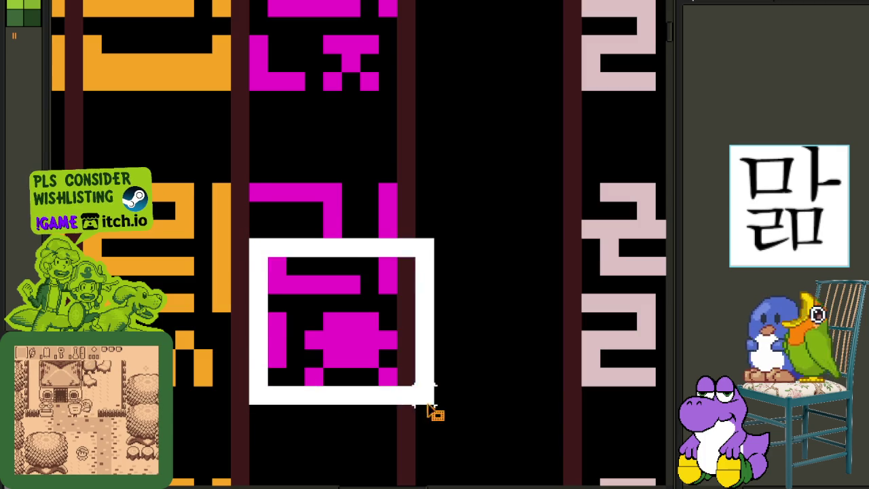
key("Up")
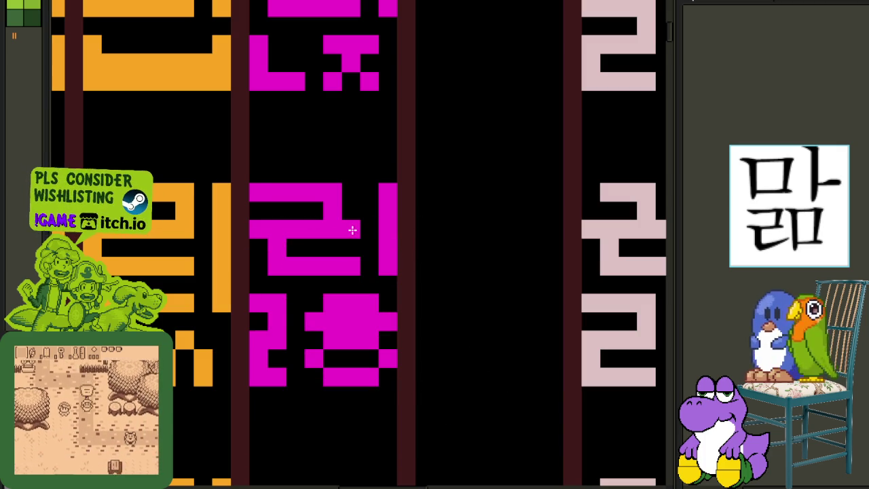
Fill in the left column of the ㄹ stroke with magenta
left_click(259, 230)
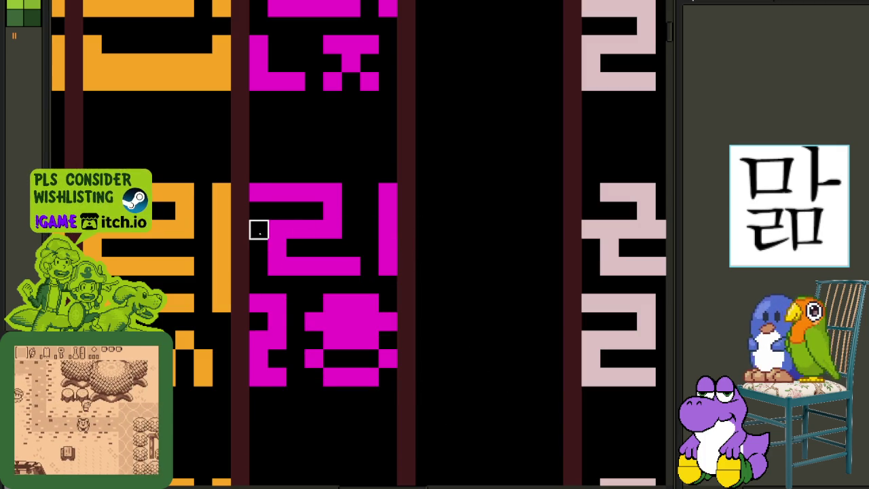
left_click_drag(259, 230, 258, 266)
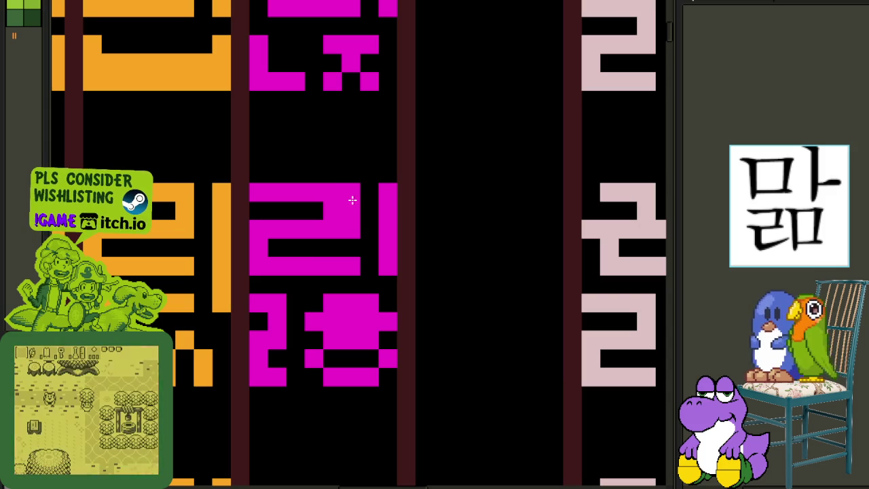
scroll(398, 258, "down", 2)
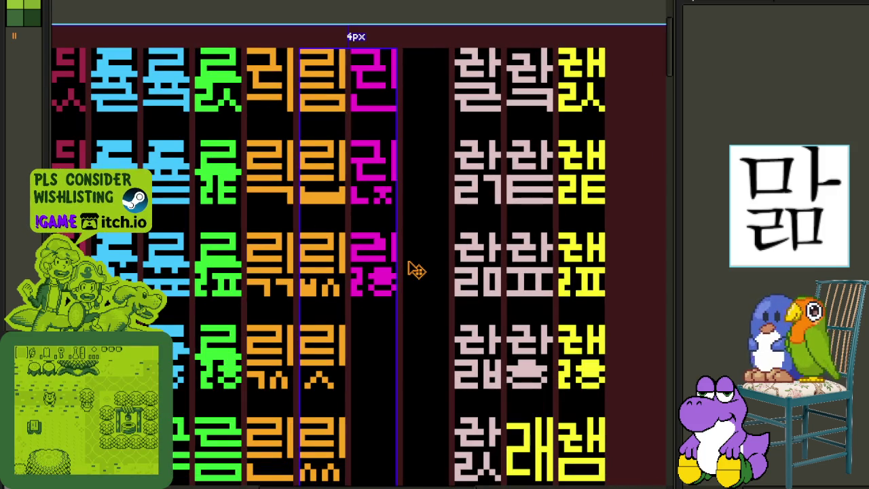
scroll(408, 261, "down", 1)
Erase the lower-left ㄹ's extra pixels, leaving one vertical stroke beside the round blob
scroll(407, 258, "down", 1)
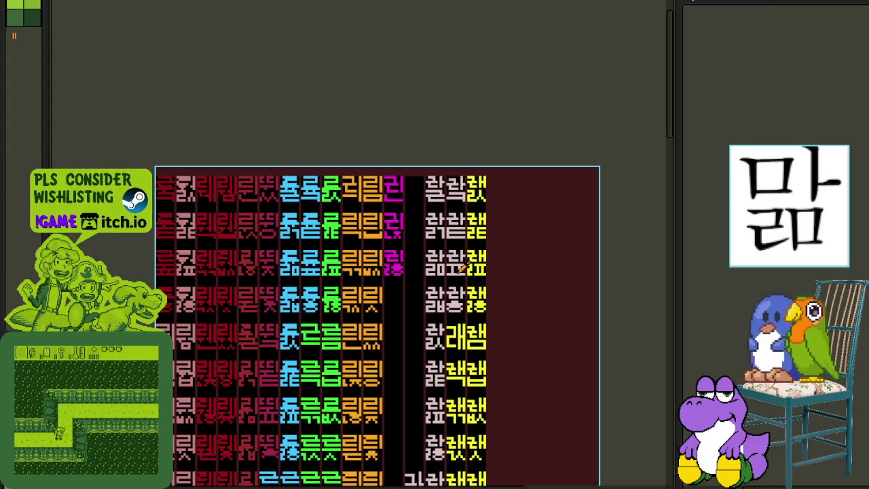
scroll(370, 246, "up", 2)
scroll(370, 246, "up", 3)
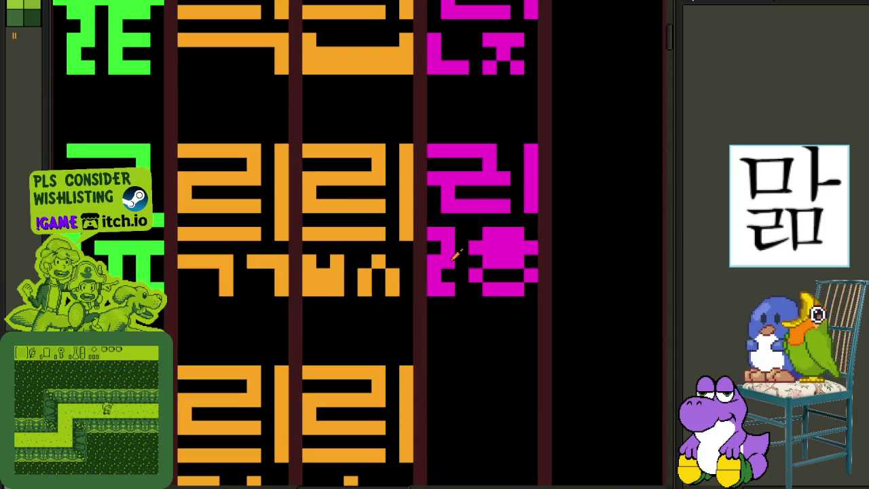
left_click_drag(455, 255, 442, 229)
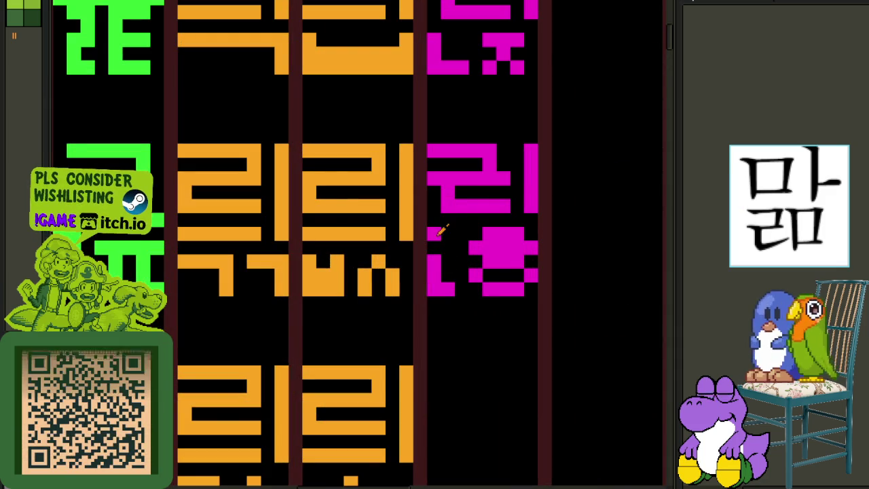
scroll(428, 255, "down", 2)
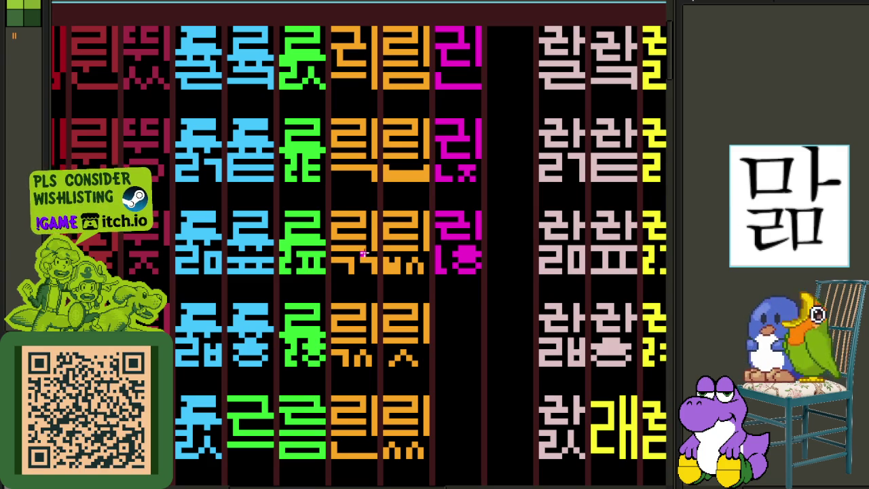
scroll(491, 178, "up", 2)
scroll(483, 163, "up", 2)
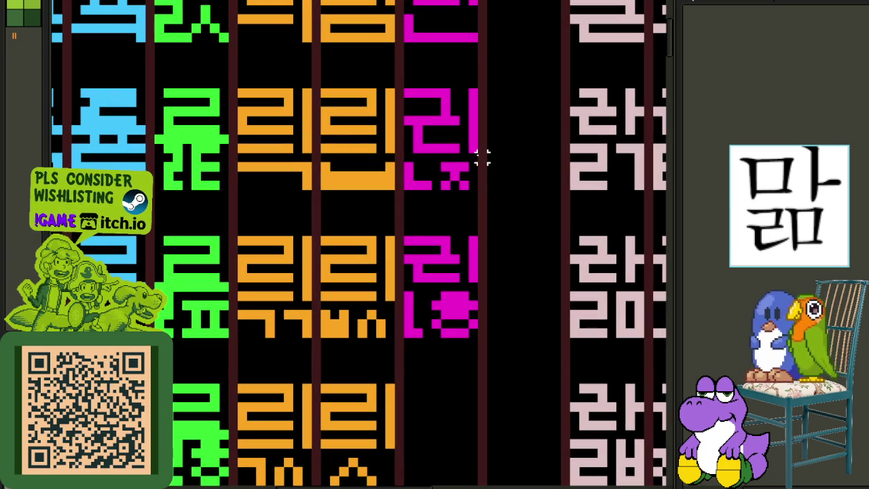
Copy the magenta glyph one row down into the next empty cell
left_click_drag(473, 158, 415, 88)
mouse_move(419, 120)
left_mouse_down()
mouse_move(422, 375)
mouse_move(412, 389)
left_mouse_up()
left_click(435, 351)
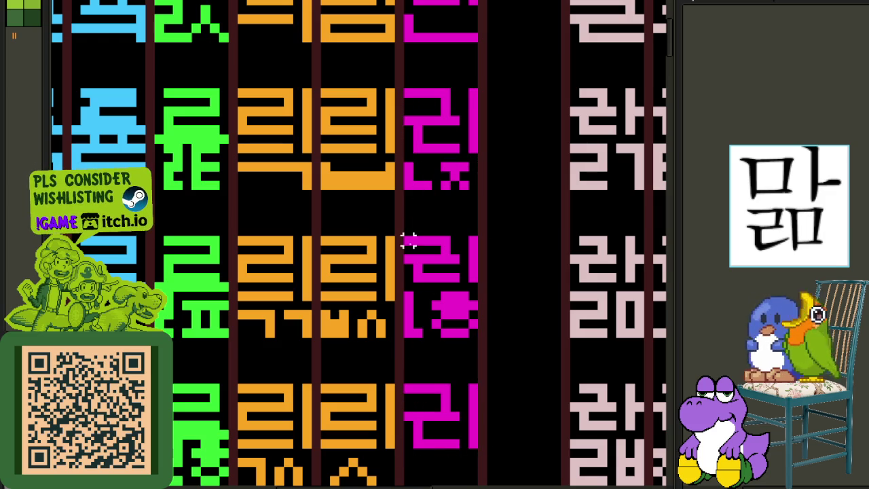
scroll(455, 285, "down", 1)
scroll(450, 268, "up", 2)
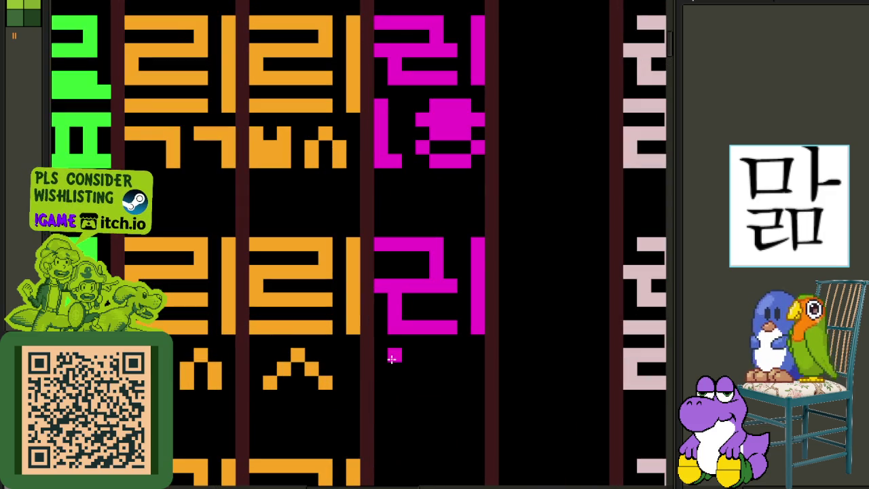
Paint a horizontal magenta bottom stroke on the copy and erase its extra lower strip
left_click_drag(383, 358, 477, 356)
mouse_move(394, 386)
left_mouse_down()
mouse_move(408, 396)
mouse_move(479, 396)
mouse_move(479, 384)
mouse_move(416, 384)
left_mouse_up()
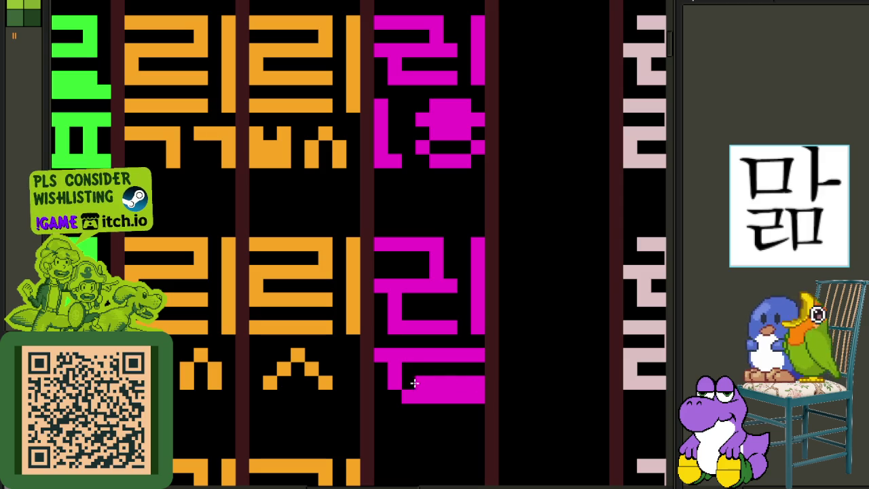
left_click_drag(473, 392, 413, 398)
scroll(396, 385, "down", 3)
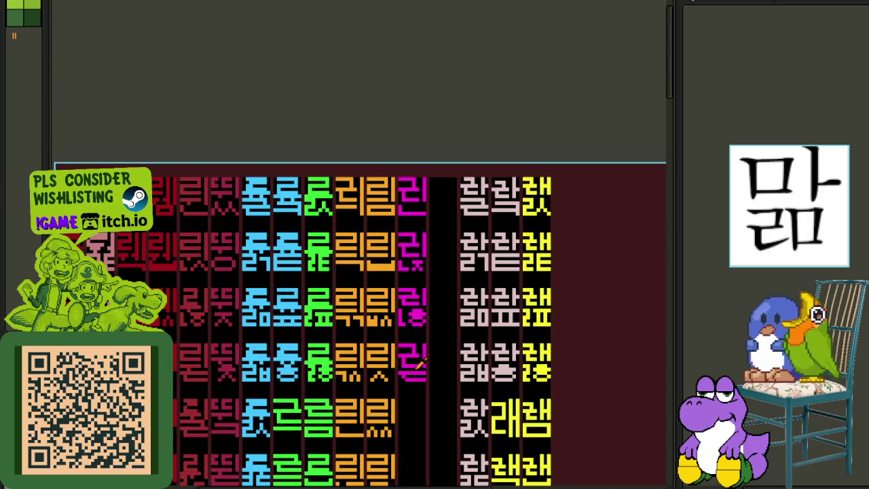
scroll(419, 365, "up", 1)
scroll(438, 369, "up", 1)
scroll(454, 391, "down", 3)
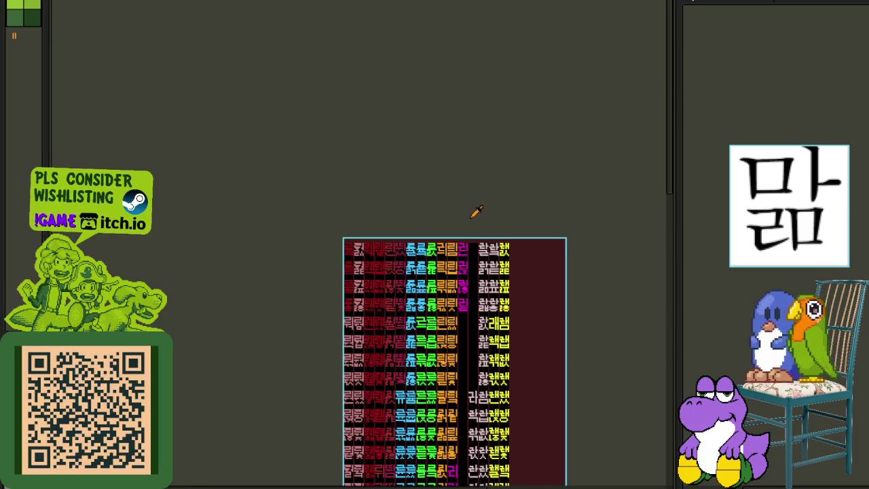
scroll(475, 242, "up", 1)
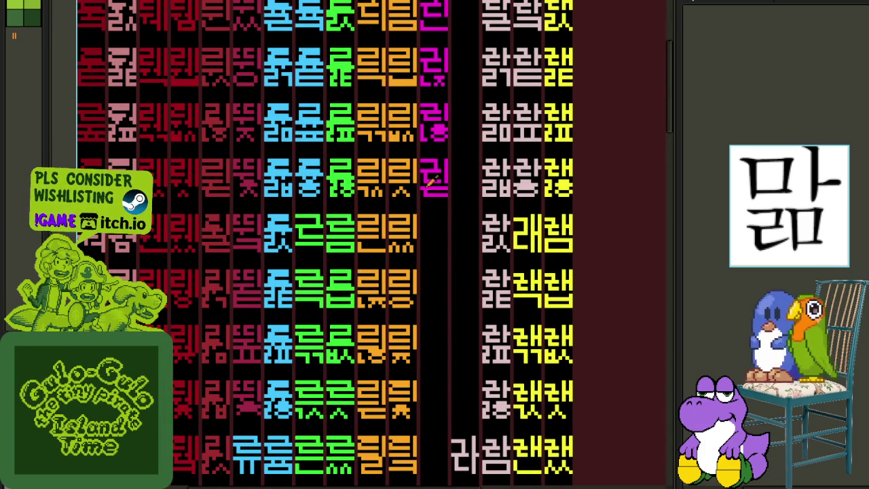
scroll(416, 156, "right", 1)
scroll(400, 197, "right", 1)
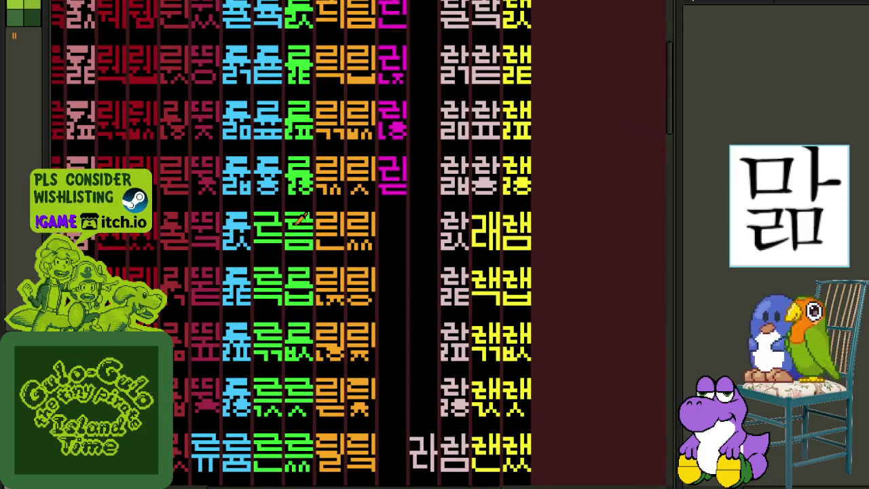